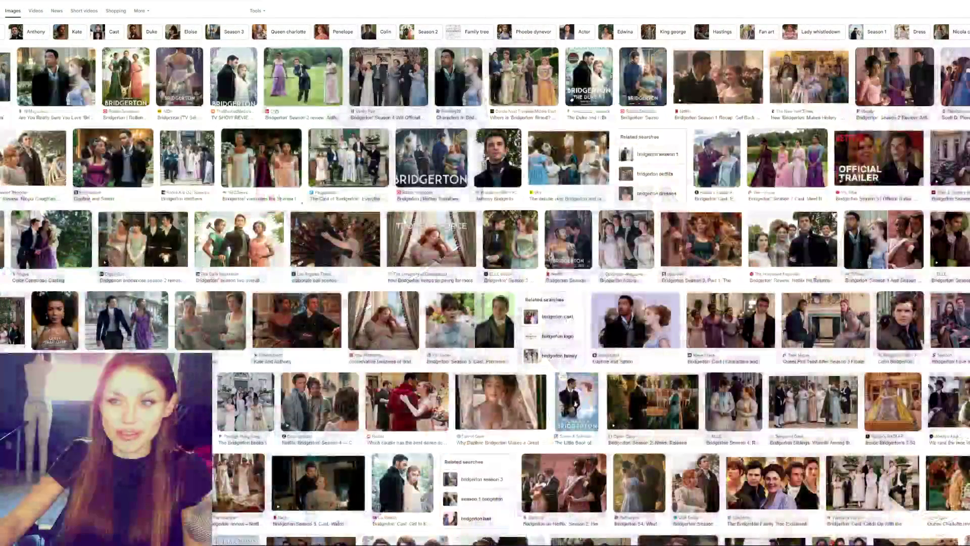
Open the first W Magazine Bridgerton photo in a new tab.
{"action": "left_click", "coordinate": [60, 81]}
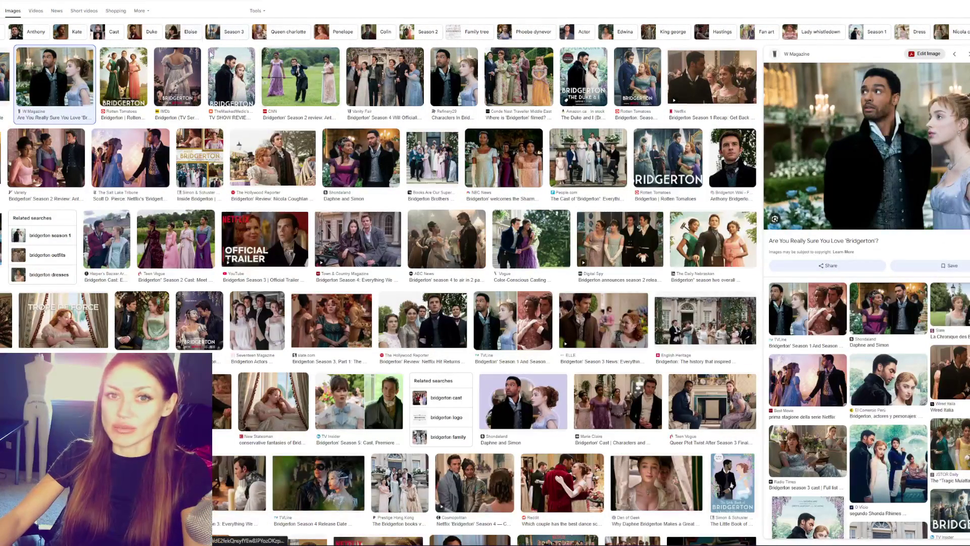
{"action": "right_click", "coordinate": [909, 154]}
{"action": "left_click", "coordinate": [871, 280]}
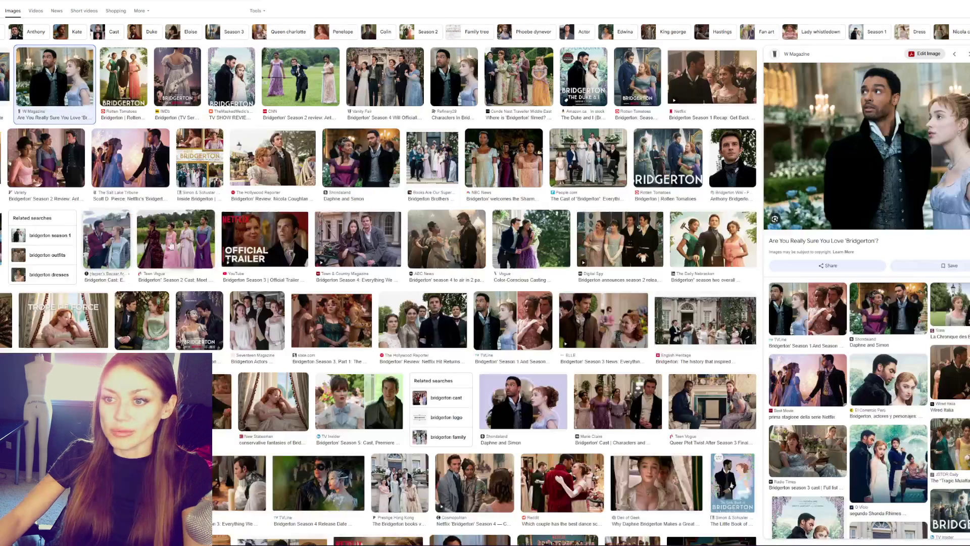
Open the Teen Vogue photo of four women in Regency gowns in a new tab.
{"action": "left_click", "coordinate": [171, 246]}
{"action": "right_click", "coordinate": [770, 144]}
{"action": "left_click", "coordinate": [808, 266]}
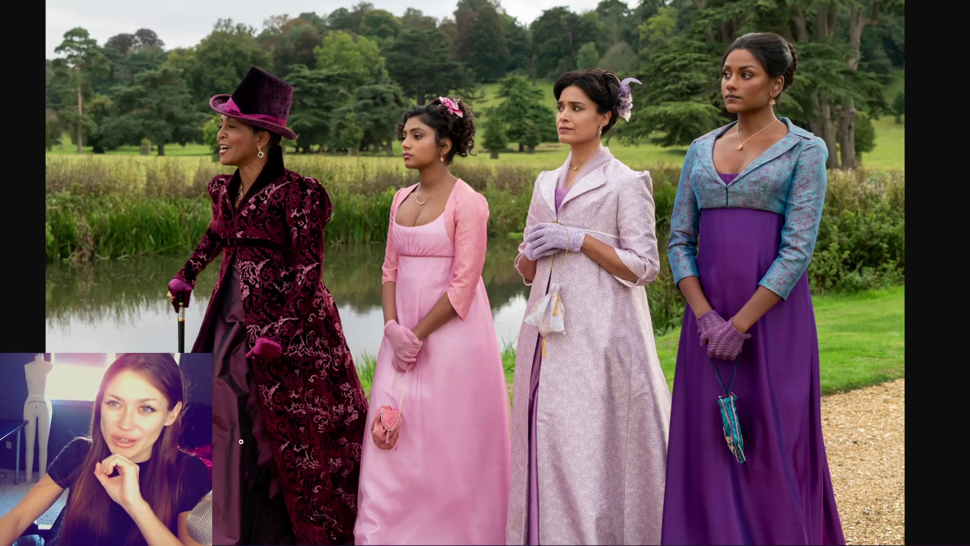
Open the Condé Nast Traveler garden photo of the cast in a new tab.
{"action": "key", "text": "Left"}
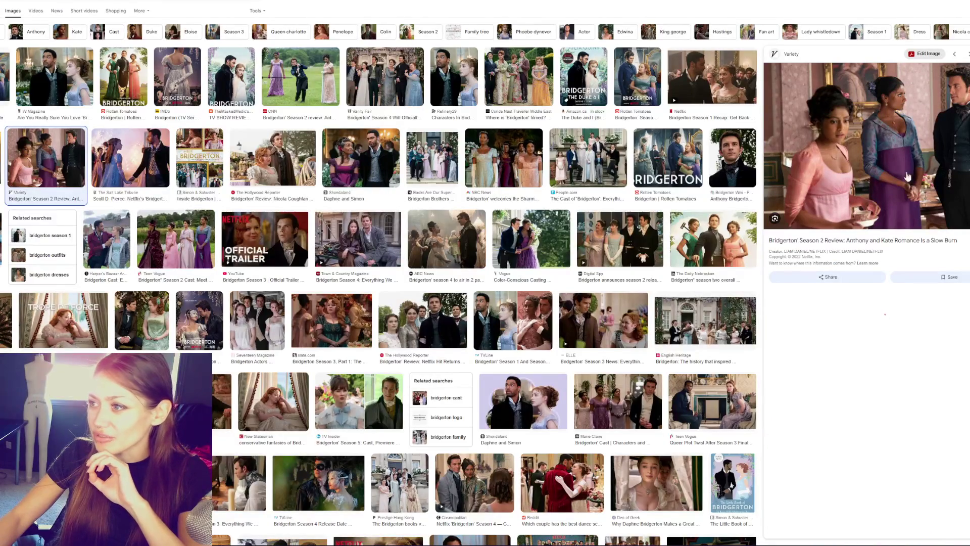
{"action": "key", "text": "Left"}
{"action": "key", "text": "Left"}
{"action": "key", "text": "Left"}
{"action": "right_click", "coordinate": [825, 126]}
{"action": "left_click", "coordinate": [900, 187]}
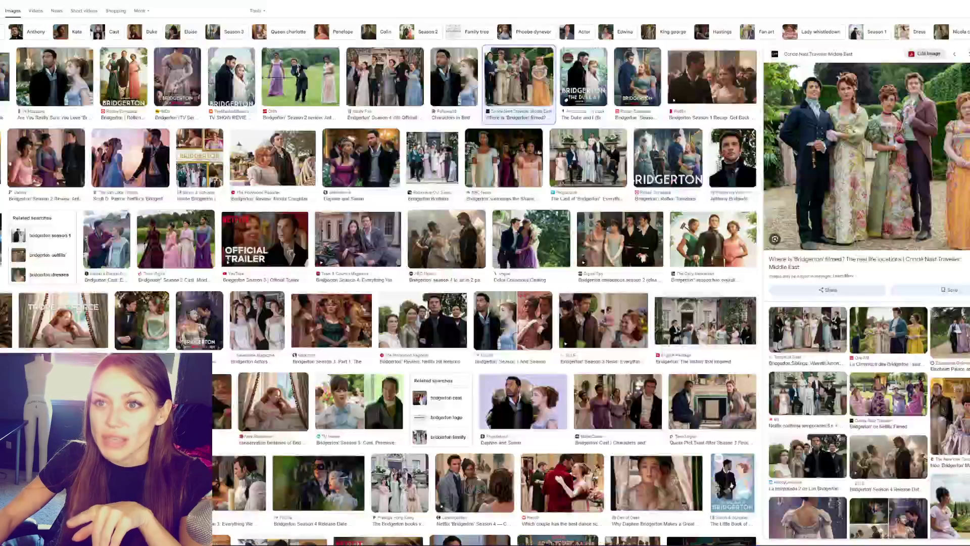
Search for 'Bridgerton ball' and preview the Le Bonbon, Boston Globe, wisteria and CBC ball photos.
{"action": "type", "text": "ball"}
{"action": "key", "text": "Return"}
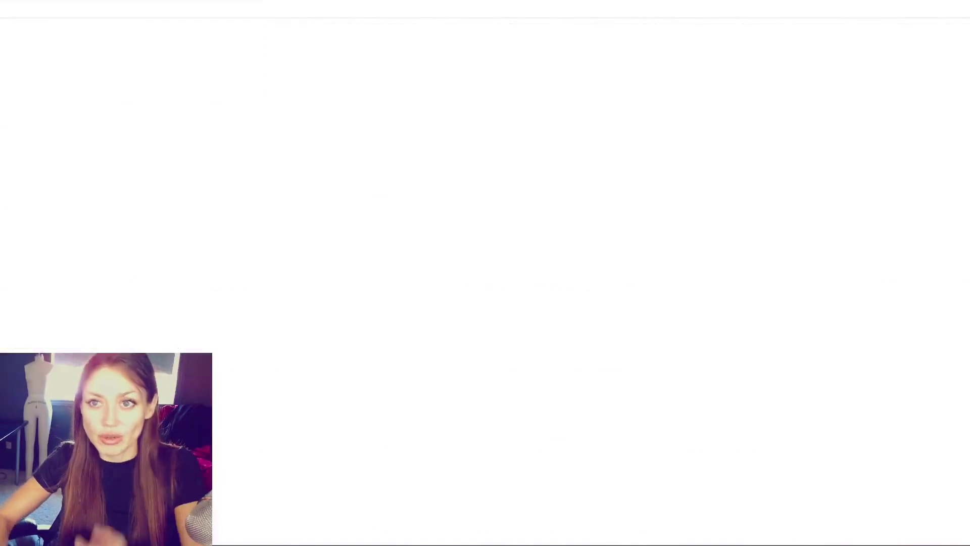
{"action": "left_click", "coordinate": [54, 76]}
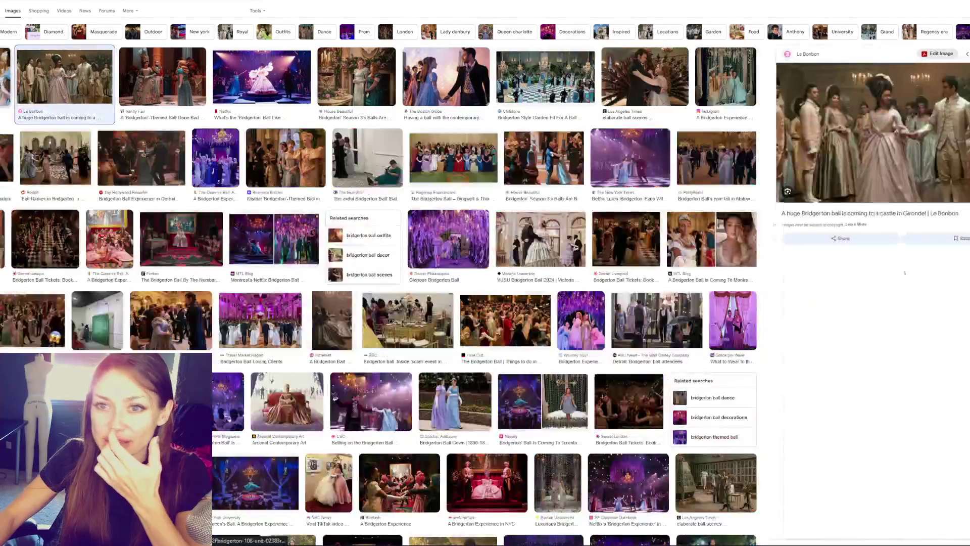
{"action": "left_click", "coordinate": [463, 88]}
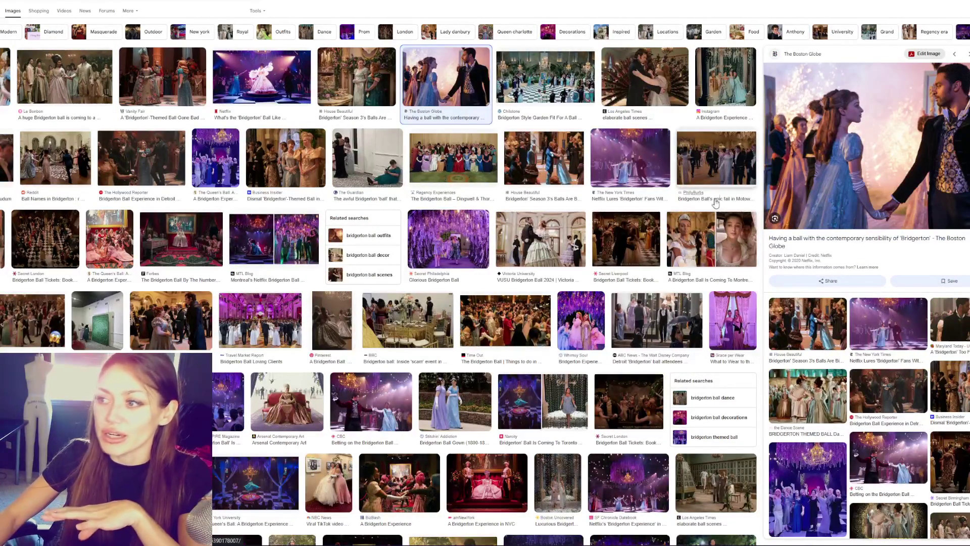
{"action": "left_click", "coordinate": [447, 240]}
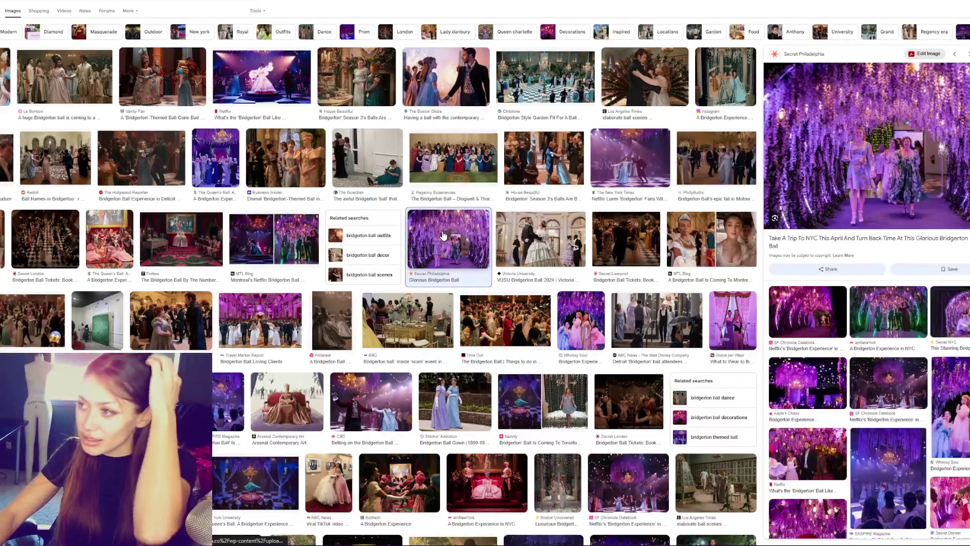
{"action": "left_click", "coordinate": [529, 251]}
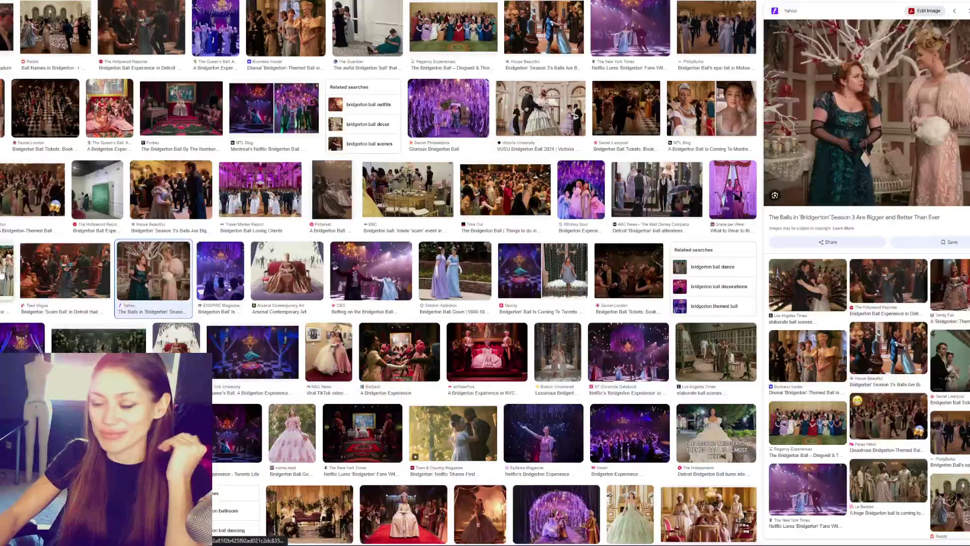
{"action": "left_click", "coordinate": [12, 285]}
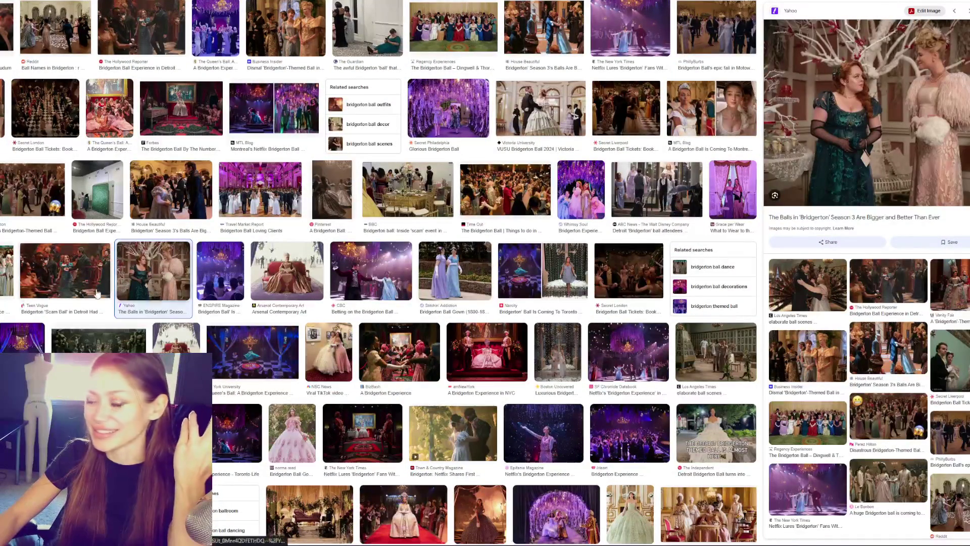
{"action": "left_click", "coordinate": [370, 272]}
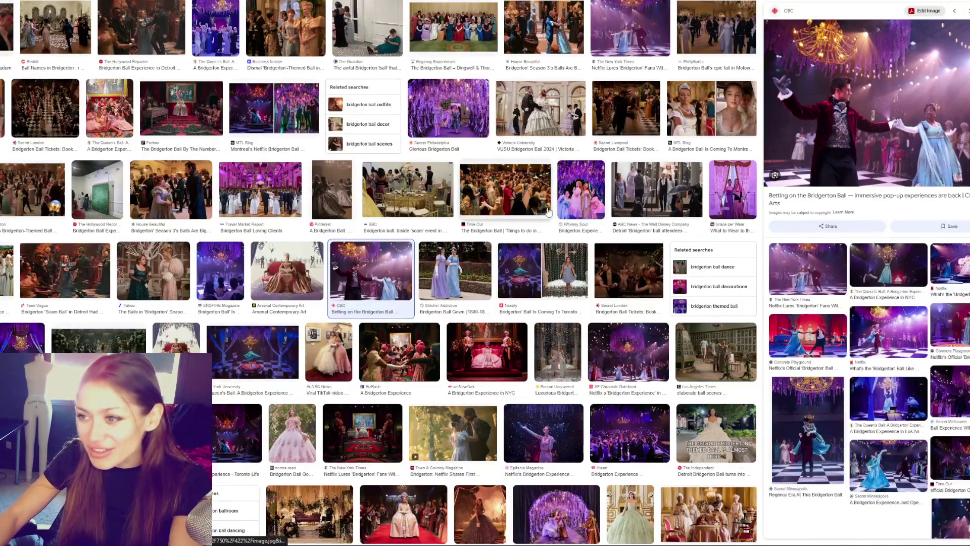
Open the Concrete Playground photo of the queen with attendants in a new tab.
{"action": "scroll", "coordinate": [149, 251], "scroll_direction": "down", "scroll_amount": 4}
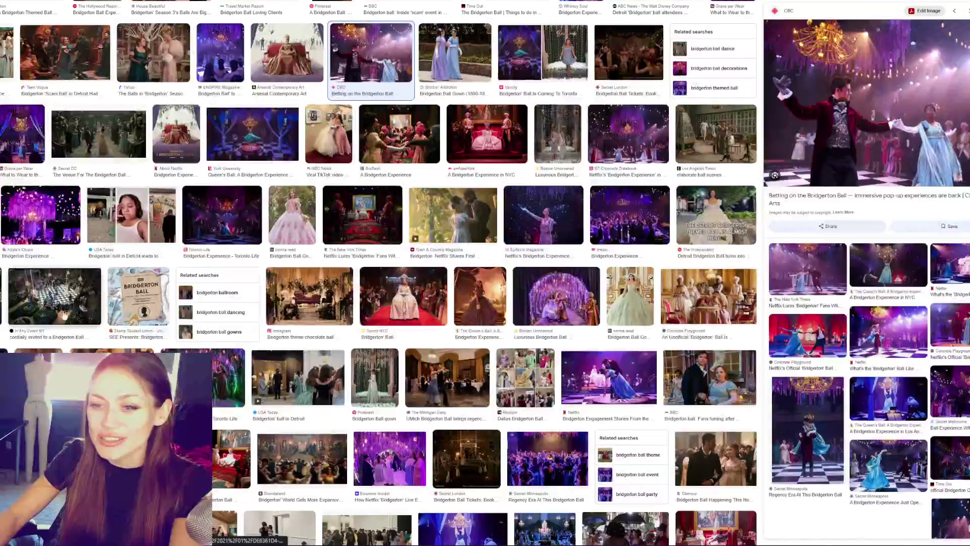
{"action": "left_click", "coordinate": [80, 311]}
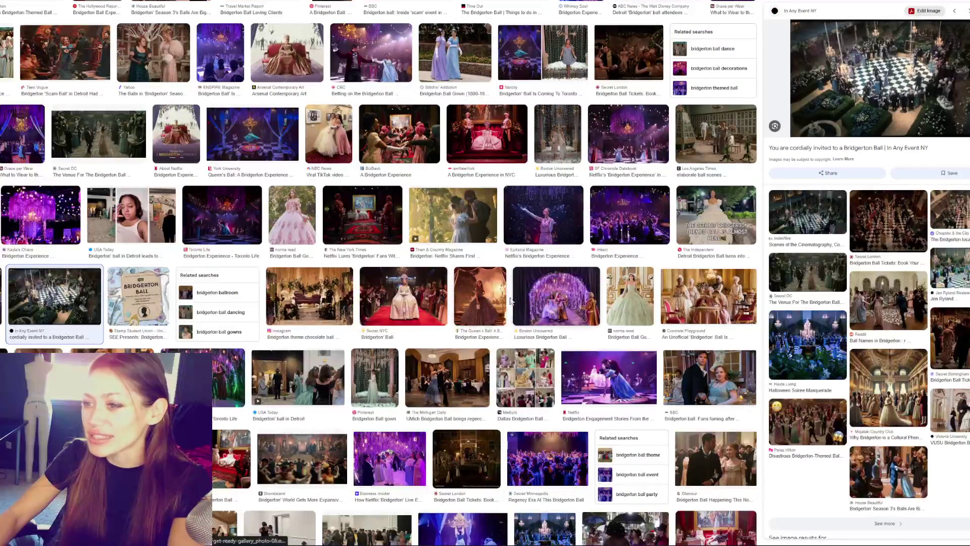
{"action": "left_click", "coordinate": [636, 302]}
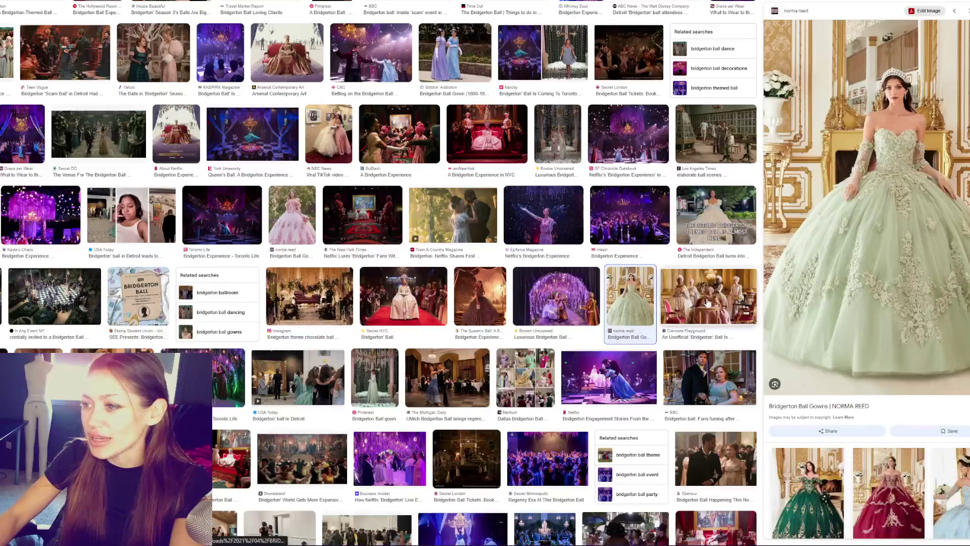
{"action": "left_click", "coordinate": [708, 298]}
{"action": "right_click", "coordinate": [887, 104]}
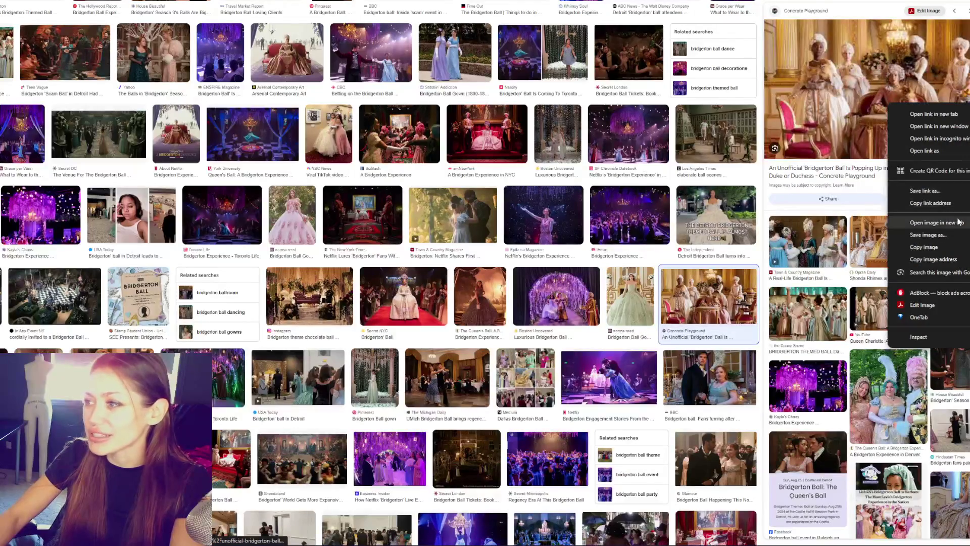
{"action": "left_click", "coordinate": [905, 218]}
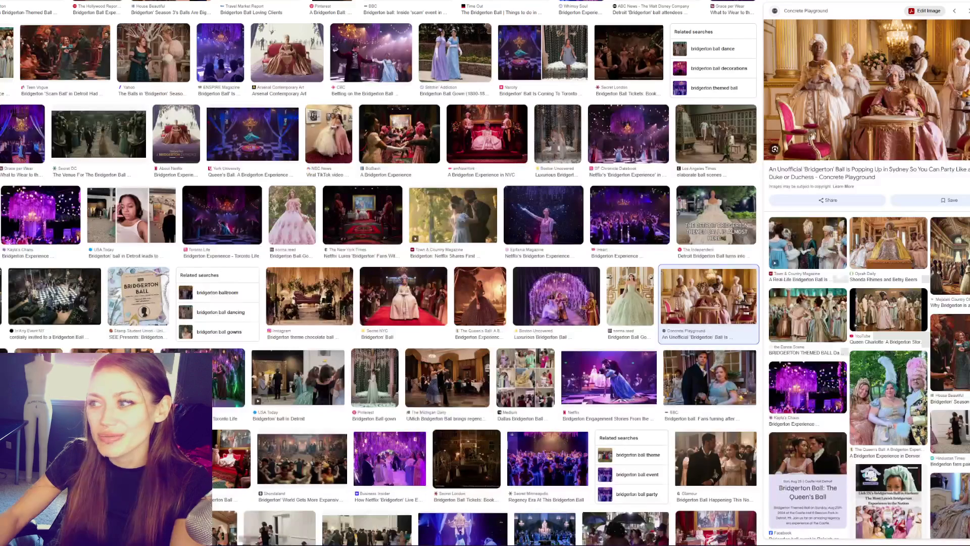
Pick an option from the Concrete Playground image's context menu.
{"action": "right_click", "coordinate": [944, 130]}
{"action": "left_click", "coordinate": [879, 245]}
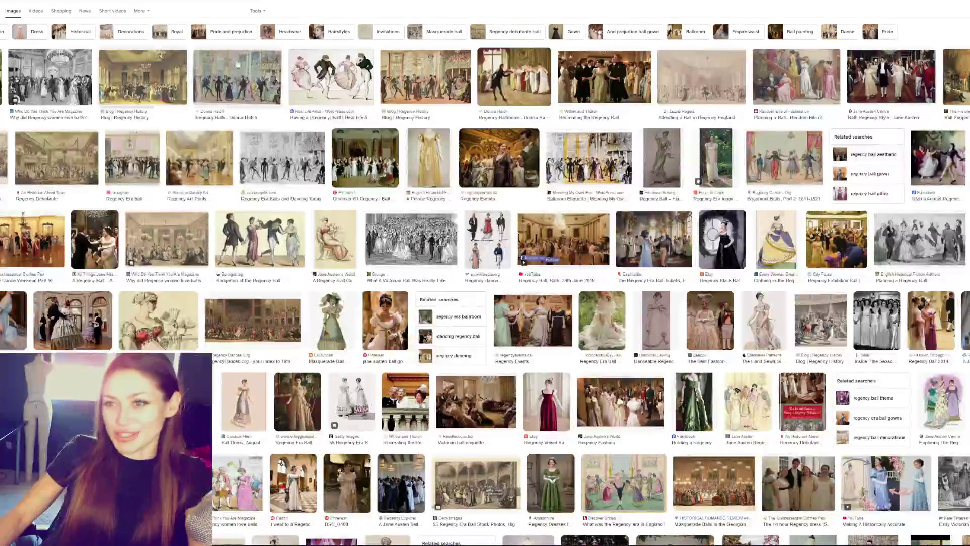
Open the Regency ballroom engraving in a new tab.
{"action": "left_click", "coordinate": [50, 77]}
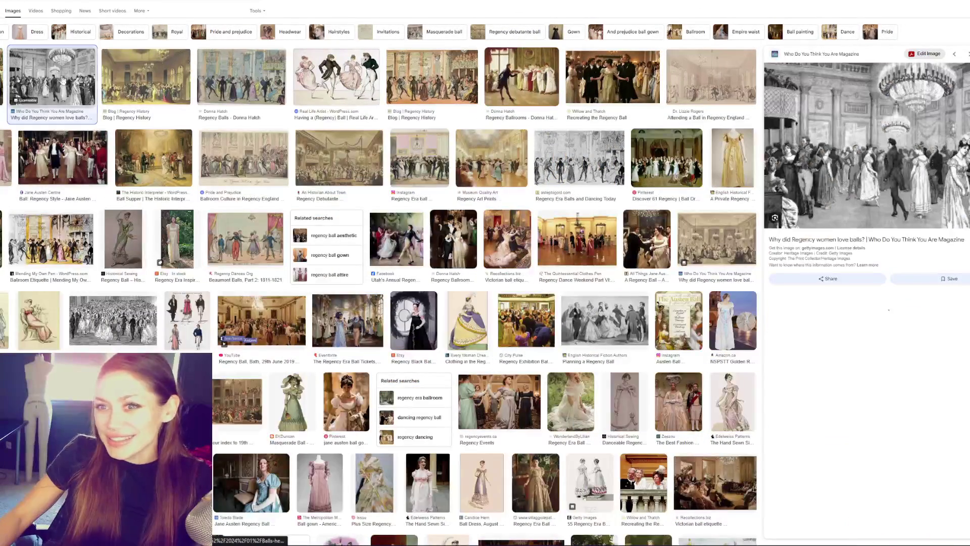
{"action": "right_click", "coordinate": [861, 188]}
{"action": "left_click", "coordinate": [905, 306]}
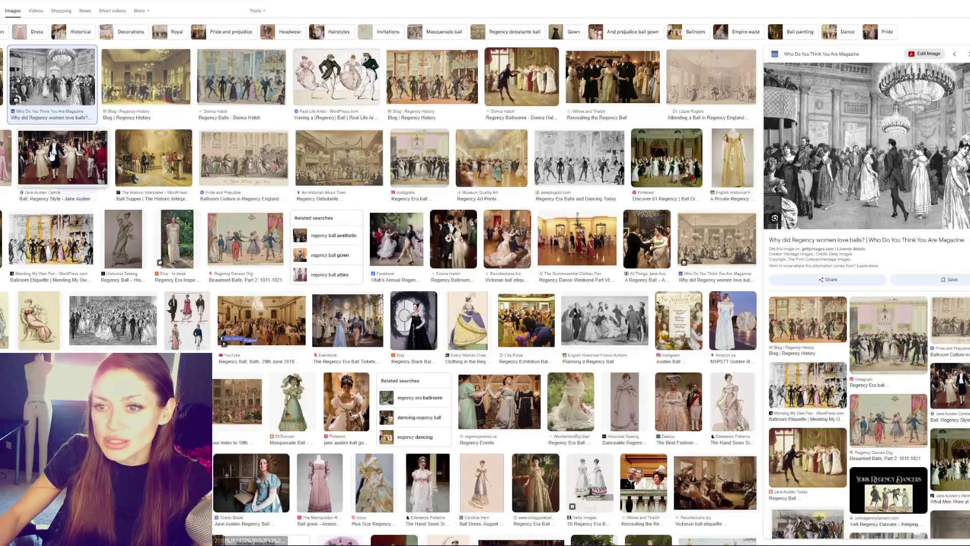
Open the 'Planning a Ball' staircase painting in a new tab.
{"action": "left_click", "coordinate": [51, 155]}
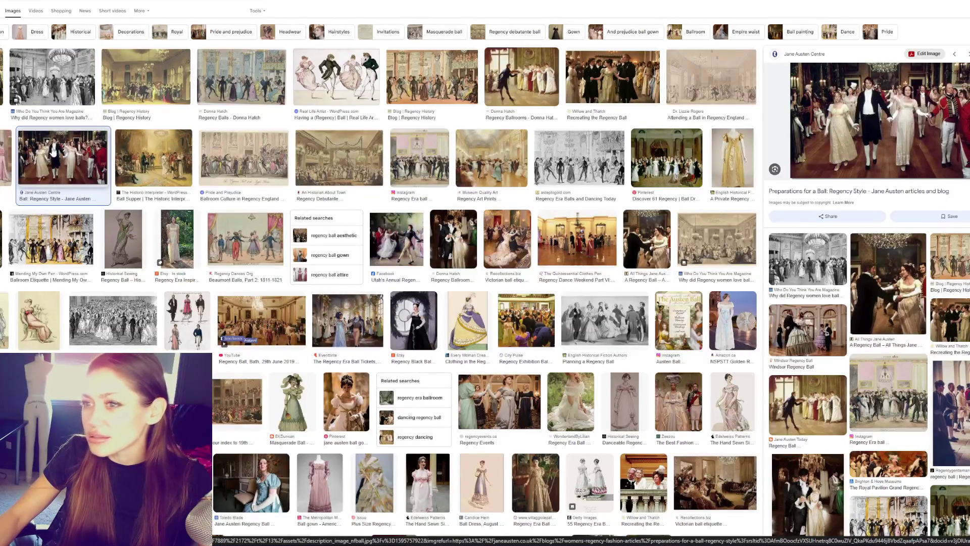
{"action": "key", "text": "Right"}
{"action": "key", "text": "Left"}
{"action": "key", "text": "Left"}
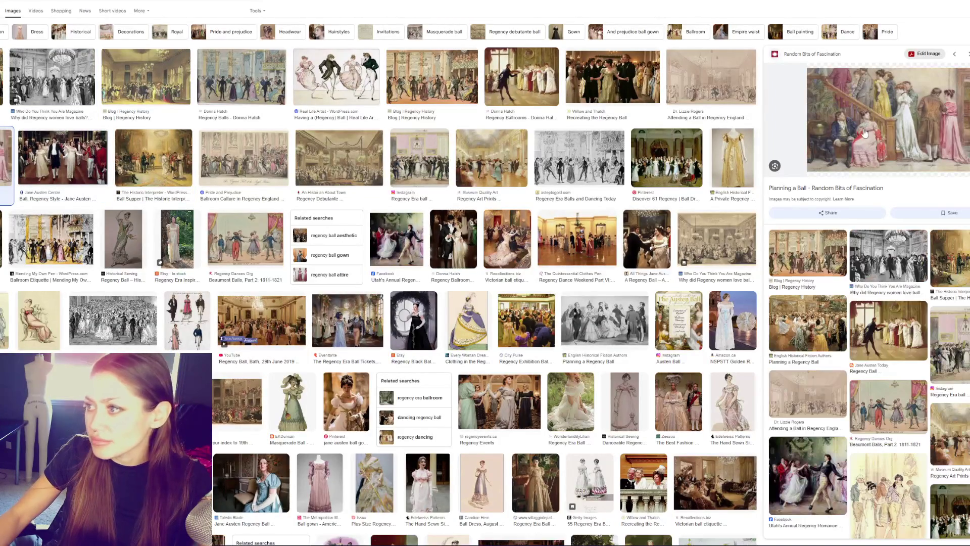
{"action": "right_click", "coordinate": [865, 133]}
{"action": "left_click", "coordinate": [889, 253]}
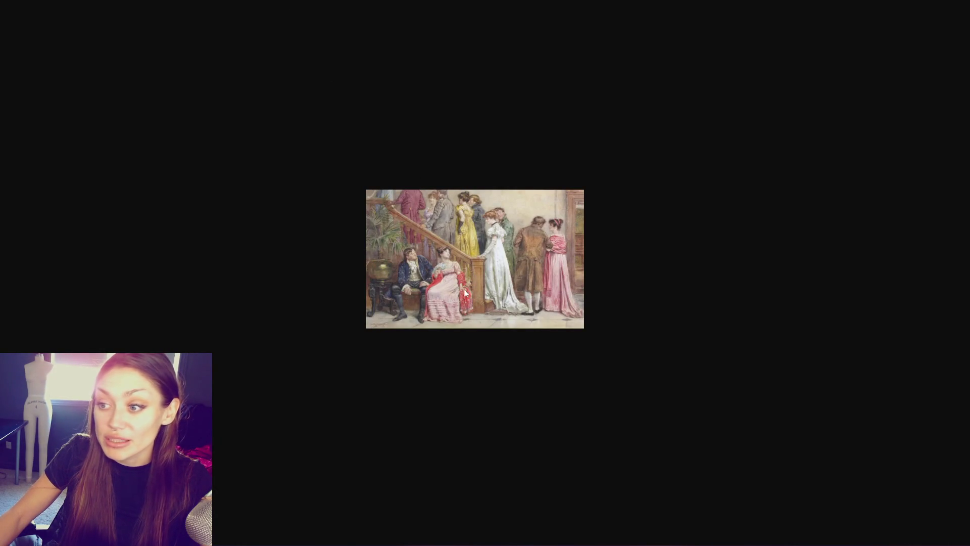
Close the tab and browse the Regency gown and ballroom dancing results.
{"action": "key", "text": "ctrl+w"}
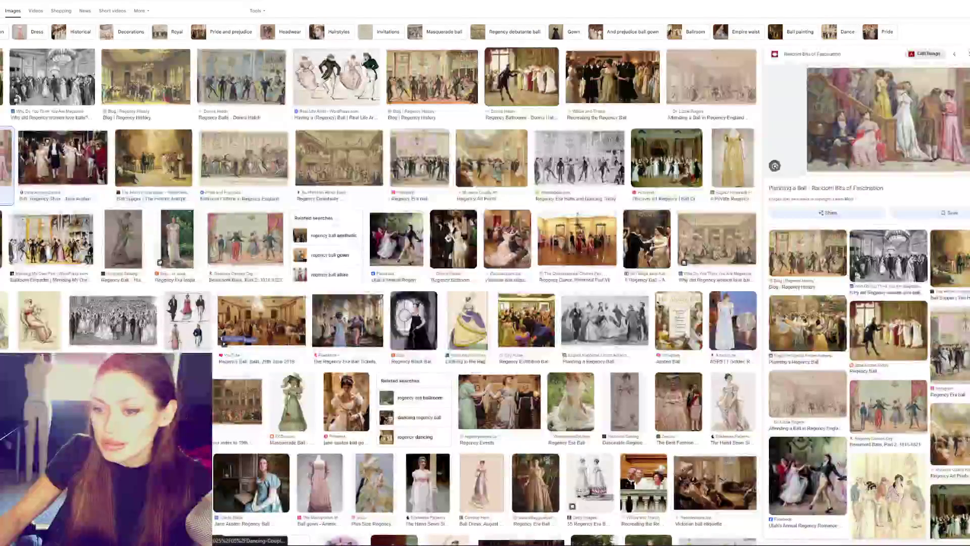
{"action": "scroll", "coordinate": [371, 204], "scroll_direction": "down", "scroll_amount": 2}
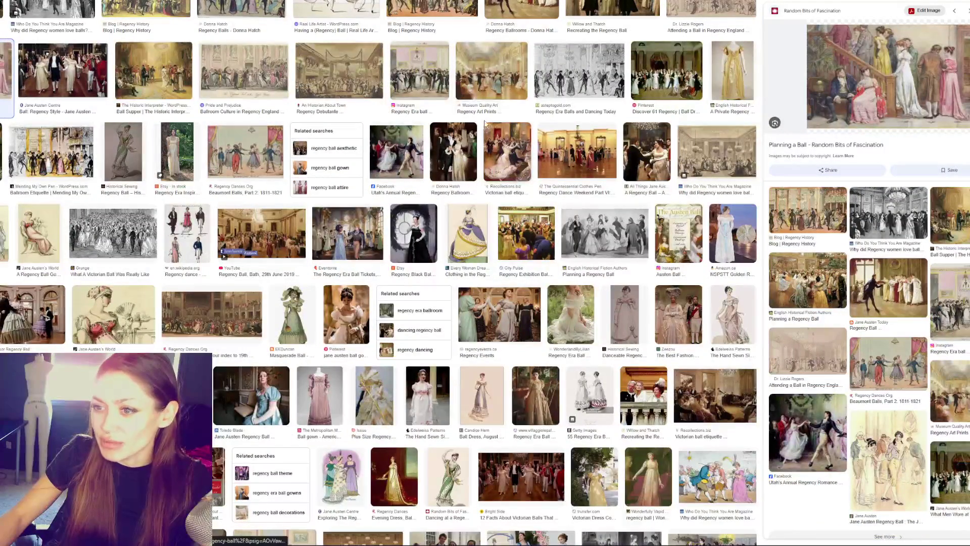
{"action": "scroll", "coordinate": [514, 329], "scroll_direction": "down", "scroll_amount": 3}
{"action": "left_click", "coordinate": [515, 329]}
{"action": "left_click", "coordinate": [535, 265]}
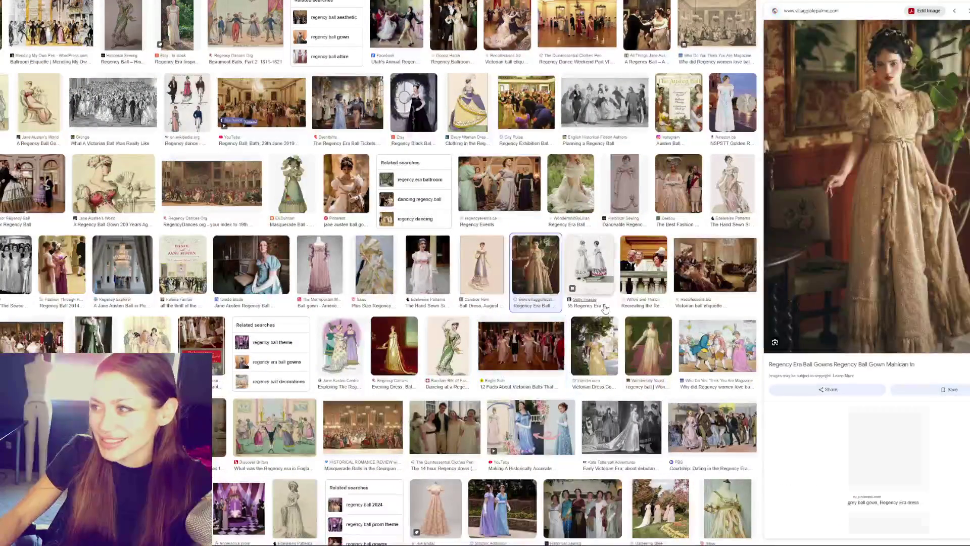
{"action": "left_click", "coordinate": [447, 293]}
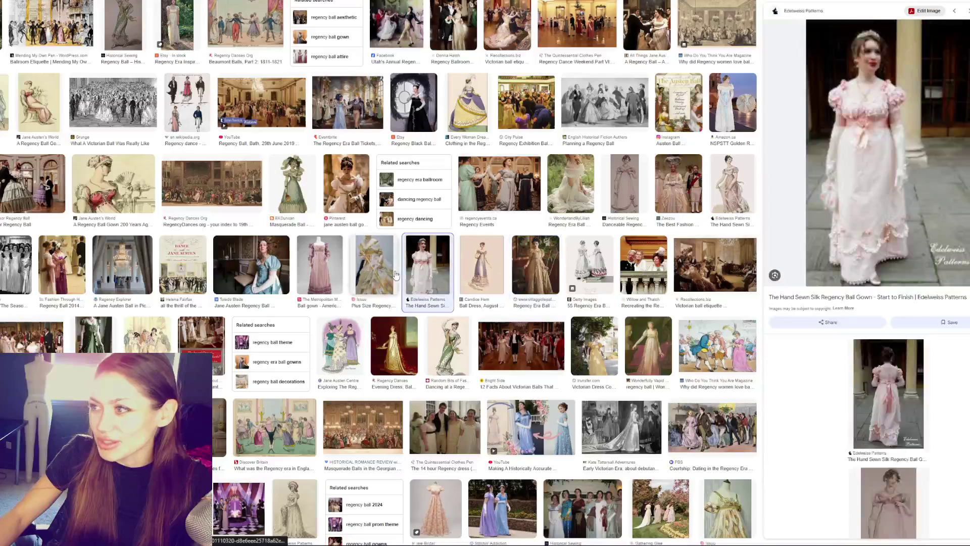
{"action": "left_click", "coordinate": [497, 190]}
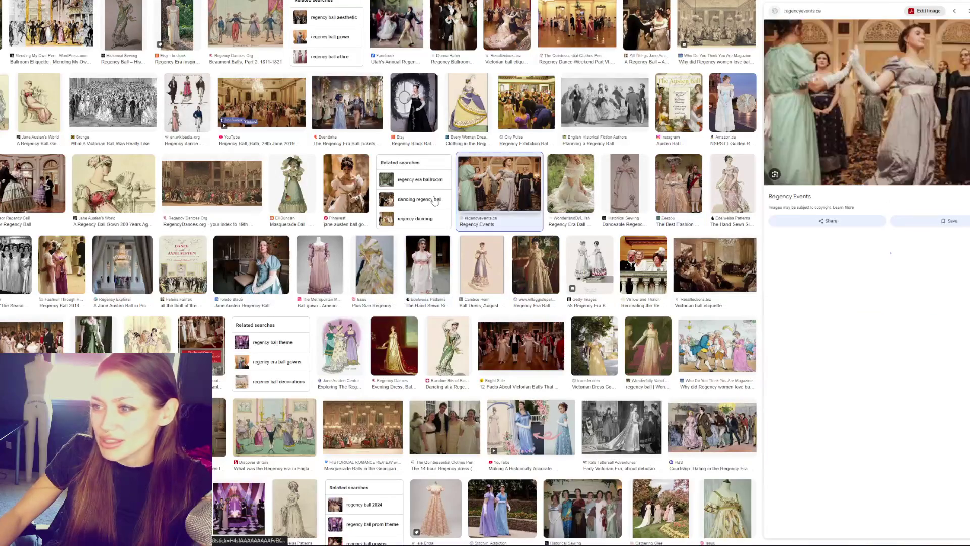
Open the RegencyDances.org ballroom painting in a new tab and view it.
{"action": "left_click", "coordinate": [142, 170]}
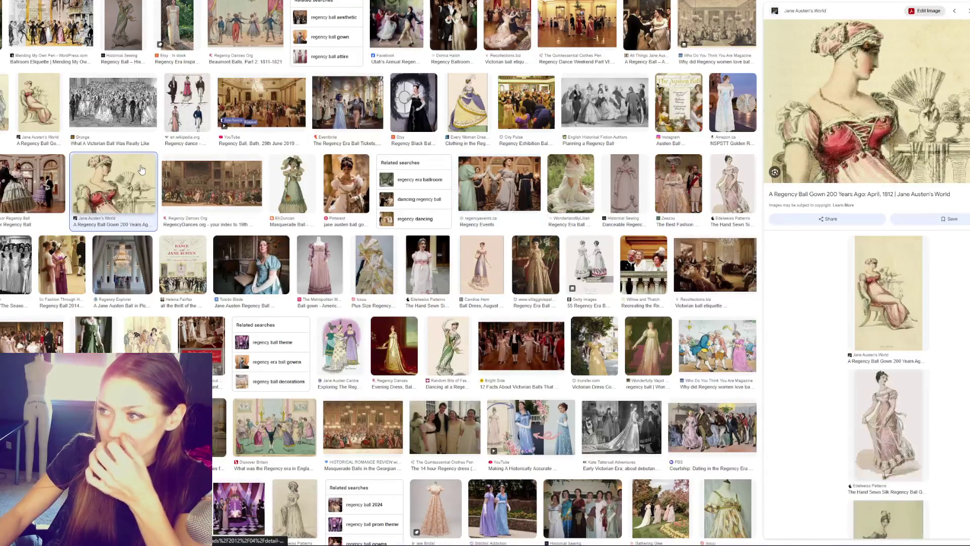
{"action": "left_click", "coordinate": [212, 184]}
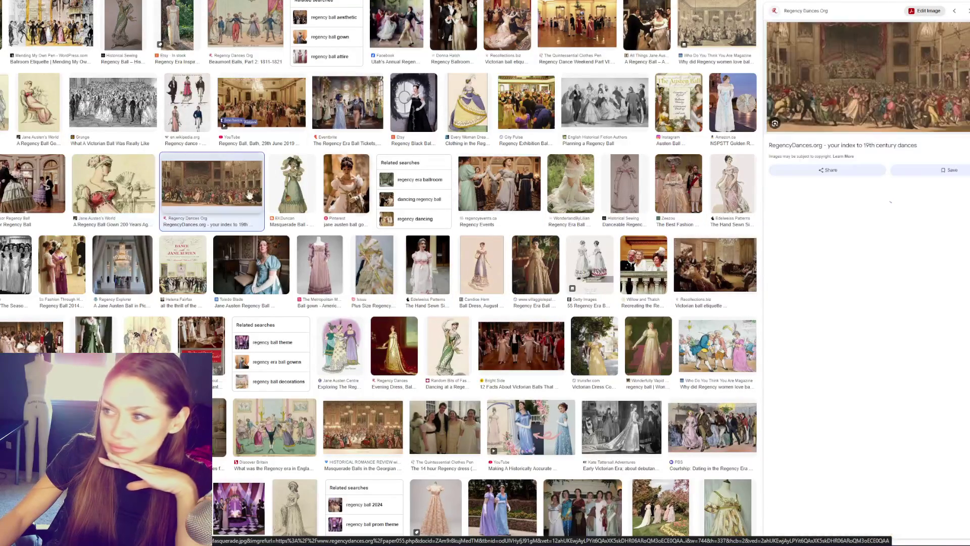
{"action": "right_click", "coordinate": [840, 109]}
{"action": "left_click", "coordinate": [887, 225]}
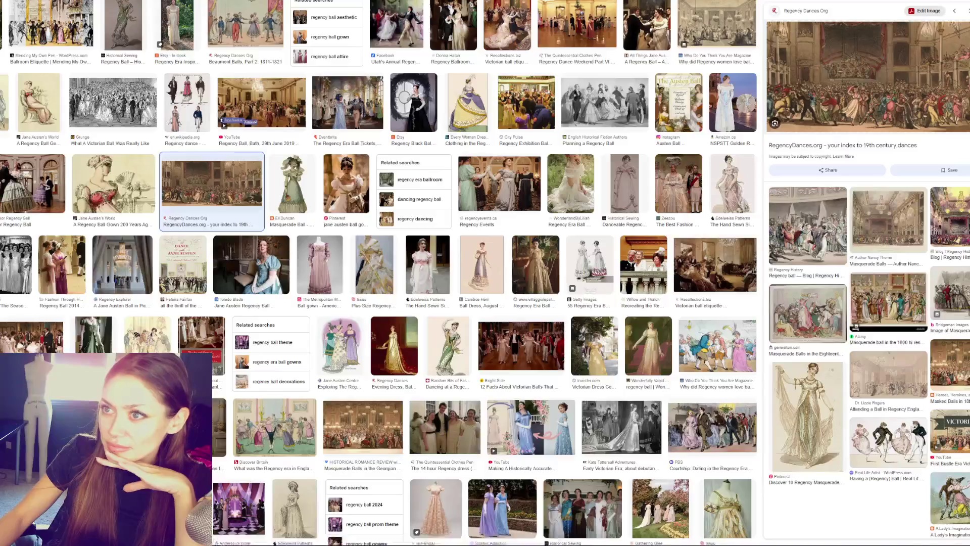
{"action": "key", "text": "ctrl+Tab"}
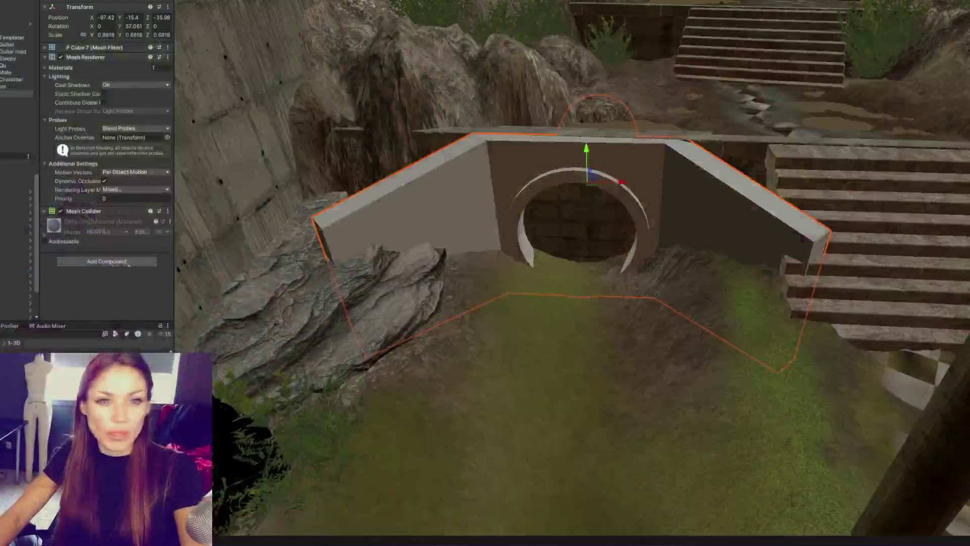
Orbit the Scene view lower and closer around the arch wall.
{"action": "mouse_move", "coordinate": [581, 218]}
{"action": "left_mouse_down", "text": "alt"}
{"action": "mouse_move", "coordinate": [584, 199]}
{"action": "mouse_move", "coordinate": [710, 180]}
{"action": "mouse_move", "coordinate": [660, 156]}
{"action": "mouse_move", "coordinate": [632, 157]}
{"action": "mouse_move", "coordinate": [665, 190]}
{"action": "mouse_move", "coordinate": [665, 234]}
{"action": "mouse_move", "coordinate": [611, 222]}
{"action": "mouse_move", "coordinate": [559, 232]}
{"action": "mouse_move", "coordinate": [703, 232]}
{"action": "mouse_move", "coordinate": [751, 217]}
{"action": "mouse_move", "coordinate": [700, 234]}
{"action": "mouse_move", "coordinate": [485, 218]}
{"action": "mouse_move", "coordinate": [529, 245]}
{"action": "mouse_move", "coordinate": [776, 171]}
{"action": "left_mouse_up", "text": "alt"}
{"action": "mouse_move", "coordinate": [760, 242]}
{"action": "left_mouse_down", "text": "alt"}
{"action": "mouse_move", "coordinate": [586, 231]}
{"action": "mouse_move", "coordinate": [775, 202]}
{"action": "mouse_move", "coordinate": [649, 194]}
{"action": "mouse_move", "coordinate": [736, 195]}
{"action": "mouse_move", "coordinate": [638, 213]}
{"action": "mouse_move", "coordinate": [520, 262]}
{"action": "mouse_move", "coordinate": [670, 235]}
{"action": "mouse_move", "coordinate": [599, 234]}
{"action": "mouse_move", "coordinate": [743, 223]}
{"action": "mouse_move", "coordinate": [564, 228]}
{"action": "mouse_move", "coordinate": [738, 278]}
{"action": "mouse_move", "coordinate": [667, 232]}
{"action": "mouse_move", "coordinate": [688, 204]}
{"action": "mouse_move", "coordinate": [708, 208]}
{"action": "left_mouse_up", "text": "alt"}
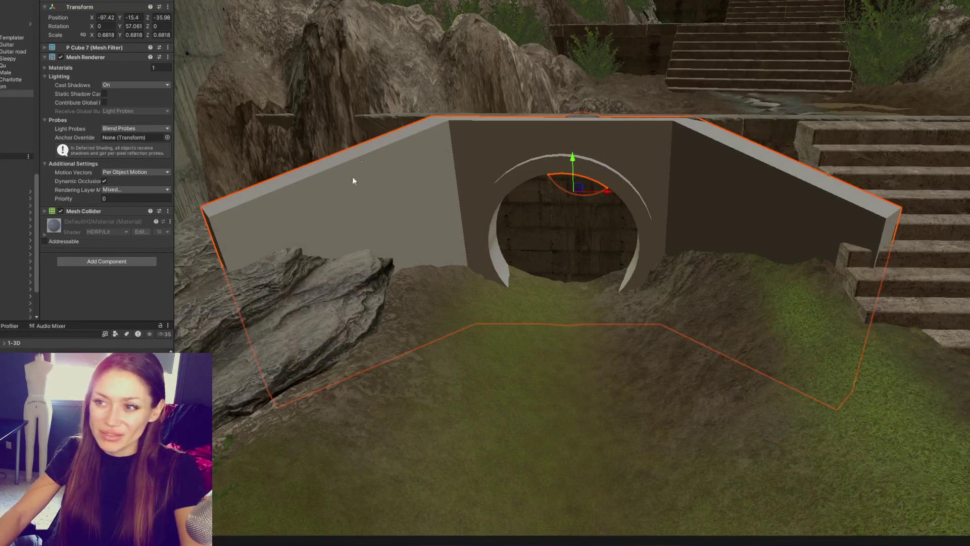
{"action": "scroll", "coordinate": [677, 158], "scroll_direction": "down", "scroll_amount": 3}
{"action": "left_click_drag", "start_coordinate": [677, 158], "coordinate": [708, 212], "text": "alt"}
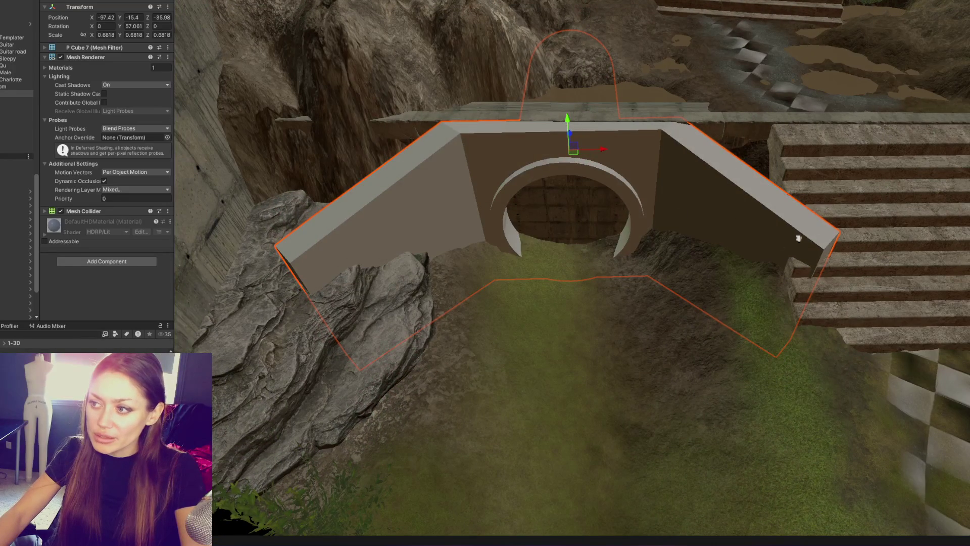
{"action": "left_click_drag", "start_coordinate": [789, 267], "coordinate": [647, 274], "text": "alt"}
{"action": "mouse_move", "coordinate": [639, 170]}
{"action": "right_mouse_down"}
{"action": "mouse_move", "coordinate": [756, 155]}
{"action": "mouse_move", "coordinate": [626, 201]}
{"action": "mouse_move", "coordinate": [713, 174]}
{"action": "mouse_move", "coordinate": [668, 102]}
{"action": "mouse_move", "coordinate": [626, 151]}
{"action": "mouse_move", "coordinate": [608, 152]}
{"action": "right_mouse_up"}
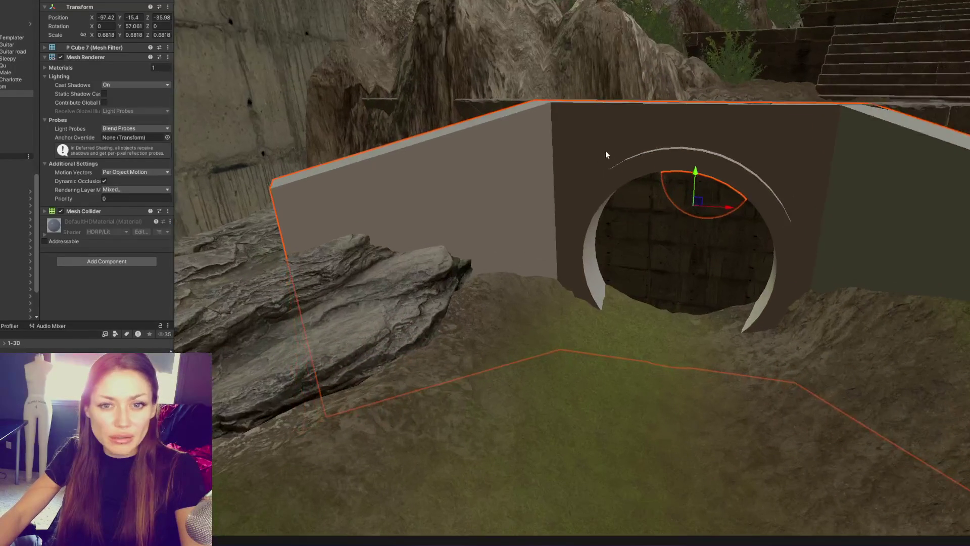
{"action": "mouse_move", "coordinate": [381, 210]}
{"action": "right_mouse_down"}
{"action": "mouse_move", "coordinate": [403, 255]}
{"action": "mouse_move", "coordinate": [386, 212]}
{"action": "mouse_move", "coordinate": [412, 191]}
{"action": "right_mouse_up"}
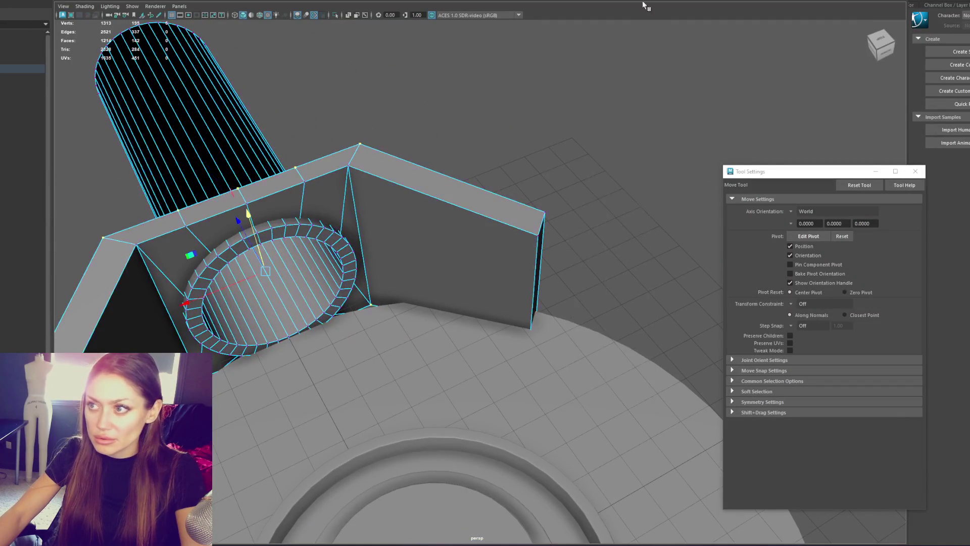
Insert an edge loop across the right wing and delete the faces beyond it.
{"action": "right_click_drag", "start_coordinate": [517, 132], "coordinate": [459, 204], "text": "shift"}
{"action": "left_click", "coordinate": [454, 207]}
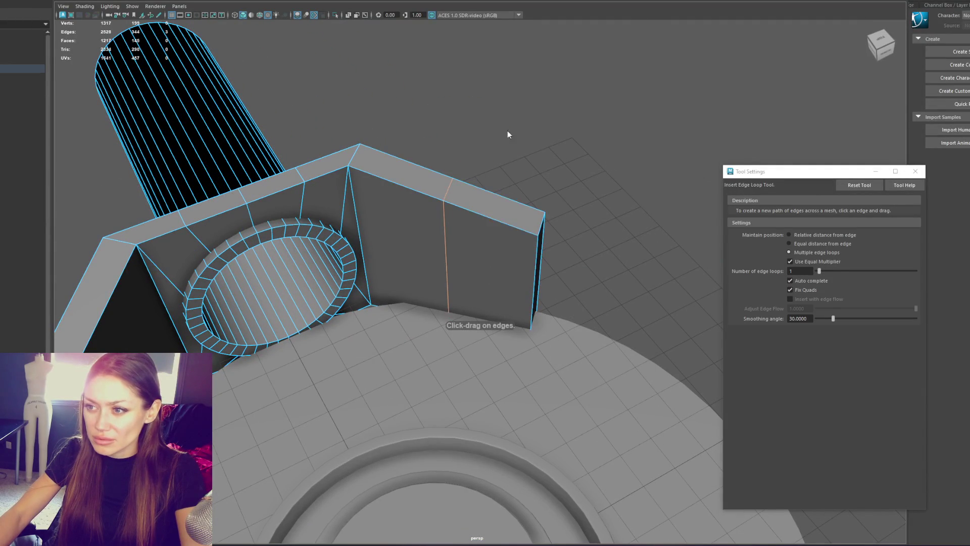
{"action": "key", "text": "q"}
{"action": "right_click_drag", "start_coordinate": [487, 172], "coordinate": [447, 256]}
{"action": "key", "text": "Delete"}
Bridge the open border edges to cap the wing, then rotate its end face.
{"action": "left_click_drag", "start_coordinate": [503, 205], "coordinate": [453, 252]}
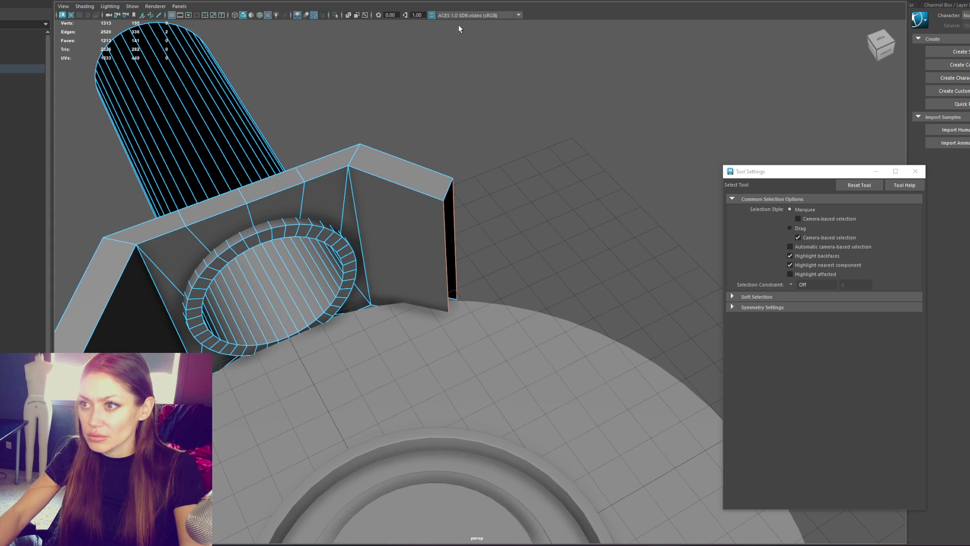
{"action": "right_click_drag", "start_coordinate": [448, 32], "coordinate": [506, 101], "text": "shift"}
{"action": "mouse_move", "coordinate": [506, 101]}
{"action": "left_mouse_down", "text": "alt"}
{"action": "mouse_move", "coordinate": [447, 96]}
{"action": "mouse_move", "coordinate": [554, 181]}
{"action": "left_mouse_up", "text": "alt"}
{"action": "key", "text": "q"}
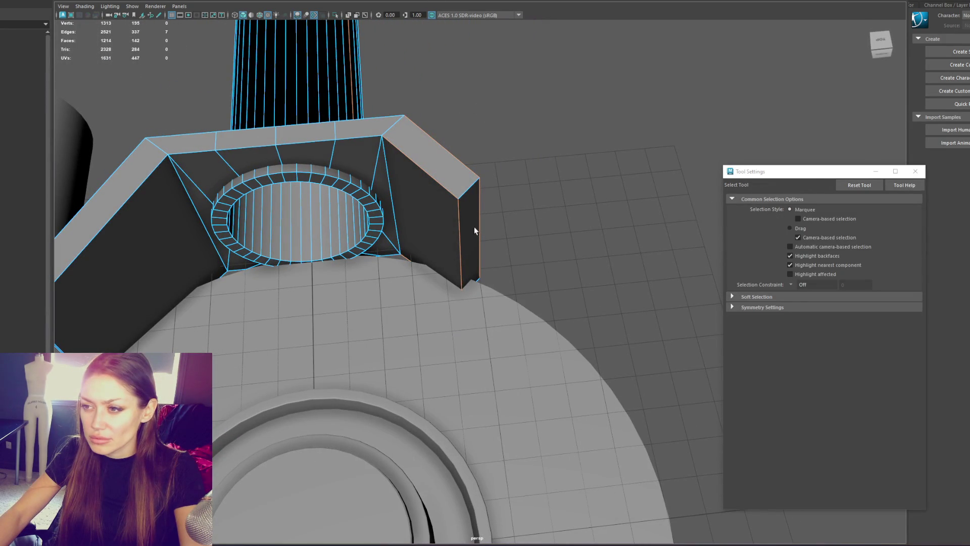
{"action": "left_click", "coordinate": [474, 226]}
{"action": "key", "text": "e"}
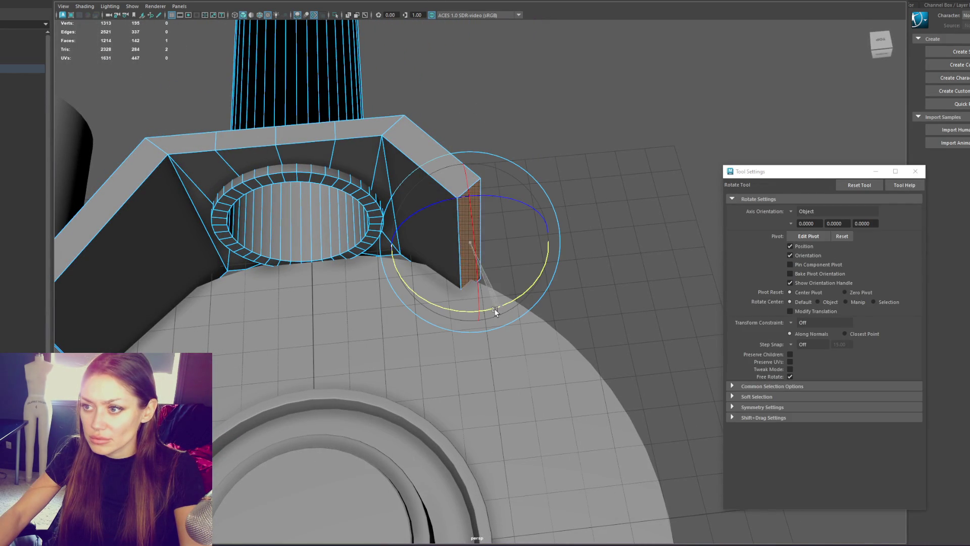
{"action": "left_click_drag", "start_coordinate": [573, 127], "coordinate": [544, 117], "text": "alt"}
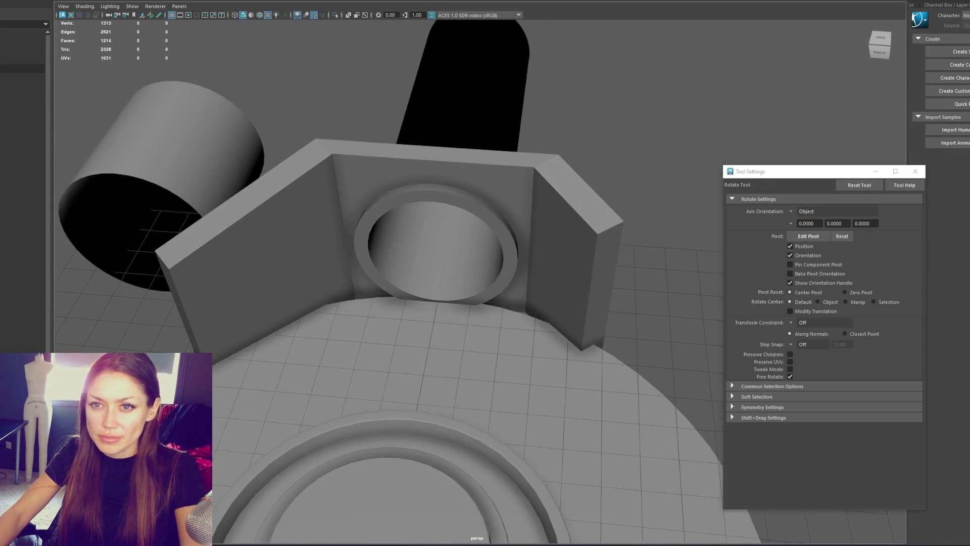
{"action": "key", "text": "F8"}
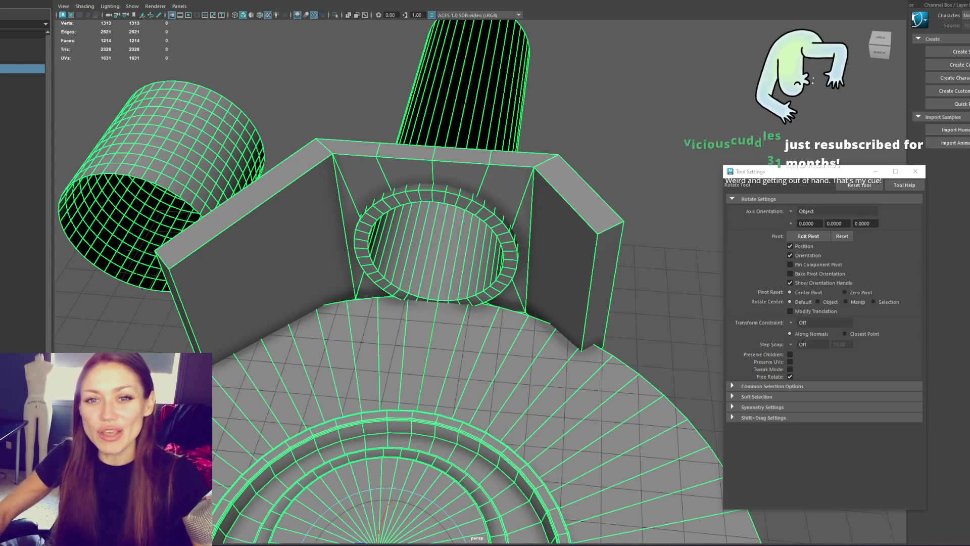
Select the wall mesh and its front top edge loop.
{"action": "mouse_move", "coordinate": [354, 335]}
{"action": "left_mouse_down", "text": "alt"}
{"action": "mouse_move", "coordinate": [384, 353]}
{"action": "mouse_move", "coordinate": [501, 310]}
{"action": "mouse_move", "coordinate": [477, 336]}
{"action": "left_mouse_up", "text": "alt"}
{"action": "right_click", "coordinate": [671, 98]}
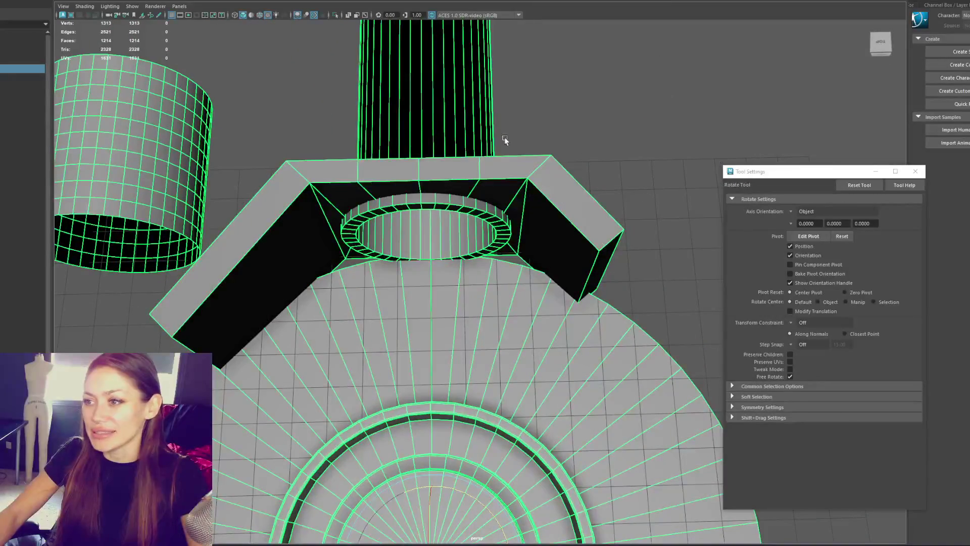
{"action": "left_click", "coordinate": [503, 170]}
{"action": "key", "text": "q"}
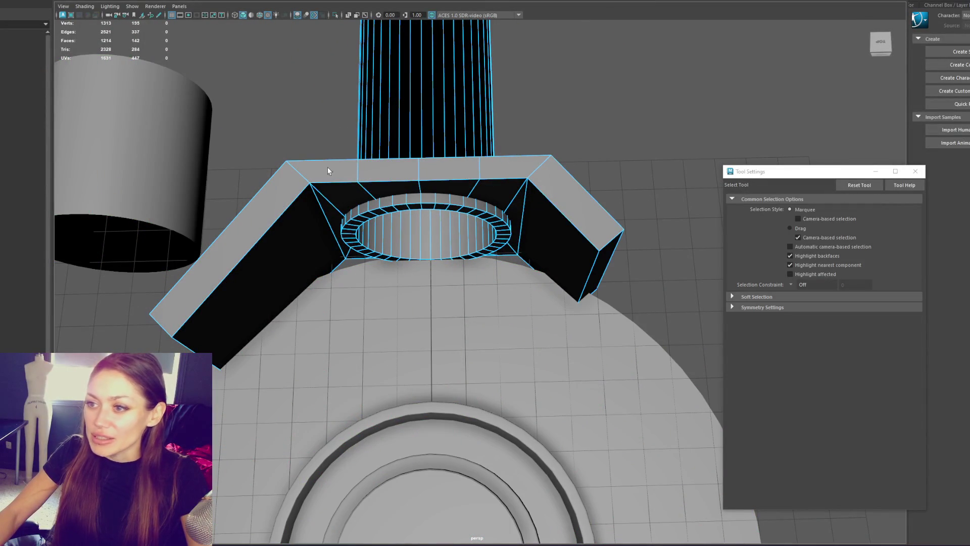
{"action": "double_click", "coordinate": [517, 158]}
{"action": "key", "text": "w"}
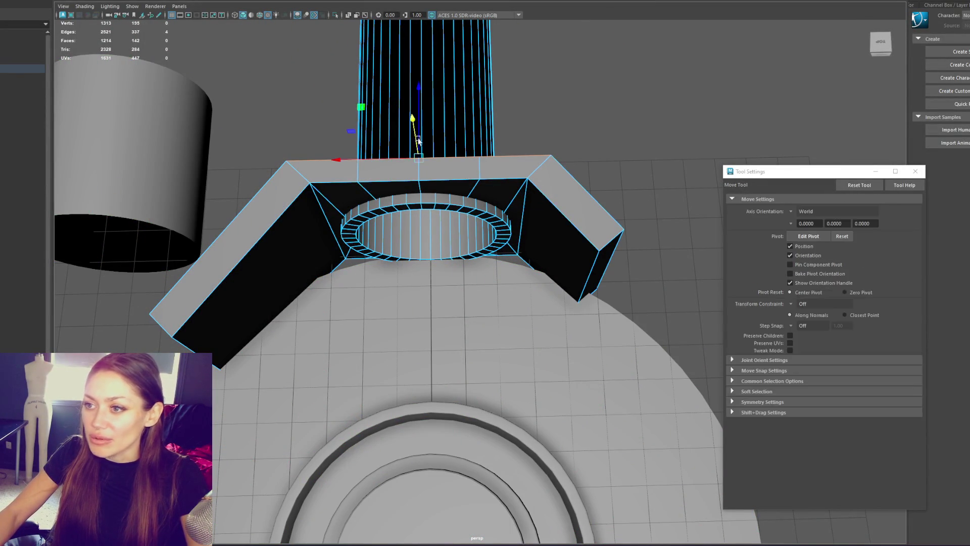
Shift the top edges right along X, deselect, and inspect the wall in Unity.
{"action": "left_click_drag", "start_coordinate": [425, 108], "coordinate": [620, 158], "text": "alt"}
{"action": "key", "text": "r"}
{"action": "key", "text": "q"}
{"action": "mouse_move", "coordinate": [641, 116]}
{"action": "right_mouse_down"}
{"action": "mouse_move", "coordinate": [641, 90]}
{"action": "mouse_move", "coordinate": [579, 198]}
{"action": "right_mouse_up"}
{"action": "key", "text": "w"}
{"action": "left_click_drag", "start_coordinate": [612, 187], "coordinate": [625, 188]}
{"action": "mouse_move", "coordinate": [615, 147]}
{"action": "left_mouse_down", "text": "alt"}
{"action": "mouse_move", "coordinate": [492, 245]}
{"action": "mouse_move", "coordinate": [495, 177]}
{"action": "mouse_move", "coordinate": [517, 251]}
{"action": "mouse_move", "coordinate": [520, 182]}
{"action": "mouse_move", "coordinate": [523, 200]}
{"action": "mouse_move", "coordinate": [554, 156]}
{"action": "mouse_move", "coordinate": [500, 102]}
{"action": "mouse_move", "coordinate": [496, 124]}
{"action": "mouse_move", "coordinate": [318, 135]}
{"action": "mouse_move", "coordinate": [270, 171]}
{"action": "mouse_move", "coordinate": [357, 127]}
{"action": "mouse_move", "coordinate": [509, 123]}
{"action": "mouse_move", "coordinate": [407, 250]}
{"action": "left_mouse_up", "text": "alt"}
{"action": "left_click", "coordinate": [569, 184]}
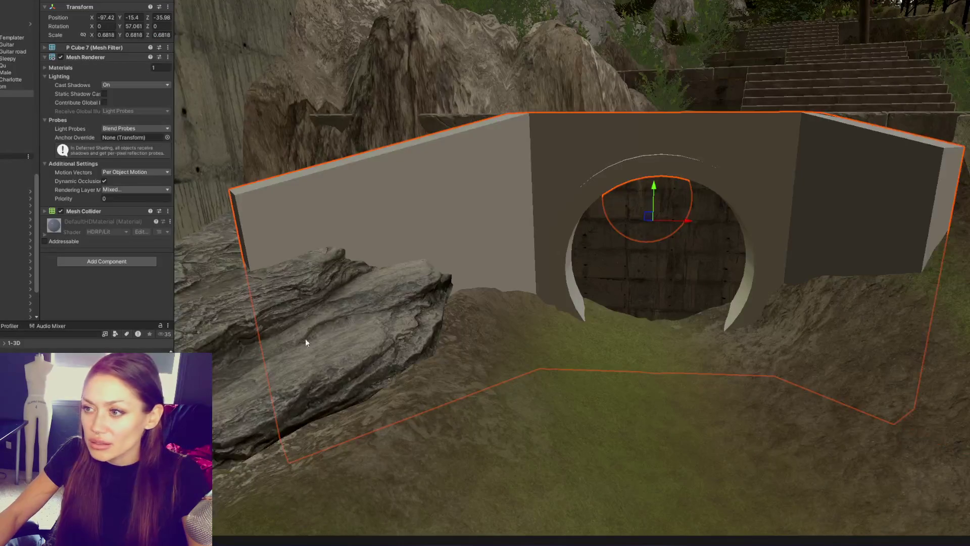
{"action": "mouse_move", "coordinate": [303, 335]}
{"action": "left_mouse_down", "text": "alt"}
{"action": "mouse_move", "coordinate": [357, 253]}
{"action": "mouse_move", "coordinate": [441, 285]}
{"action": "mouse_move", "coordinate": [669, 160]}
{"action": "left_mouse_up", "text": "alt"}
{"action": "mouse_move", "coordinate": [586, 156]}
{"action": "left_mouse_down", "text": "alt"}
{"action": "mouse_move", "coordinate": [771, 99]}
{"action": "mouse_move", "coordinate": [732, 71]}
{"action": "mouse_move", "coordinate": [747, 93]}
{"action": "mouse_move", "coordinate": [768, 100]}
{"action": "mouse_move", "coordinate": [641, 167]}
{"action": "left_mouse_up", "text": "alt"}
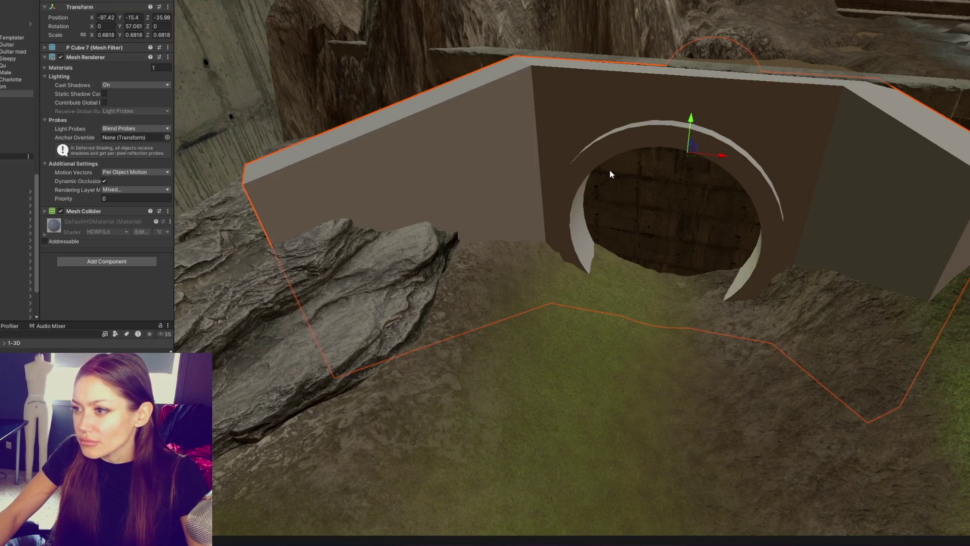
{"action": "left_click", "coordinate": [625, 192]}
{"action": "left_click", "coordinate": [672, 195], "text": "shift"}
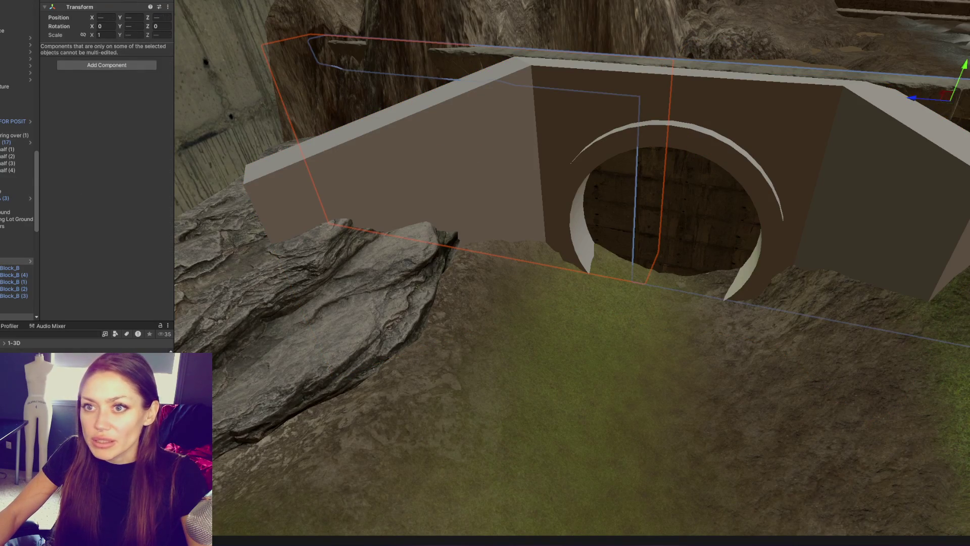
{"action": "key", "text": "alt+shift+a"}
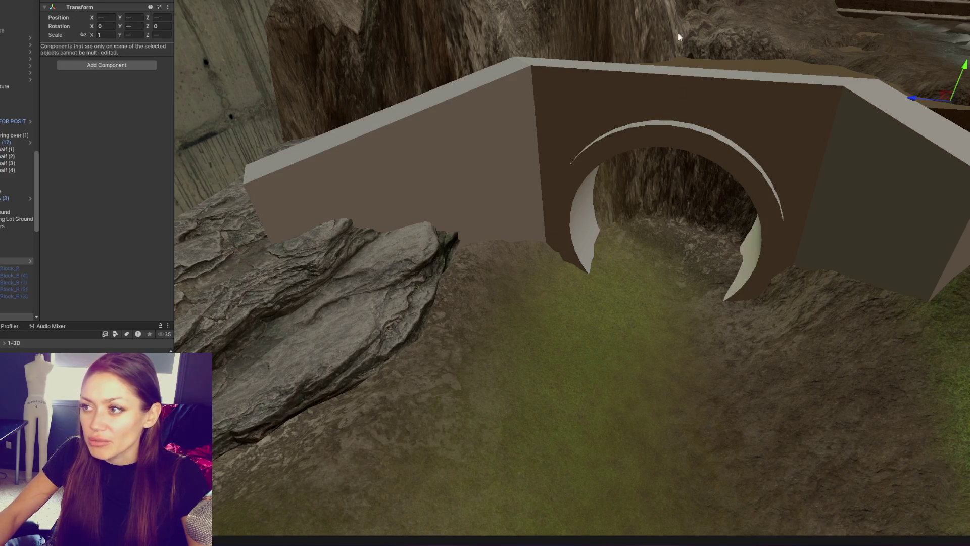
{"action": "key", "text": "alt+shift+a"}
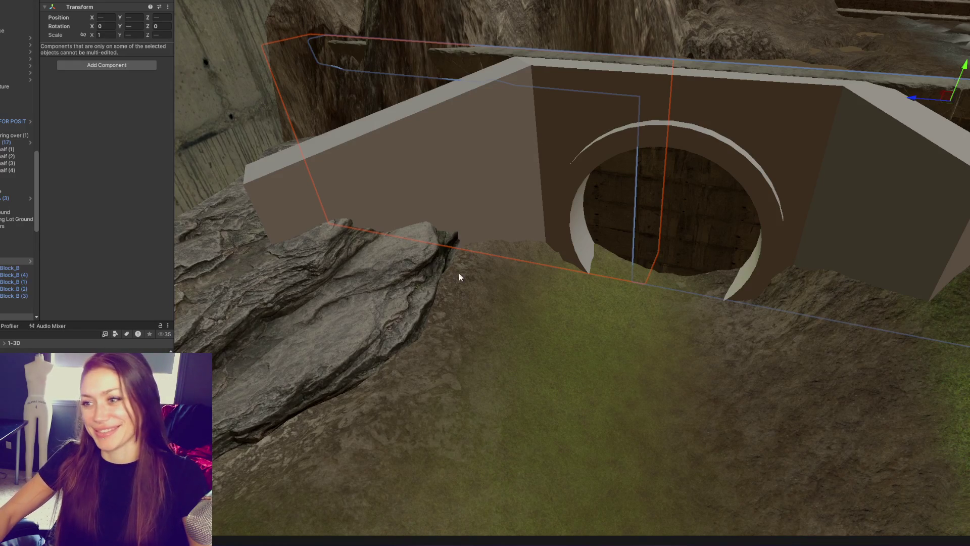
{"action": "mouse_move", "coordinate": [458, 201]}
{"action": "left_mouse_down", "text": "alt"}
{"action": "mouse_move", "coordinate": [526, 177]}
{"action": "mouse_move", "coordinate": [522, 156]}
{"action": "mouse_move", "coordinate": [606, 165]}
{"action": "mouse_move", "coordinate": [515, 162]}
{"action": "mouse_move", "coordinate": [623, 171]}
{"action": "mouse_move", "coordinate": [498, 108]}
{"action": "mouse_move", "coordinate": [483, 82]}
{"action": "mouse_move", "coordinate": [578, 67]}
{"action": "mouse_move", "coordinate": [559, 67]}
{"action": "mouse_move", "coordinate": [526, 141]}
{"action": "mouse_move", "coordinate": [533, 128]}
{"action": "mouse_move", "coordinate": [548, 162]}
{"action": "left_mouse_up", "text": "alt"}
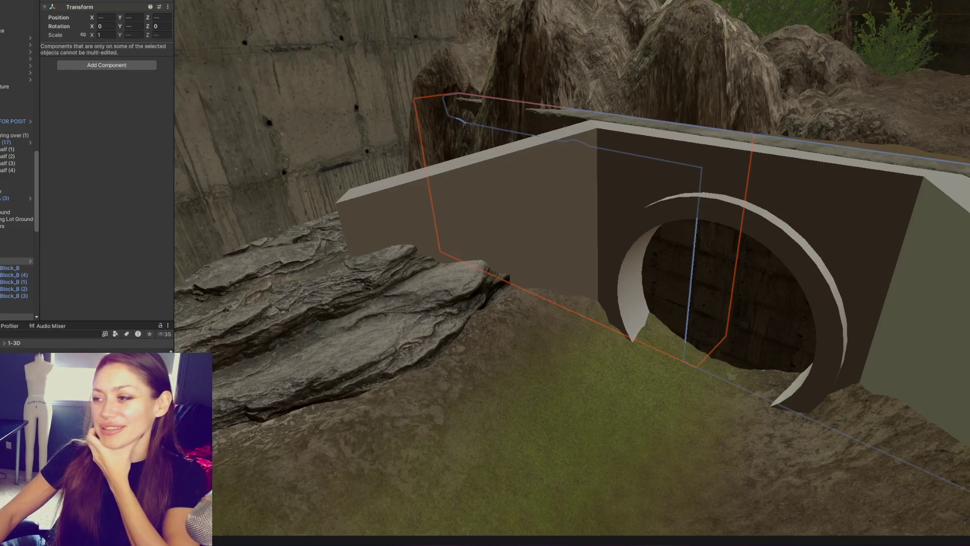
Select P Cube 7 and slide it left along X to about -97.67.
{"action": "mouse_move", "coordinate": [477, 369]}
{"action": "middle_mouse_down"}
{"action": "mouse_move", "coordinate": [589, 332]}
{"action": "mouse_move", "coordinate": [581, 252]}
{"action": "middle_mouse_up"}
{"action": "mouse_move", "coordinate": [581, 251]}
{"action": "left_mouse_down", "text": "alt"}
{"action": "mouse_move", "coordinate": [457, 253]}
{"action": "mouse_move", "coordinate": [541, 241]}
{"action": "mouse_move", "coordinate": [533, 273]}
{"action": "left_mouse_up", "text": "alt"}
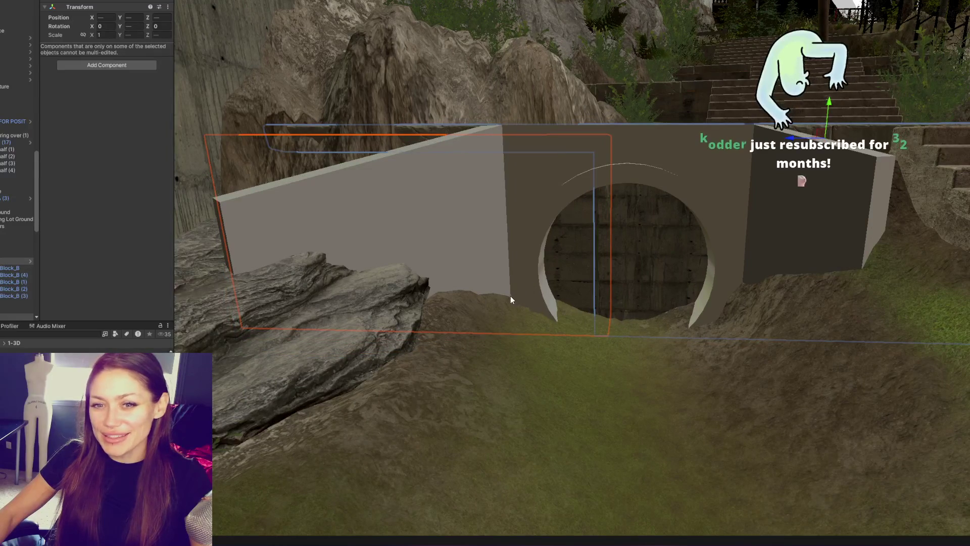
{"action": "mouse_move", "coordinate": [518, 290]}
{"action": "left_mouse_down", "text": "alt"}
{"action": "mouse_move", "coordinate": [485, 298]}
{"action": "mouse_move", "coordinate": [506, 290]}
{"action": "mouse_move", "coordinate": [545, 301]}
{"action": "left_mouse_up", "text": "alt"}
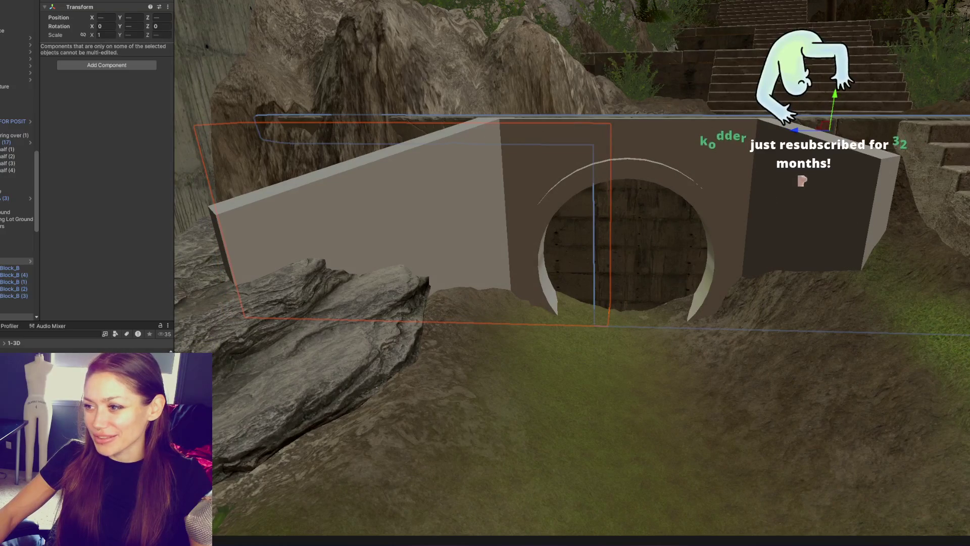
{"action": "scroll", "coordinate": [818, 271], "scroll_direction": "down", "scroll_amount": 3}
{"action": "left_click_drag", "start_coordinate": [817, 271], "coordinate": [733, 223], "text": "alt"}
{"action": "left_click", "coordinate": [720, 213]}
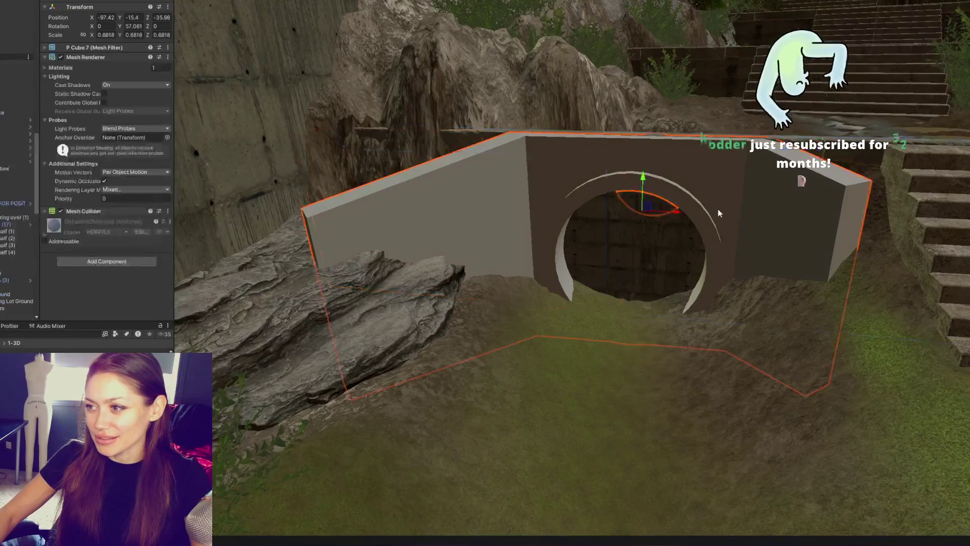
{"action": "mouse_move", "coordinate": [673, 212]}
{"action": "left_mouse_down"}
{"action": "mouse_move", "coordinate": [619, 211]}
{"action": "mouse_move", "coordinate": [658, 211]}
{"action": "left_mouse_up"}
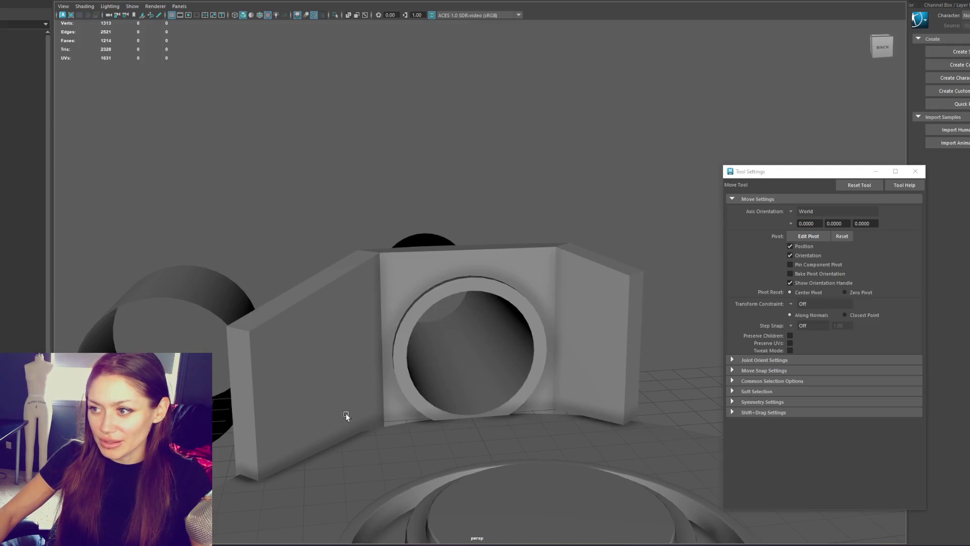
Select the culvert wall mesh, trial-extend the right wall's end face and undo it, then select everything.
{"action": "left_click", "coordinate": [461, 367]}
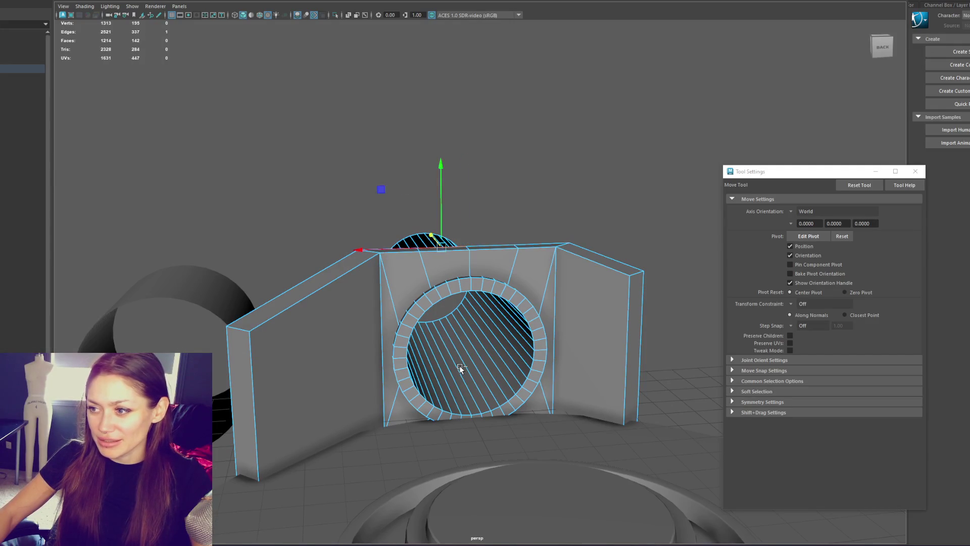
{"action": "key", "text": "F8"}
{"action": "key", "text": "F8"}
{"action": "key", "text": "shift+z"}
{"action": "key", "text": "shift+z"}
{"action": "key", "text": "shift+z"}
{"action": "key", "text": "z"}
{"action": "key", "text": "z"}
{"action": "key", "text": "z"}
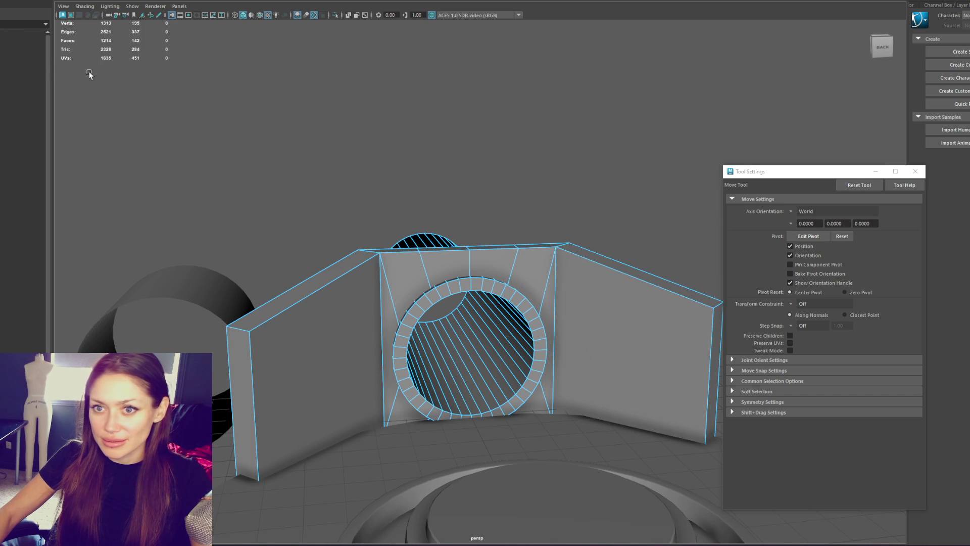
{"action": "left_click_drag", "start_coordinate": [101, 75], "coordinate": [657, 480]}
{"action": "left_click", "coordinate": [20, 66]}
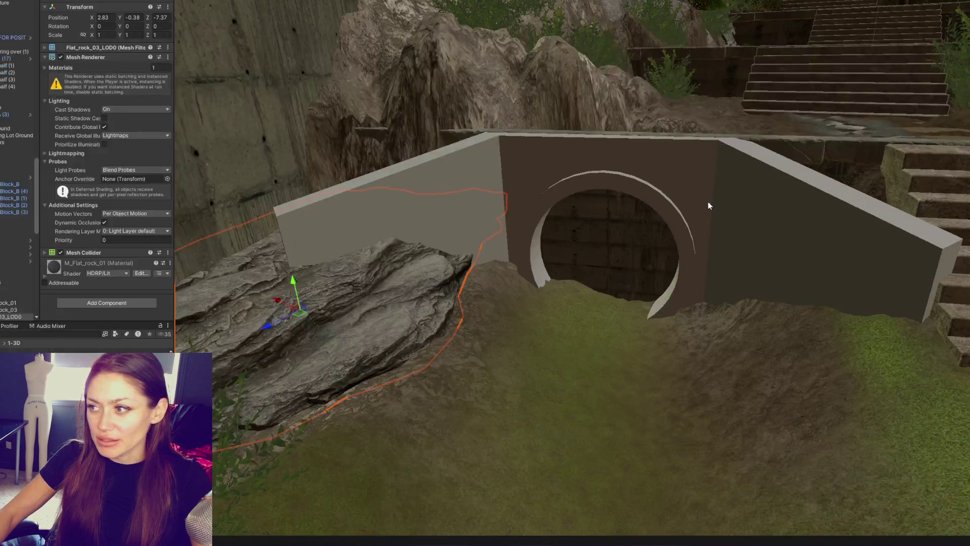
Select the culvert wall and nudge it slightly left along the X axis.
{"action": "left_click", "coordinate": [709, 206]}
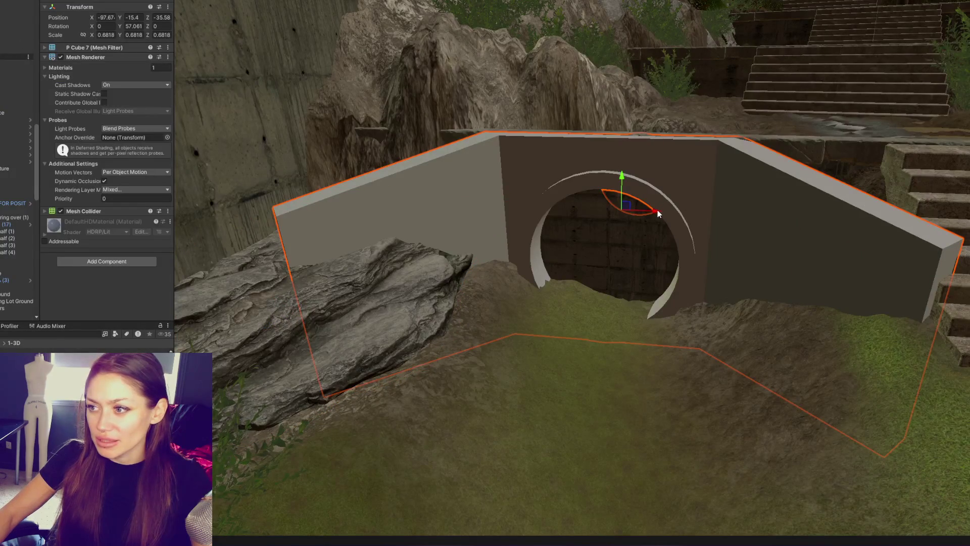
{"action": "left_click_drag", "start_coordinate": [657, 213], "coordinate": [648, 214]}
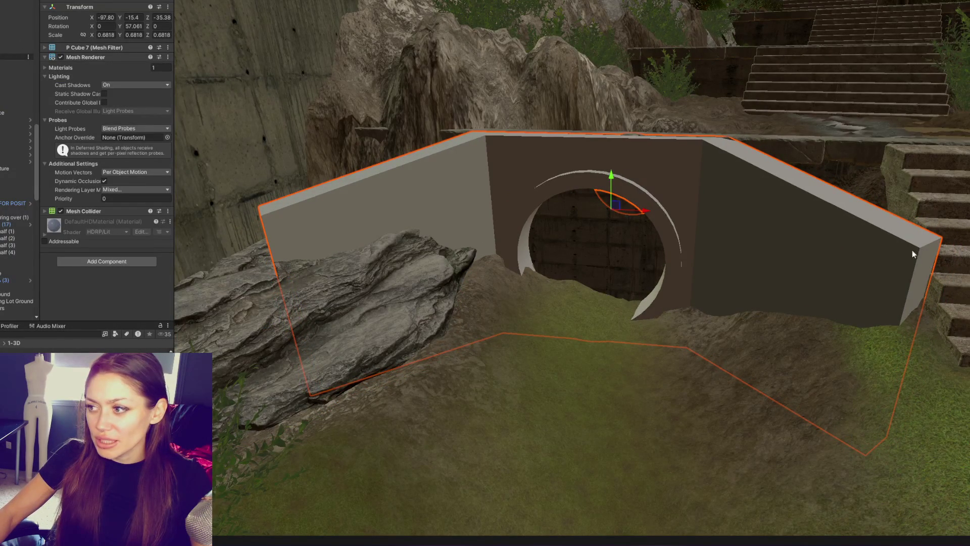
{"action": "middle_click_drag", "start_coordinate": [904, 246], "coordinate": [905, 259]}
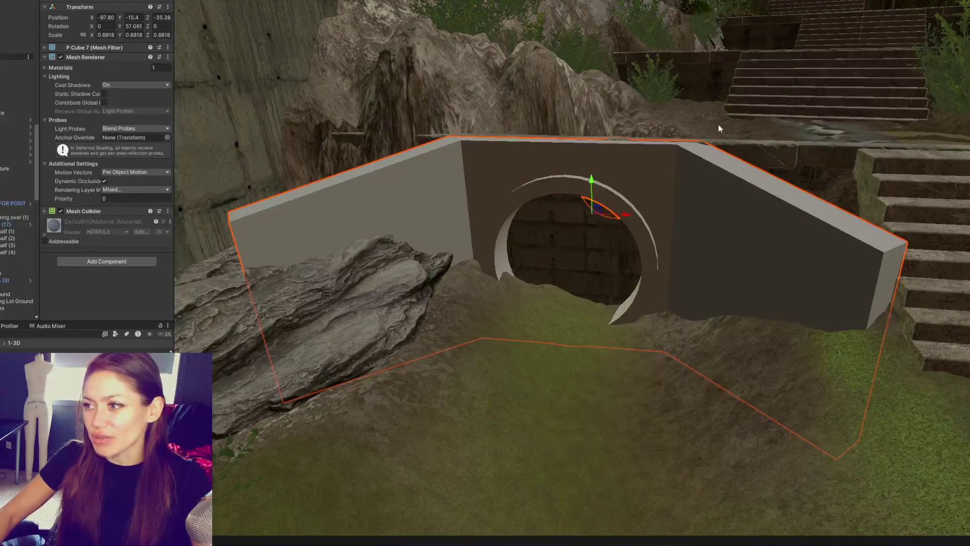
Move the culvert wall further left and closer, beside Concrete_Stairs 1, and check its placement.
{"action": "left_click", "coordinate": [961, 241]}
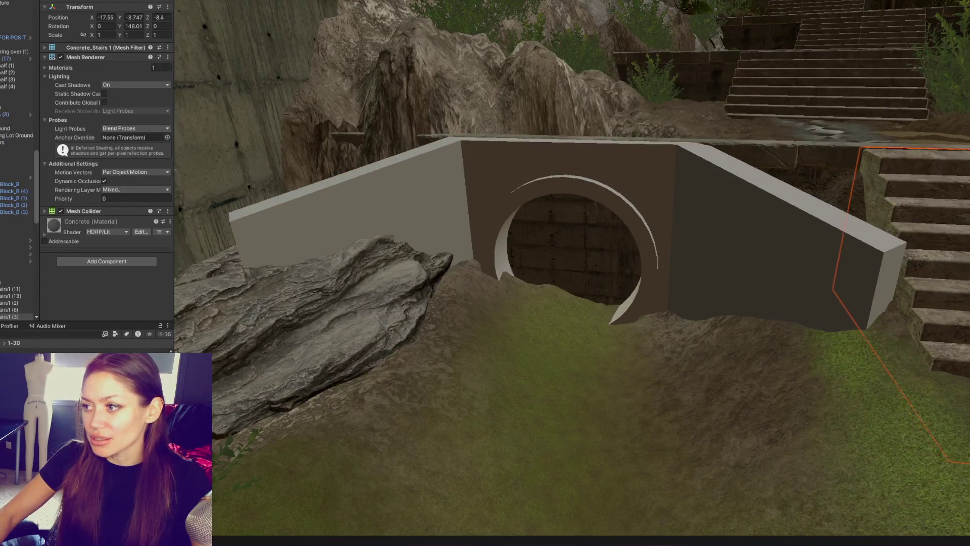
{"action": "left_click", "coordinate": [769, 254]}
{"action": "mouse_move", "coordinate": [629, 216]}
{"action": "left_mouse_down"}
{"action": "mouse_move", "coordinate": [597, 226]}
{"action": "mouse_move", "coordinate": [608, 222]}
{"action": "left_mouse_up"}
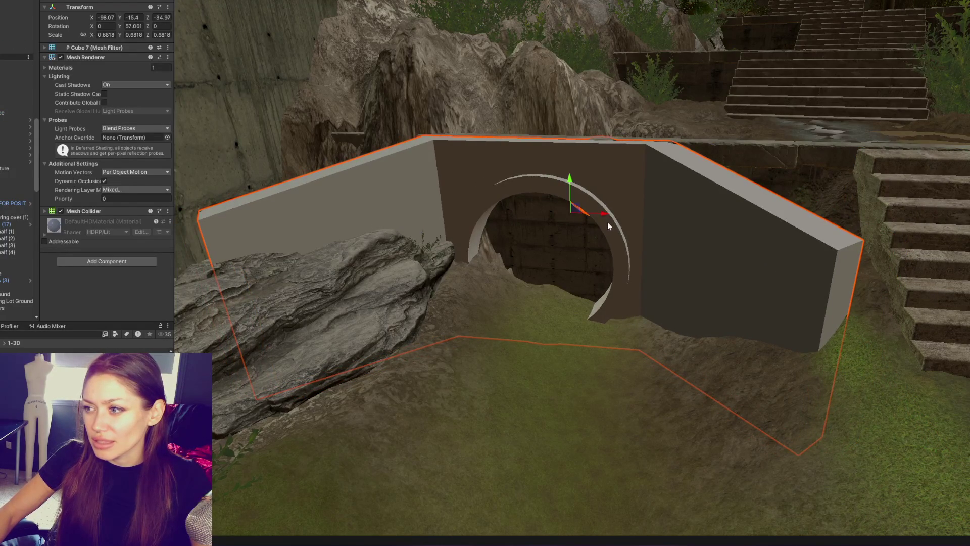
{"action": "middle_click_drag", "start_coordinate": [608, 223], "coordinate": [659, 222]}
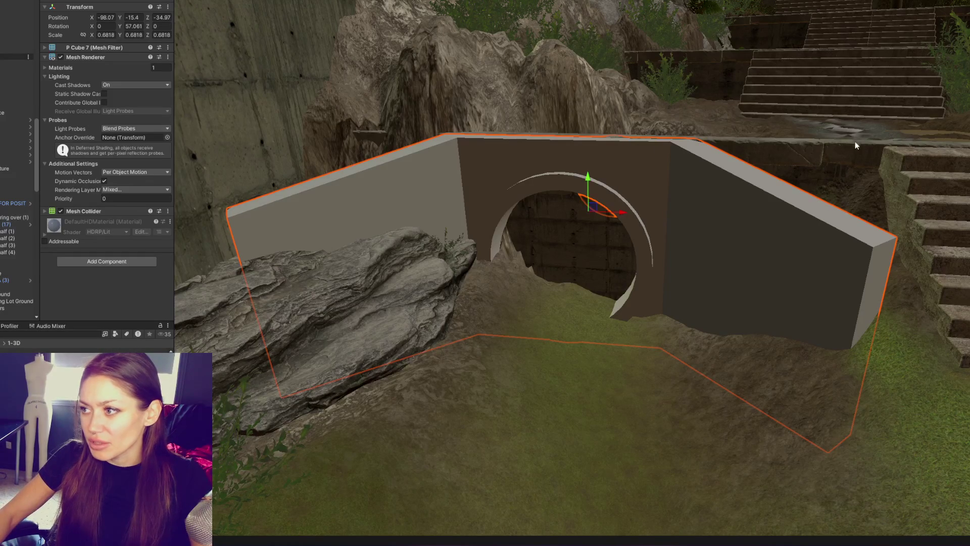
{"action": "mouse_move", "coordinate": [880, 227]}
{"action": "middle_mouse_down"}
{"action": "mouse_move", "coordinate": [807, 255]}
{"action": "mouse_move", "coordinate": [892, 246]}
{"action": "middle_mouse_up"}
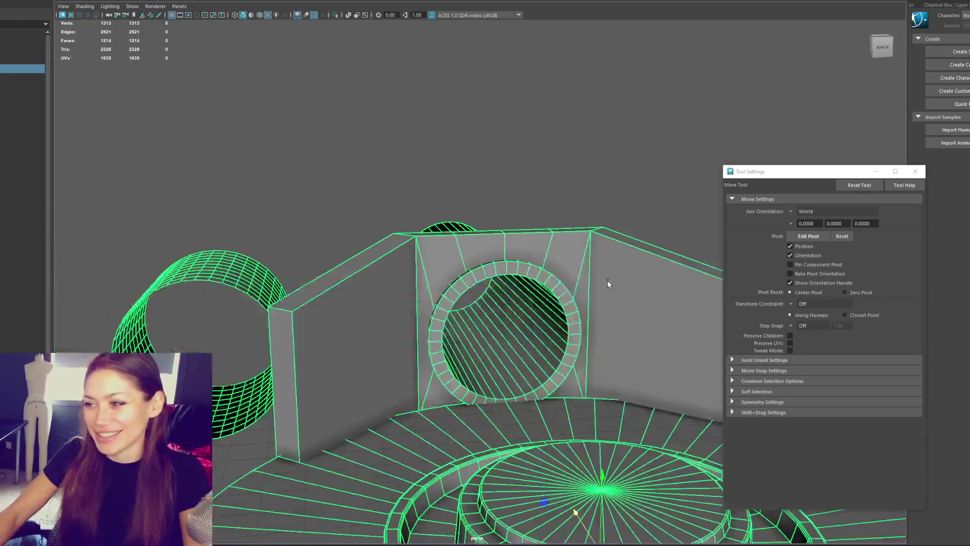
Slide the new cube onto the wall's top edge above the arch and scale it down.
{"action": "left_click_drag", "start_coordinate": [585, 289], "coordinate": [349, 200], "text": "alt"}
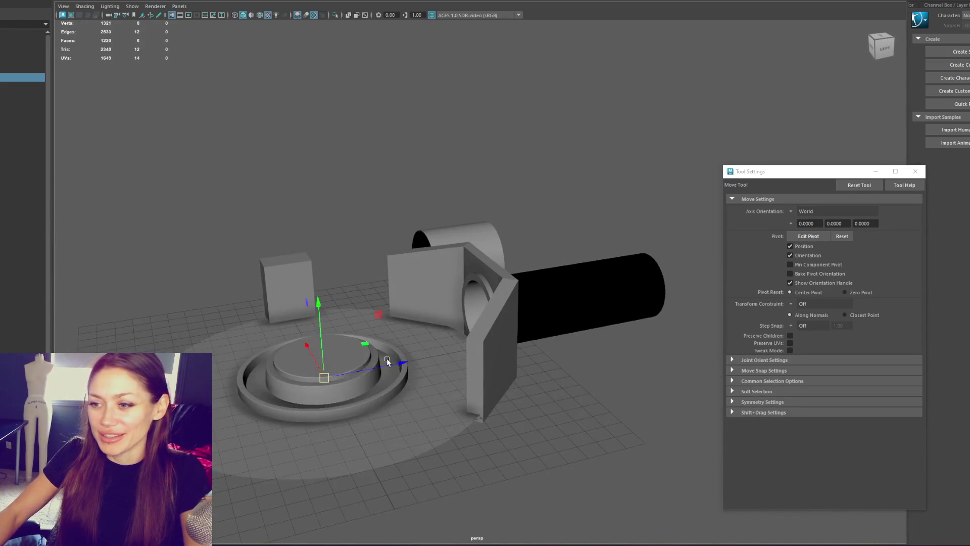
{"action": "mouse_move", "coordinate": [380, 356]}
{"action": "left_mouse_down"}
{"action": "mouse_move", "coordinate": [542, 325]}
{"action": "mouse_move", "coordinate": [494, 230]}
{"action": "left_mouse_up"}
{"action": "key", "text": "r"}
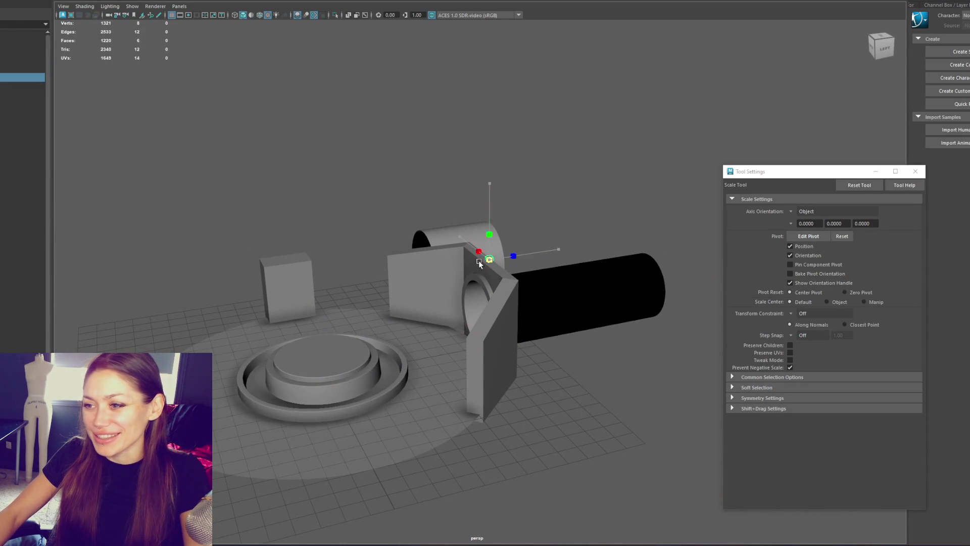
{"action": "key", "text": "w"}
{"action": "key", "text": "f"}
{"action": "scroll", "coordinate": [520, 280], "scroll_direction": "down", "scroll_amount": 2}
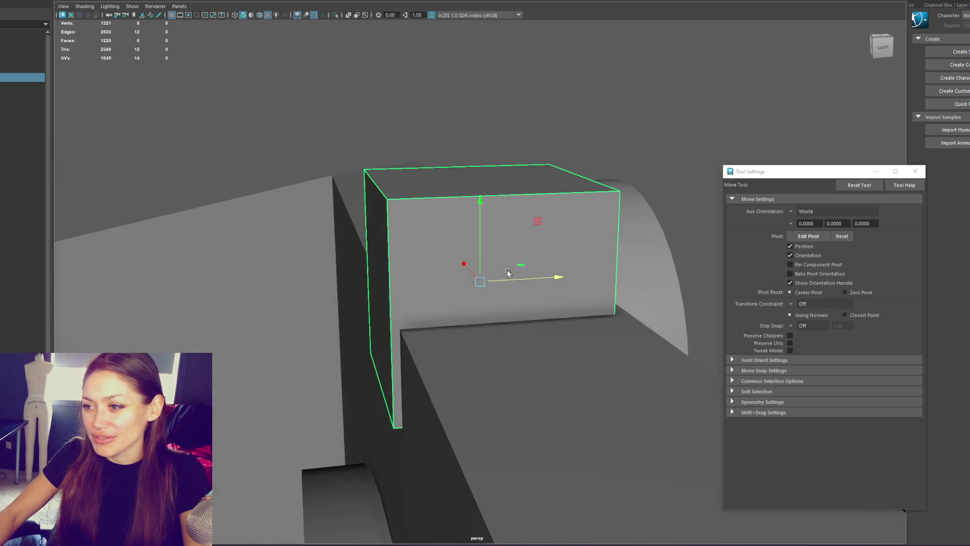
{"action": "key", "text": "r"}
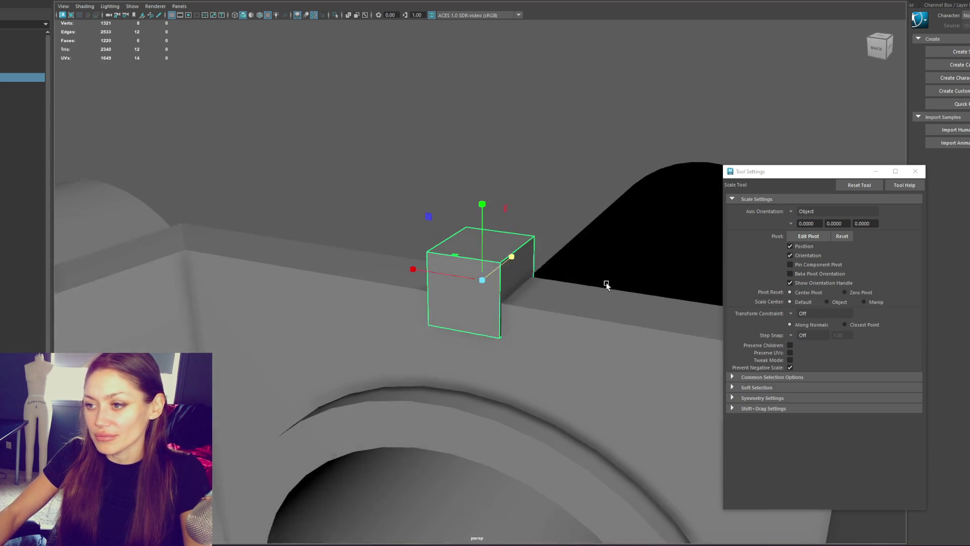
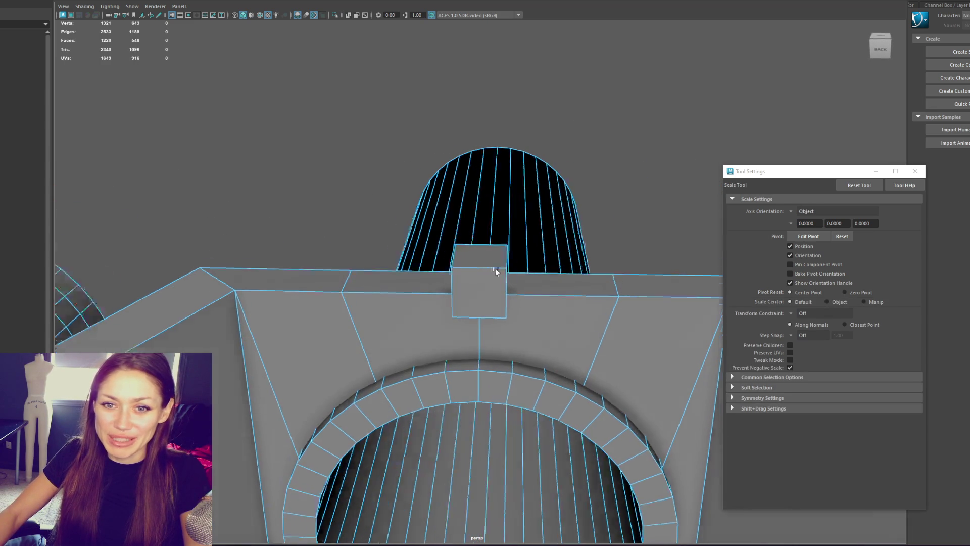
Select the small cube on top of the wall and switch to the Scale tool to stretch it.
{"action": "left_click", "coordinate": [464, 275]}
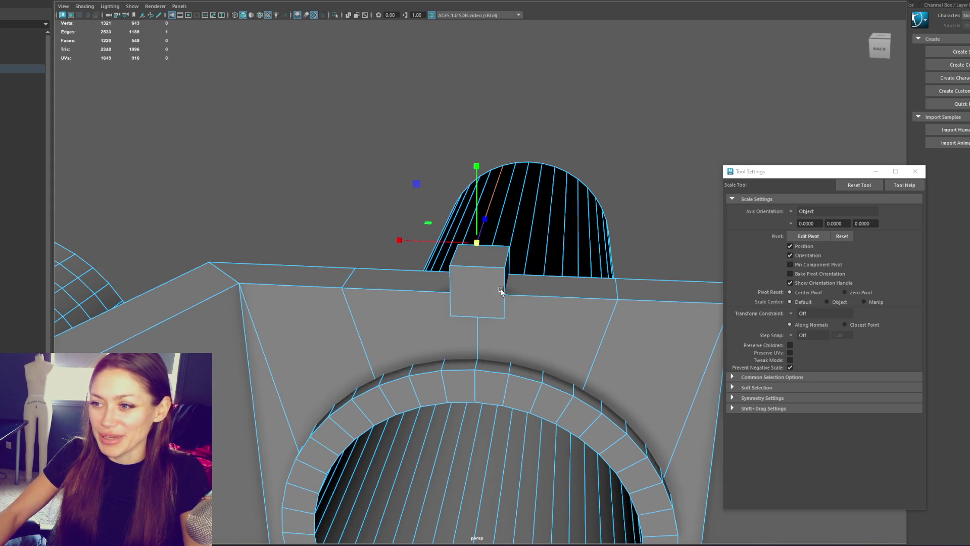
{"action": "left_click", "coordinate": [487, 283]}
{"action": "left_click", "coordinate": [452, 260]}
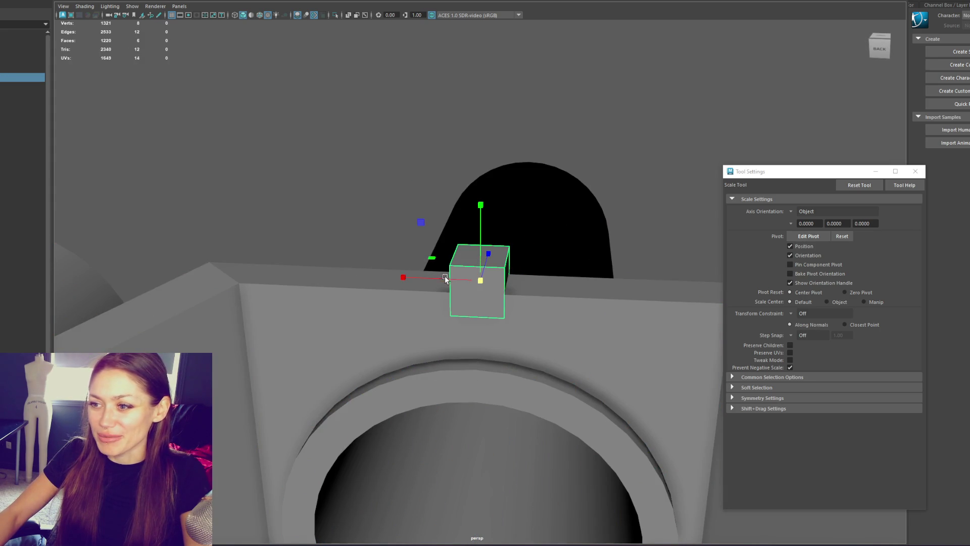
{"action": "left_click", "coordinate": [446, 284]}
{"action": "key", "text": "ctrl+z"}
{"action": "mouse_move", "coordinate": [445, 284]}
{"action": "left_mouse_down", "text": "alt"}
{"action": "mouse_move", "coordinate": [480, 258]}
{"action": "mouse_move", "coordinate": [430, 275]}
{"action": "mouse_move", "coordinate": [154, 300]}
{"action": "mouse_move", "coordinate": [374, 202]}
{"action": "mouse_move", "coordinate": [359, 219]}
{"action": "mouse_move", "coordinate": [469, 262]}
{"action": "mouse_move", "coordinate": [252, 133]}
{"action": "mouse_move", "coordinate": [335, 158]}
{"action": "mouse_move", "coordinate": [433, 236]}
{"action": "left_mouse_up", "text": "alt"}
{"action": "key", "text": "w"}
{"action": "key", "text": "r"}
Slide the stretched beam along its X axis onto the wall top, closing Tool Settings.
{"action": "key", "text": "w"}
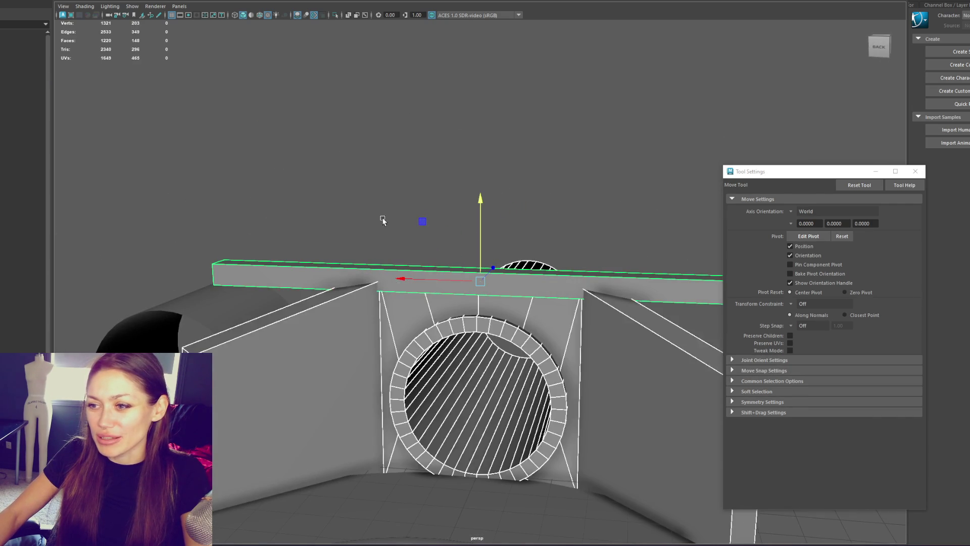
{"action": "mouse_move", "coordinate": [432, 279]}
{"action": "left_mouse_down"}
{"action": "mouse_move", "coordinate": [354, 276]}
{"action": "mouse_move", "coordinate": [385, 277]}
{"action": "left_mouse_up"}
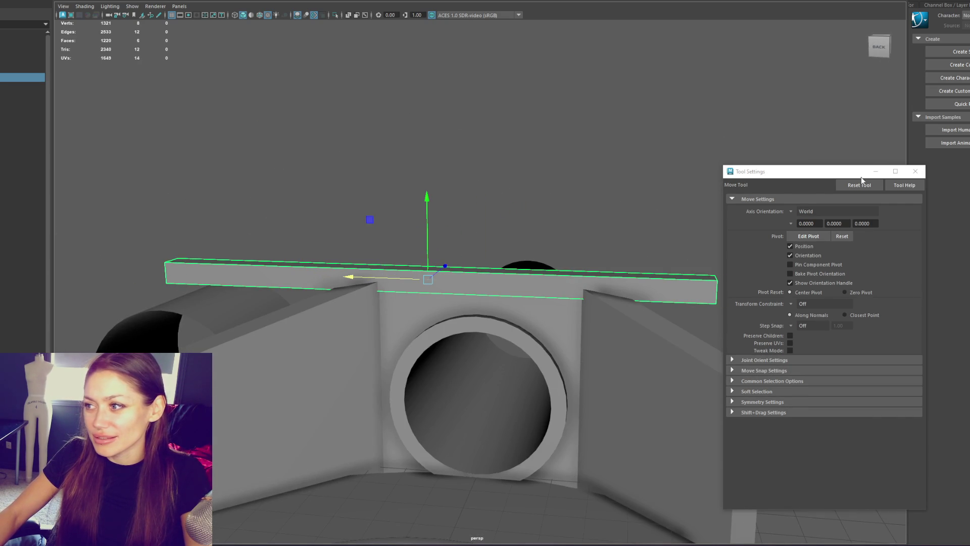
{"action": "left_click", "coordinate": [924, 171]}
{"action": "left_click_drag", "start_coordinate": [809, 190], "coordinate": [733, 212], "text": "alt"}
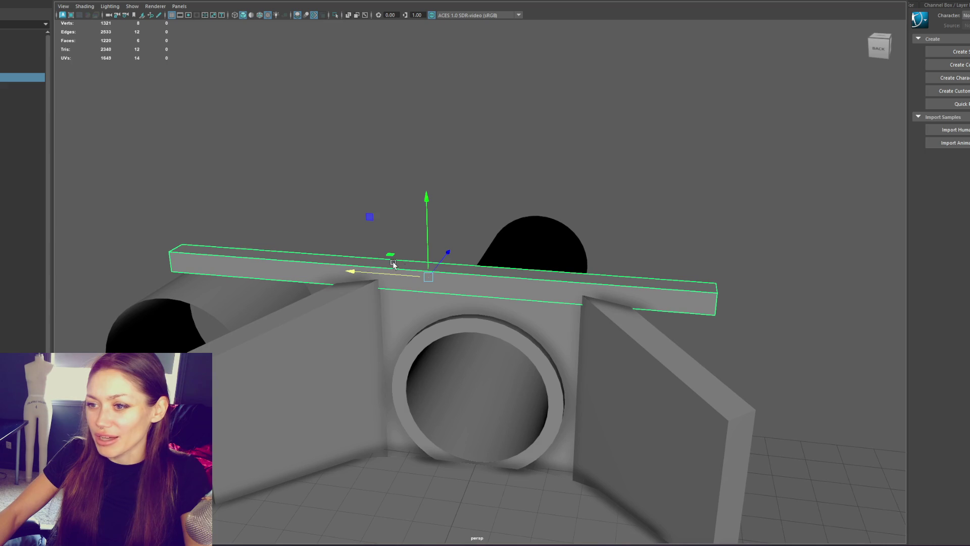
{"action": "mouse_move", "coordinate": [429, 255]}
{"action": "left_mouse_down"}
{"action": "mouse_move", "coordinate": [443, 242]}
{"action": "mouse_move", "coordinate": [513, 254]}
{"action": "left_mouse_up"}
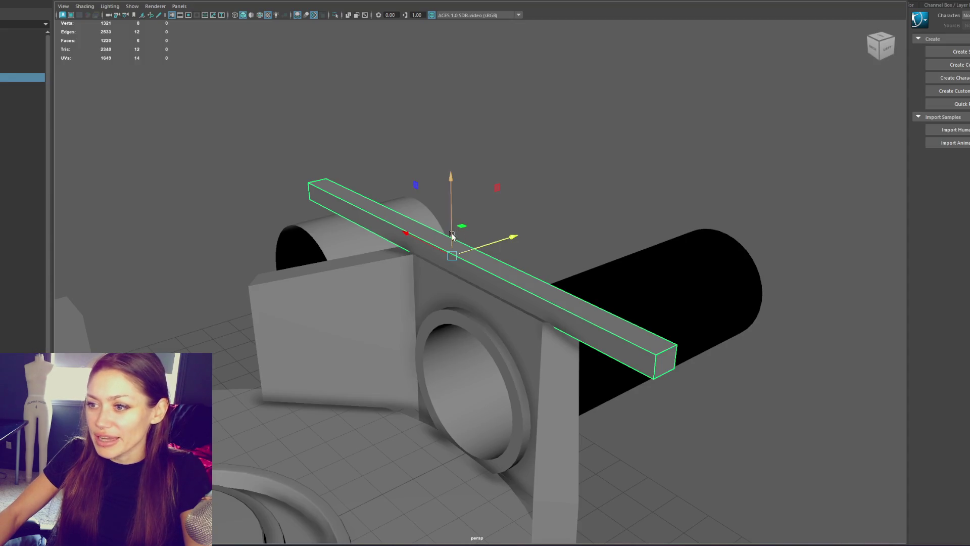
{"action": "left_click", "coordinate": [453, 233]}
{"action": "mouse_move", "coordinate": [483, 242]}
{"action": "left_mouse_down"}
{"action": "mouse_move", "coordinate": [541, 216]}
{"action": "mouse_move", "coordinate": [591, 232]}
{"action": "mouse_move", "coordinate": [536, 231]}
{"action": "mouse_move", "coordinate": [600, 234]}
{"action": "mouse_move", "coordinate": [568, 229]}
{"action": "mouse_move", "coordinate": [459, 251]}
{"action": "mouse_move", "coordinate": [495, 266]}
{"action": "left_mouse_up"}
Orbit around the scene to check the beam's placement against the tunnel cylinder.
{"action": "left_click", "coordinate": [587, 199]}
{"action": "mouse_move", "coordinate": [587, 200]}
{"action": "left_mouse_down", "text": "alt"}
{"action": "mouse_move", "coordinate": [602, 201]}
{"action": "mouse_move", "coordinate": [559, 219]}
{"action": "mouse_move", "coordinate": [606, 138]}
{"action": "mouse_move", "coordinate": [576, 134]}
{"action": "mouse_move", "coordinate": [546, 210]}
{"action": "mouse_move", "coordinate": [566, 207]}
{"action": "mouse_move", "coordinate": [419, 256]}
{"action": "left_mouse_up", "text": "alt"}
{"action": "left_click", "coordinate": [550, 184]}
{"action": "left_click", "coordinate": [584, 199]}
{"action": "left_click", "coordinate": [505, 313]}
{"action": "key", "text": "f"}
{"action": "left_click_drag", "start_coordinate": [505, 313], "coordinate": [521, 141], "text": "alt"}
{"action": "left_click", "coordinate": [521, 142]}
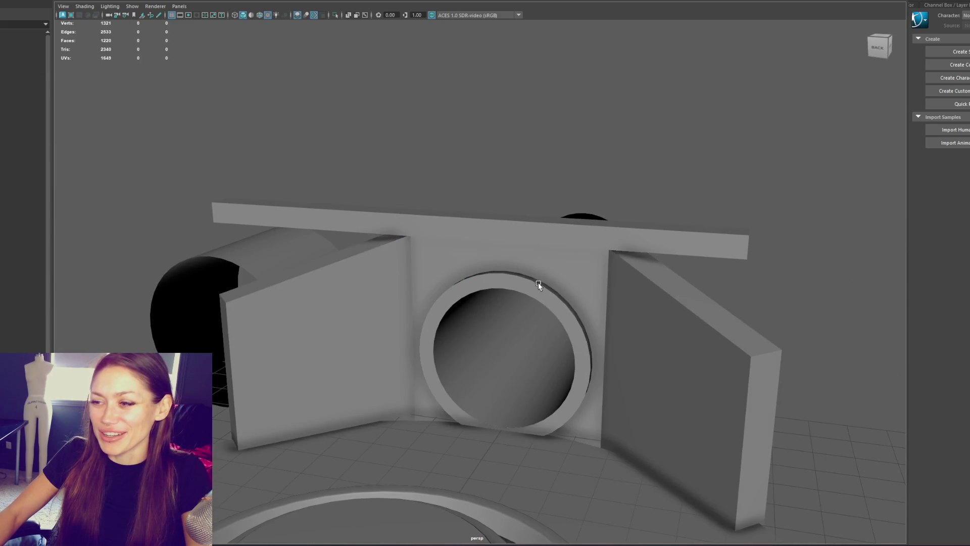
Frame the ring wall and select the ring's outer edge loop.
{"action": "left_click", "coordinate": [538, 281]}
{"action": "key", "text": "f"}
{"action": "mouse_move", "coordinate": [655, 261]}
{"action": "left_mouse_down", "text": "alt"}
{"action": "mouse_move", "coordinate": [585, 270]}
{"action": "mouse_move", "coordinate": [580, 201]}
{"action": "mouse_move", "coordinate": [632, 89]}
{"action": "left_mouse_up", "text": "alt"}
{"action": "key", "text": "F8"}
{"action": "double_click", "coordinate": [551, 250]}
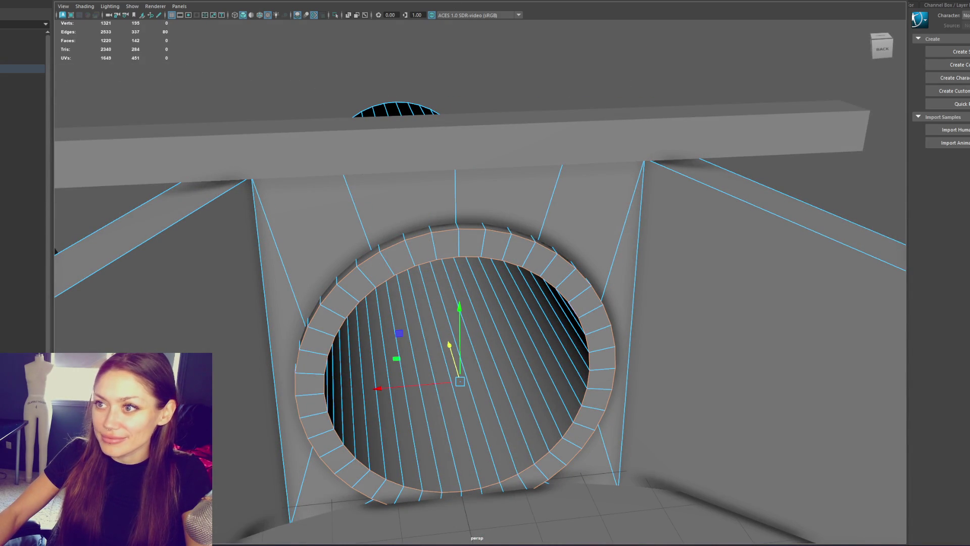
Bevel the ring edge loop at fraction 0.15 instead of 0.2, then soften its edges.
{"action": "key", "text": "ctrl+b"}
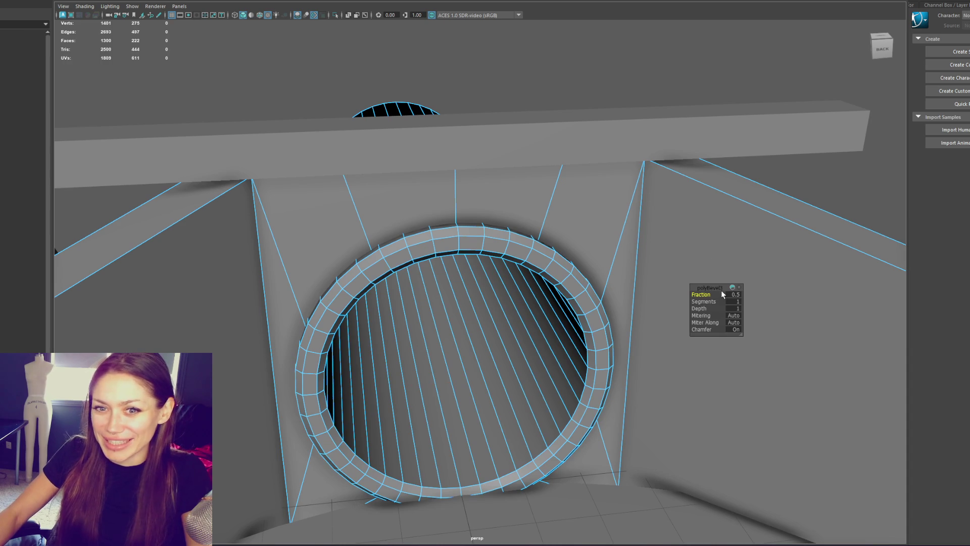
{"action": "type", "text": "0.2"}
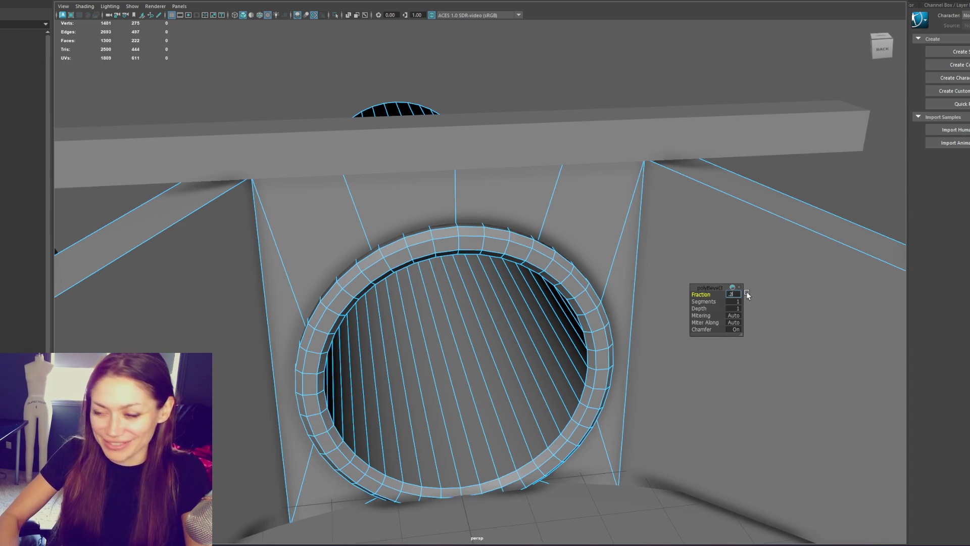
{"action": "key", "text": "Return"}
{"action": "mouse_move", "coordinate": [747, 295]}
{"action": "left_mouse_down", "text": "alt"}
{"action": "mouse_move", "coordinate": [559, 217]}
{"action": "mouse_move", "coordinate": [571, 223]}
{"action": "left_mouse_up", "text": "alt"}
{"action": "type", "text": "0.15"}
{"action": "key", "text": "Return"}
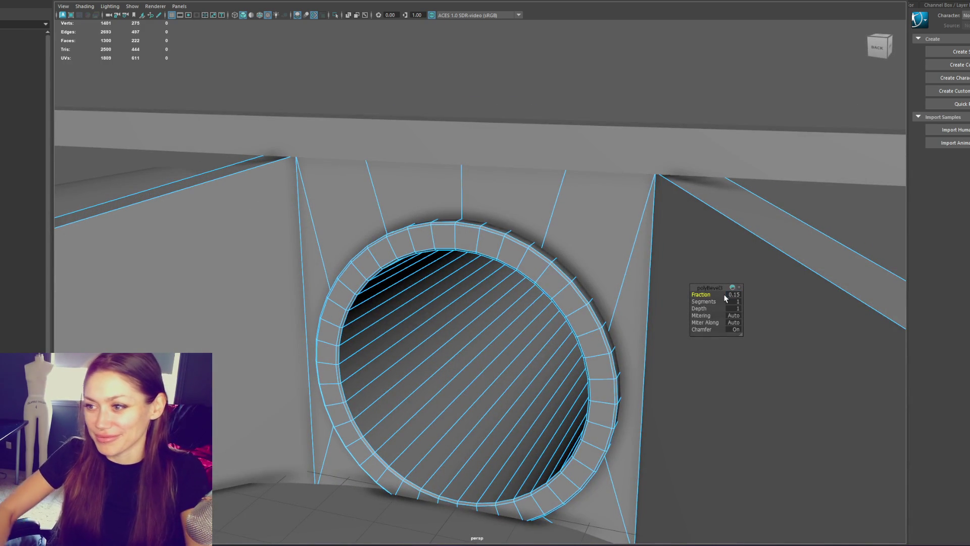
{"action": "mouse_move", "coordinate": [701, 252]}
{"action": "left_mouse_down", "text": "alt"}
{"action": "mouse_move", "coordinate": [550, 224]}
{"action": "mouse_move", "coordinate": [463, 223]}
{"action": "mouse_move", "coordinate": [500, 174]}
{"action": "mouse_move", "coordinate": [512, 130]}
{"action": "left_mouse_up", "text": "alt"}
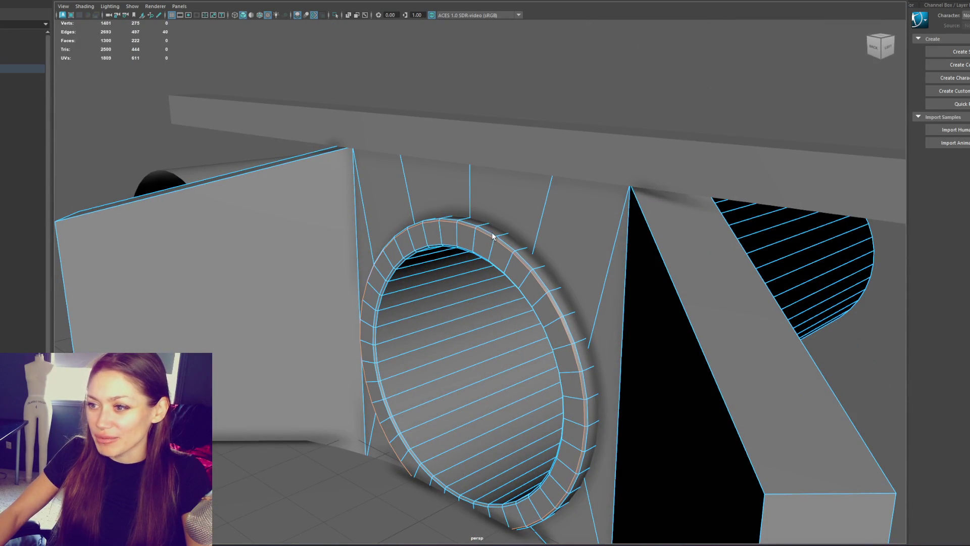
{"action": "mouse_move", "coordinate": [461, 249]}
{"action": "left_mouse_down", "text": "alt"}
{"action": "mouse_move", "coordinate": [505, 217]}
{"action": "mouse_move", "coordinate": [512, 186]}
{"action": "left_mouse_up", "text": "alt"}
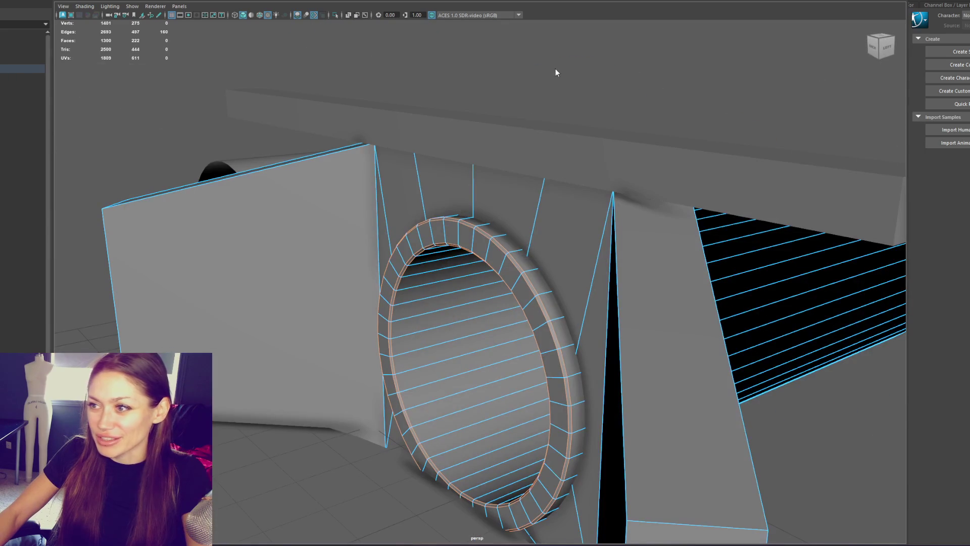
{"action": "right_click_drag", "start_coordinate": [556, 68], "coordinate": [669, 89], "text": "shift"}
{"action": "mouse_move", "coordinate": [670, 90]}
{"action": "left_mouse_down", "text": "alt"}
{"action": "mouse_move", "coordinate": [546, 108]}
{"action": "mouse_move", "coordinate": [505, 136]}
{"action": "mouse_move", "coordinate": [445, 98]}
{"action": "mouse_move", "coordinate": [431, 111]}
{"action": "mouse_move", "coordinate": [482, 12]}
{"action": "left_mouse_up", "text": "alt"}
{"action": "key", "text": "F8"}
Bevel the top beam's edges with a 0.1 fraction.
{"action": "left_click", "coordinate": [505, 136]}
{"action": "key", "text": "ctrl+b"}
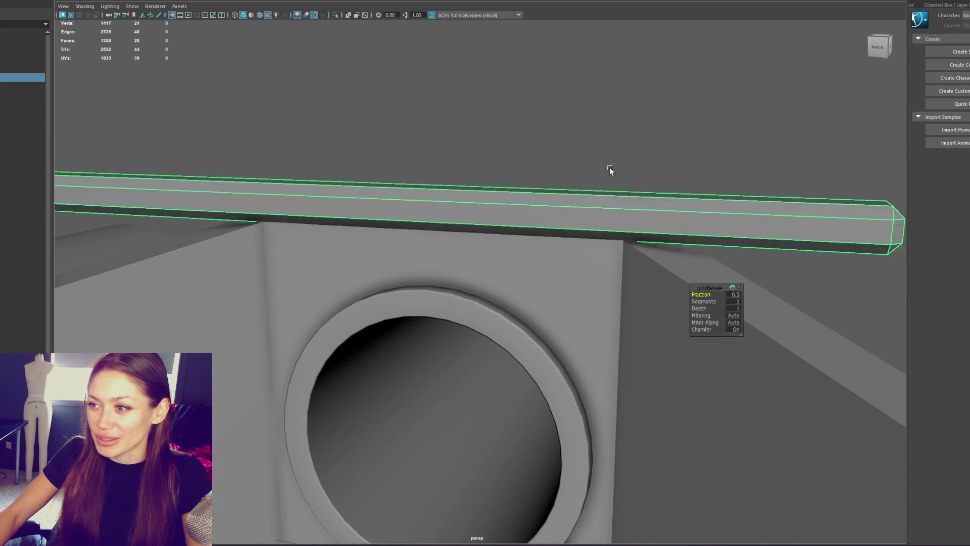
{"action": "left_click_drag", "start_coordinate": [609, 168], "coordinate": [763, 333], "text": "alt"}
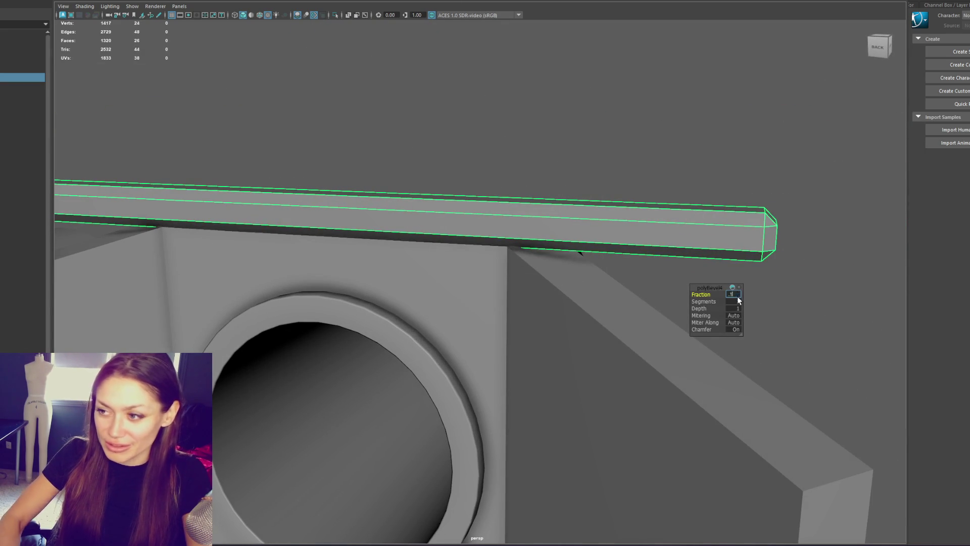
{"action": "type", "text": "0.1"}
{"action": "key", "text": "Return"}
{"action": "left_click_drag", "start_coordinate": [738, 299], "coordinate": [696, 148], "text": "alt"}
{"action": "right_click_drag", "start_coordinate": [499, 128], "coordinate": [689, 150]}
{"action": "mouse_move", "coordinate": [689, 150]}
{"action": "left_mouse_down", "text": "alt"}
{"action": "mouse_move", "coordinate": [641, 182]}
{"action": "mouse_move", "coordinate": [415, 239]}
{"action": "mouse_move", "coordinate": [459, 59]}
{"action": "mouse_move", "coordinate": [407, 130]}
{"action": "mouse_move", "coordinate": [635, 148]}
{"action": "left_mouse_up", "text": "alt"}
{"action": "left_click", "coordinate": [554, 244]}
{"action": "scroll", "coordinate": [598, 213], "scroll_direction": "up", "scroll_amount": 3}
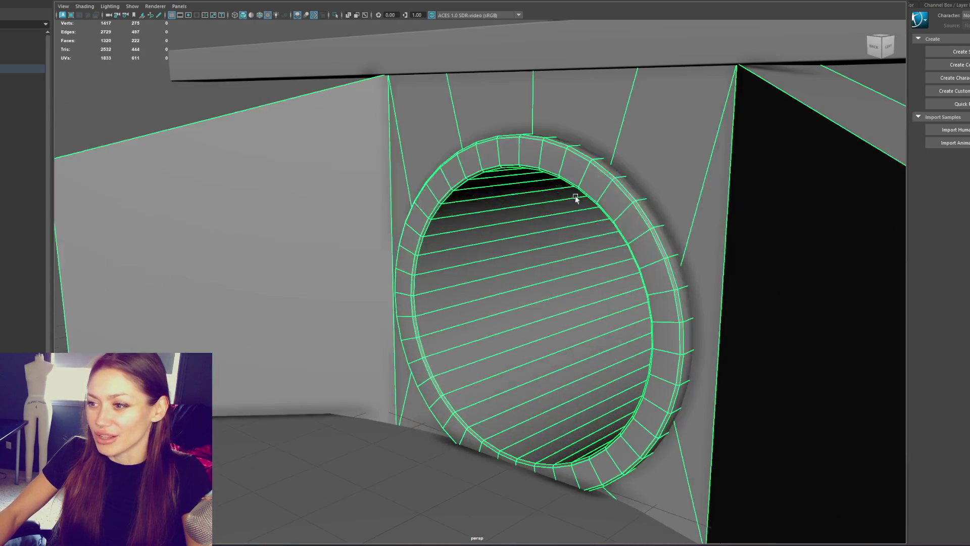
Shift and enlarge the tunnel tube's faces behind the circular opening.
{"action": "key", "text": "ctrl+F11"}
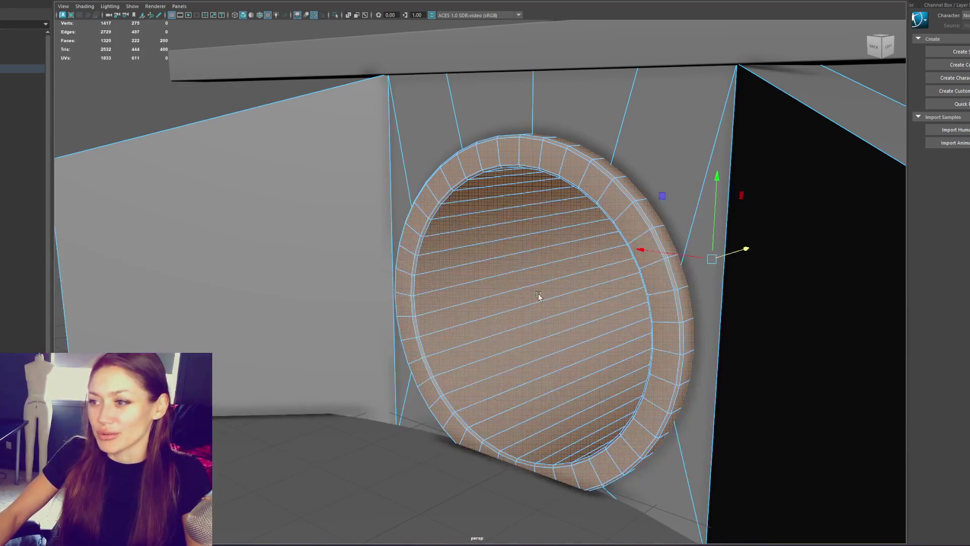
{"action": "mouse_move", "coordinate": [736, 250]}
{"action": "left_mouse_down"}
{"action": "mouse_move", "coordinate": [601, 255]}
{"action": "mouse_move", "coordinate": [601, 242]}
{"action": "left_mouse_up"}
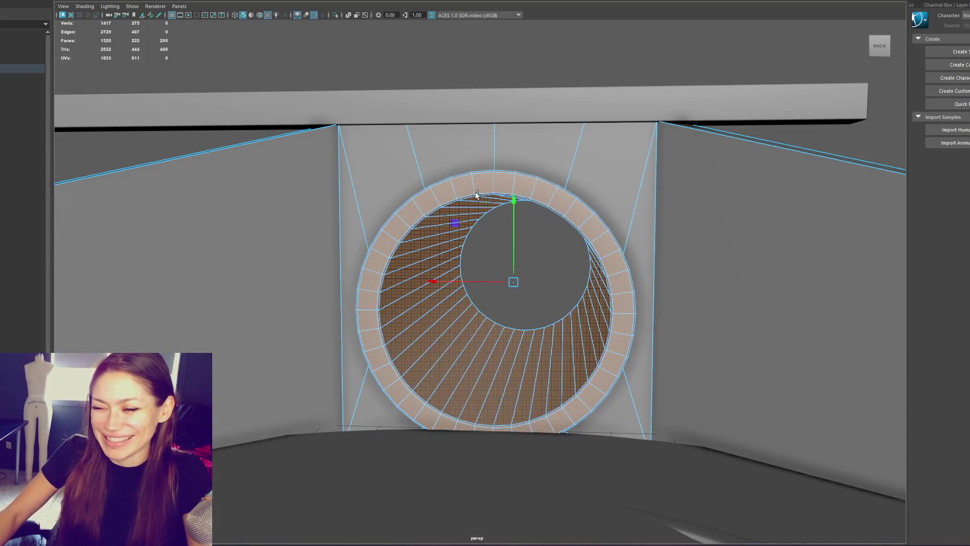
{"action": "mouse_move", "coordinate": [513, 283]}
{"action": "left_mouse_down"}
{"action": "mouse_move", "coordinate": [607, 292]}
{"action": "mouse_move", "coordinate": [726, 273]}
{"action": "mouse_move", "coordinate": [647, 276]}
{"action": "mouse_move", "coordinate": [629, 241]}
{"action": "left_mouse_up"}
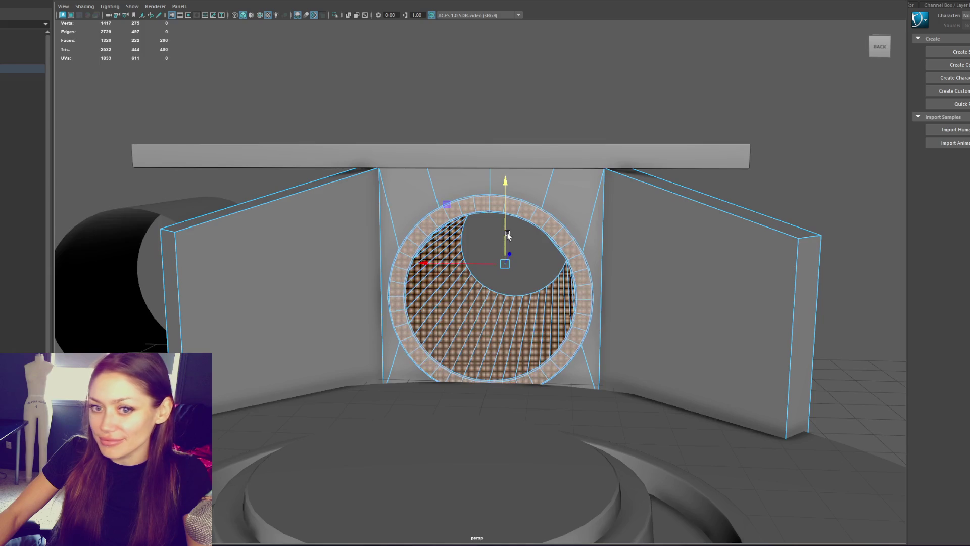
{"action": "left_click_drag", "start_coordinate": [508, 237], "coordinate": [535, 228], "text": "alt"}
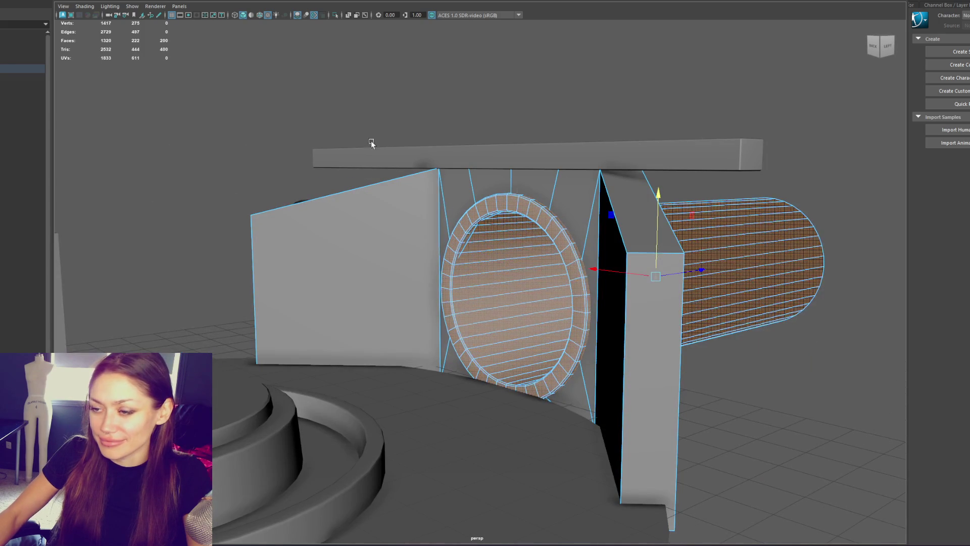
Orbit around to the back of the wall to check the tube.
{"action": "left_click", "coordinate": [347, 98]}
{"action": "left_click", "coordinate": [393, 202]}
{"action": "mouse_move", "coordinate": [347, 98]}
{"action": "left_mouse_down", "text": "alt"}
{"action": "mouse_move", "coordinate": [393, 201]}
{"action": "mouse_move", "coordinate": [323, 207]}
{"action": "mouse_move", "coordinate": [433, 213]}
{"action": "left_mouse_up", "text": "alt"}
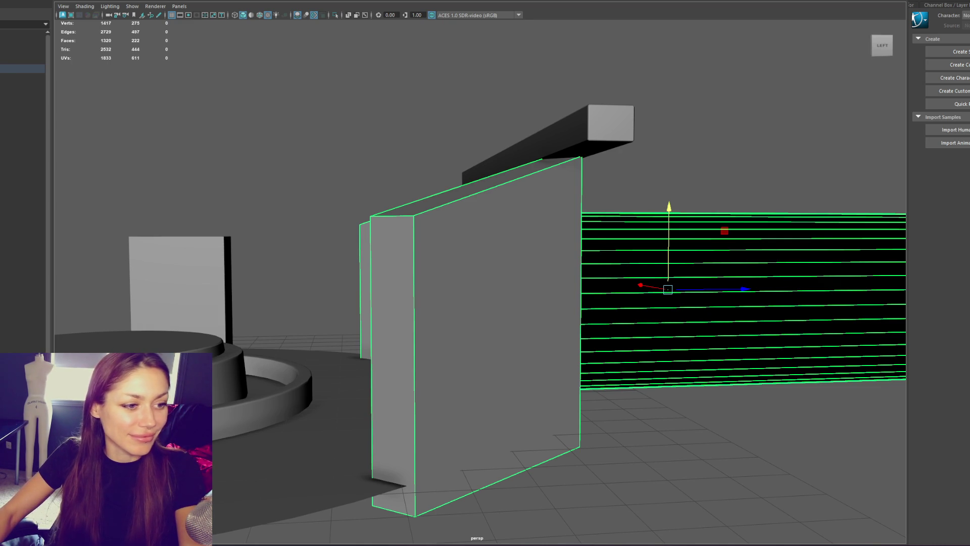
{"action": "left_click", "coordinate": [296, 195]}
{"action": "mouse_move", "coordinate": [296, 195]}
{"action": "left_mouse_down", "text": "alt"}
{"action": "mouse_move", "coordinate": [453, 174]}
{"action": "mouse_move", "coordinate": [388, 134]}
{"action": "mouse_move", "coordinate": [385, 169]}
{"action": "mouse_move", "coordinate": [384, 157]}
{"action": "left_mouse_up", "text": "alt"}
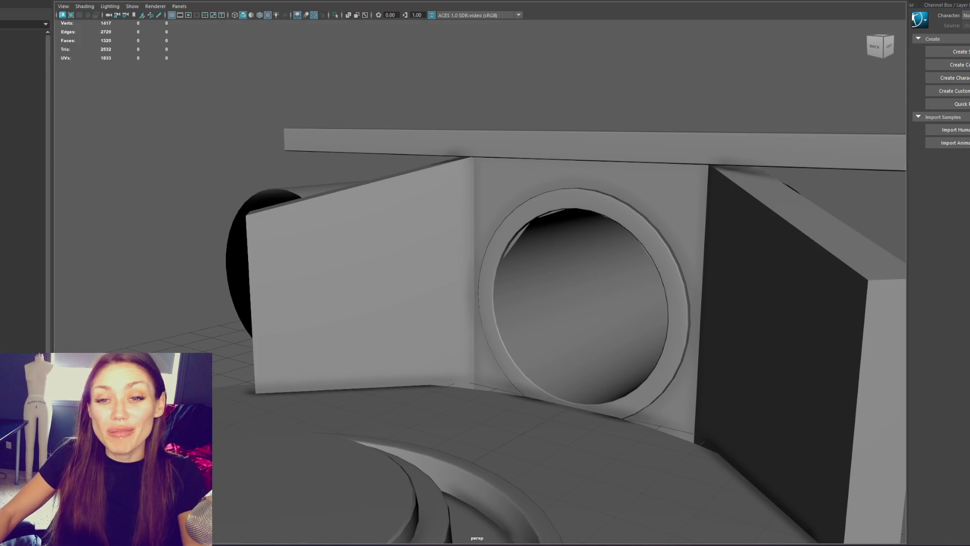
Orbit around the scene, selecting the wall and top beam to inspect them.
{"action": "left_click", "coordinate": [688, 165]}
{"action": "mouse_move", "coordinate": [688, 166]}
{"action": "left_mouse_down", "text": "alt"}
{"action": "mouse_move", "coordinate": [609, 202]}
{"action": "mouse_move", "coordinate": [520, 200]}
{"action": "mouse_move", "coordinate": [592, 117]}
{"action": "left_mouse_up", "text": "alt"}
{"action": "left_click", "coordinate": [556, 151]}
{"action": "mouse_move", "coordinate": [632, 68]}
{"action": "right_mouse_down"}
{"action": "mouse_move", "coordinate": [568, 39]}
{"action": "mouse_move", "coordinate": [654, 61]}
{"action": "right_mouse_up"}
{"action": "mouse_move", "coordinate": [653, 61]}
{"action": "left_mouse_down", "text": "alt"}
{"action": "mouse_move", "coordinate": [661, 108]}
{"action": "mouse_move", "coordinate": [639, 115]}
{"action": "mouse_move", "coordinate": [643, 108]}
{"action": "left_mouse_up", "text": "alt"}
Pick the small cube's top face in wireframe and move it along the vertical axis.
{"action": "left_click", "coordinate": [536, 168]}
{"action": "key", "text": "4"}
{"action": "right_click_drag", "start_coordinate": [682, 108], "coordinate": [596, 108]}
{"action": "left_click_drag", "start_coordinate": [418, 108], "coordinate": [606, 156]}
{"action": "key", "text": "6"}
{"action": "left_click", "coordinate": [519, 115]}
{"action": "key", "text": "F8"}
Select the tunnel pipe and orbit around it from the back.
{"action": "left_click", "coordinate": [490, 75]}
{"action": "mouse_move", "coordinate": [489, 76]}
{"action": "left_mouse_down", "text": "alt"}
{"action": "mouse_move", "coordinate": [524, 117]}
{"action": "mouse_move", "coordinate": [613, 123]}
{"action": "left_mouse_up", "text": "alt"}
{"action": "left_click", "coordinate": [519, 136]}
{"action": "scroll", "coordinate": [581, 214], "scroll_direction": "up", "scroll_amount": 3}
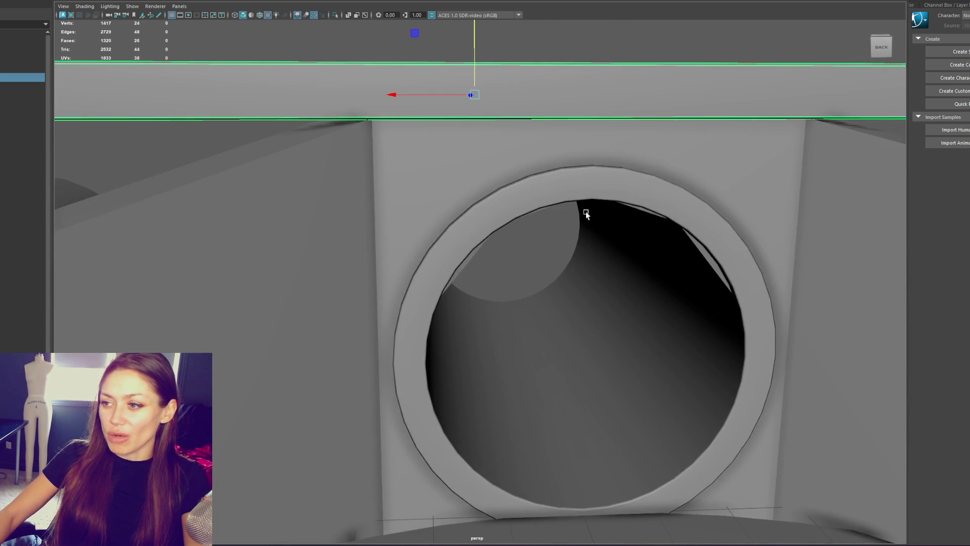
{"action": "left_click", "coordinate": [582, 216]}
{"action": "mouse_move", "coordinate": [689, 179]}
{"action": "left_mouse_down", "text": "alt"}
{"action": "mouse_move", "coordinate": [606, 123]}
{"action": "mouse_move", "coordinate": [506, 153]}
{"action": "left_mouse_up", "text": "alt"}
In wireframe, select the pipe and frame and activate the mesh edge-connecting tool.
{"action": "key", "text": "4"}
{"action": "left_click", "coordinate": [536, 186]}
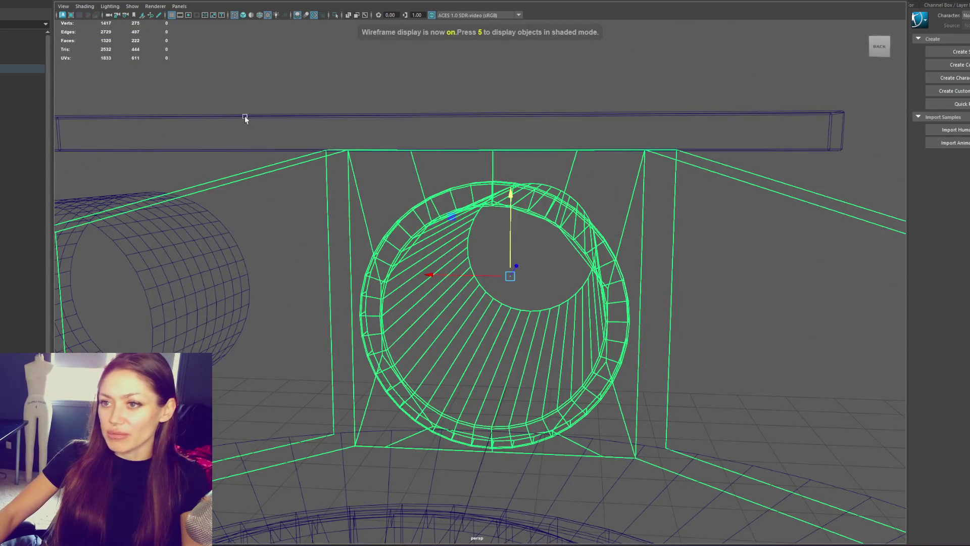
{"action": "left_click", "coordinate": [207, 0]}
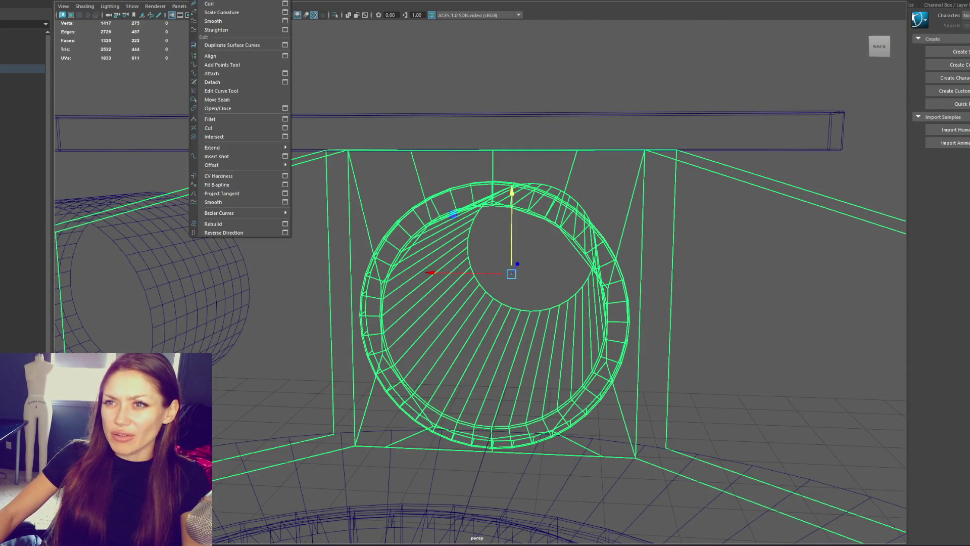
{"action": "mouse_move", "coordinate": [273, 0]}
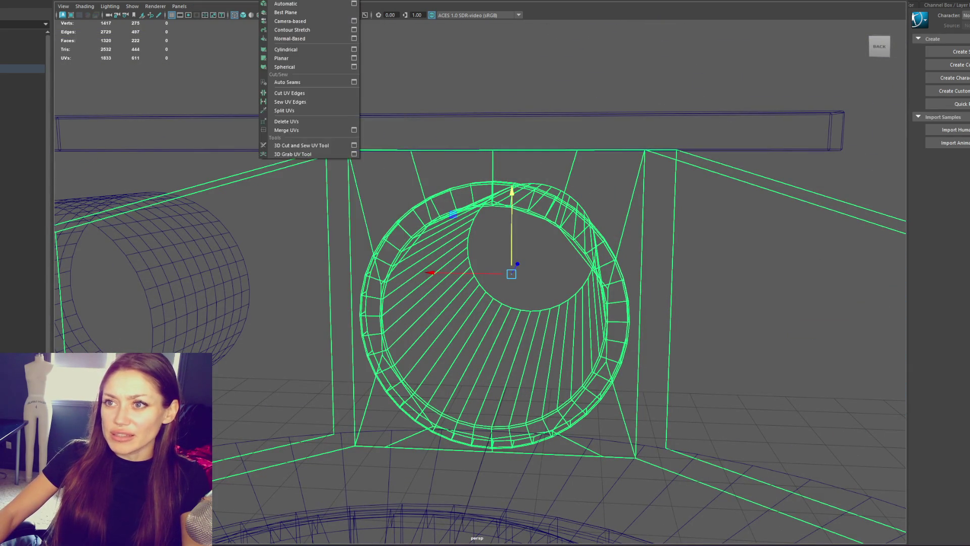
{"action": "left_click", "coordinate": [91, 0]}
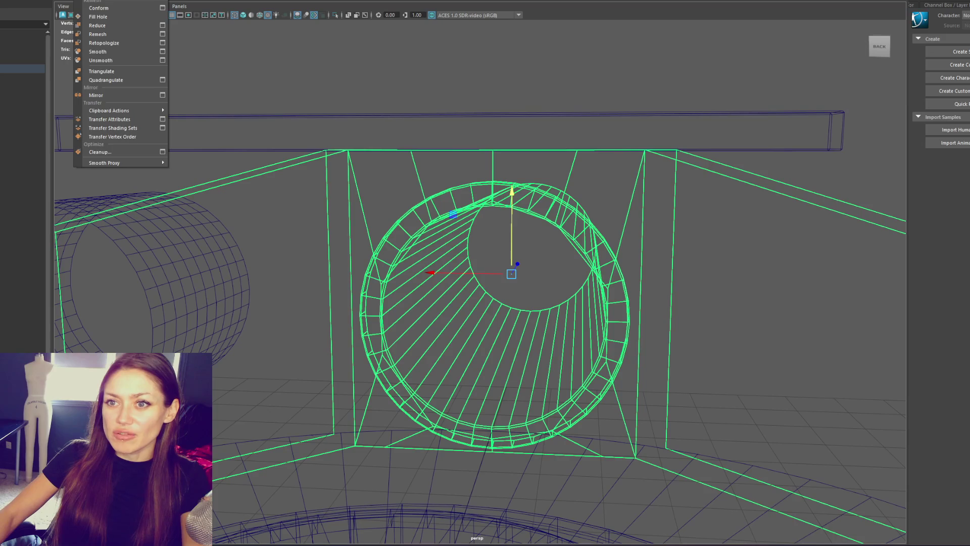
{"action": "mouse_move", "coordinate": [111, 0]}
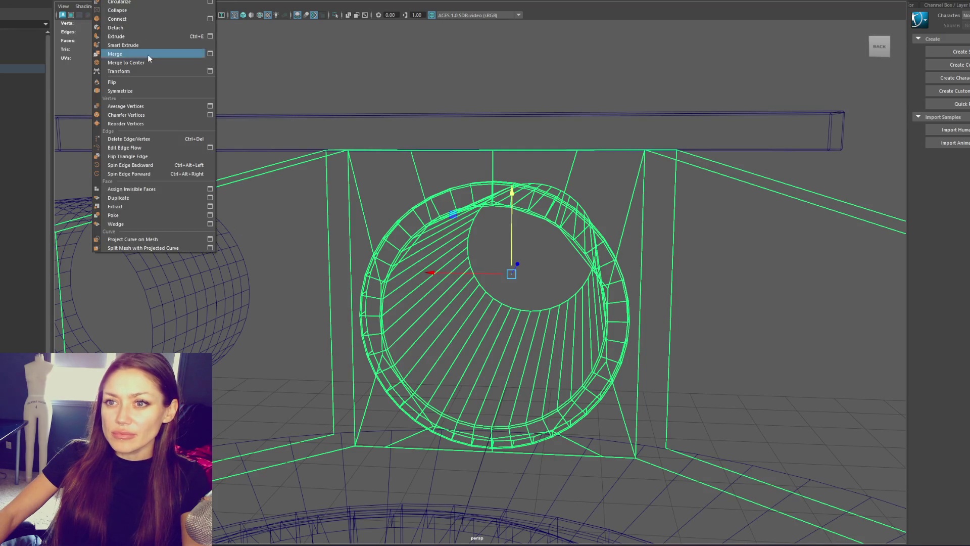
{"action": "left_click", "coordinate": [142, 23]}
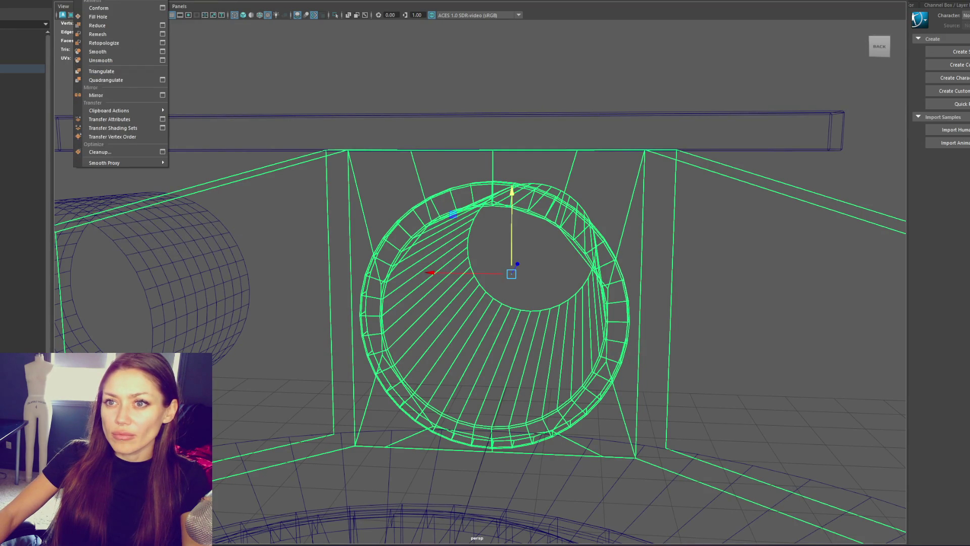
Select the wall's inner ring vertices and scale them outward to fit the pipe.
{"action": "left_click", "coordinate": [492, 164]}
{"action": "key", "text": "F9"}
{"action": "key", "text": "4"}
{"action": "mouse_move", "coordinate": [370, 174]}
{"action": "left_mouse_down"}
{"action": "mouse_move", "coordinate": [641, 417]}
{"action": "mouse_move", "coordinate": [633, 441]}
{"action": "mouse_move", "coordinate": [620, 438]}
{"action": "left_mouse_up"}
{"action": "left_click_drag", "start_coordinate": [492, 242], "coordinate": [494, 232]}
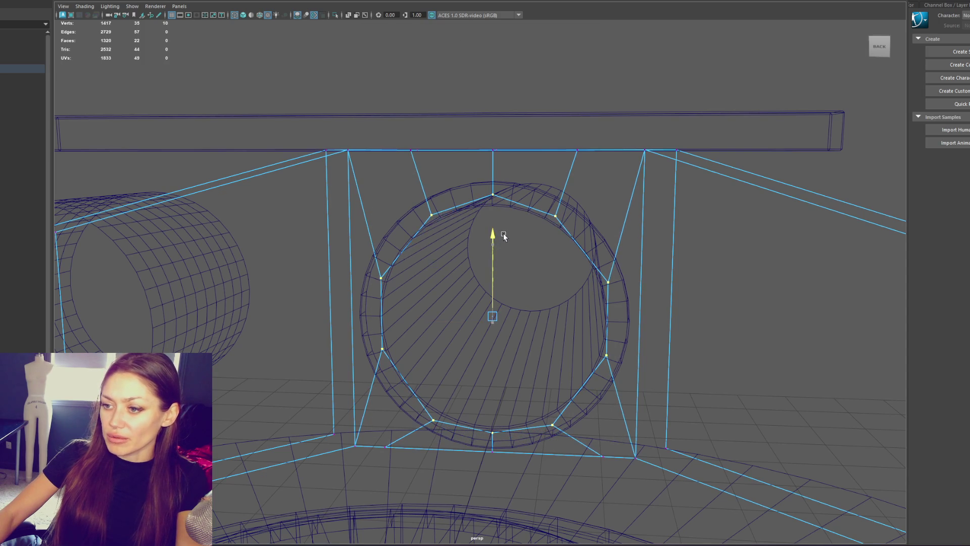
{"action": "left_click_drag", "start_coordinate": [492, 320], "coordinate": [502, 324]}
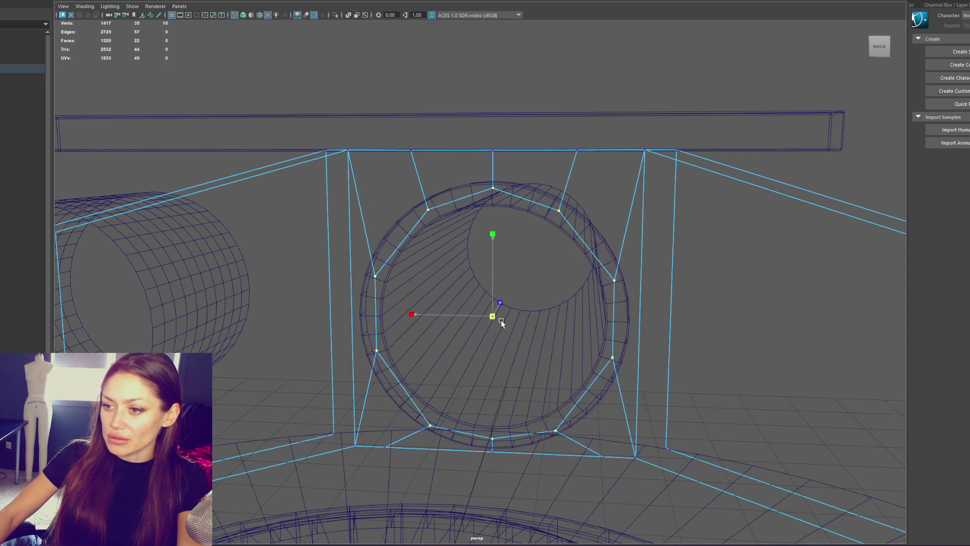
{"action": "key", "text": "6"}
{"action": "key", "text": "F8"}
Inspect the wall piece's board edges and the strip face between boards in wireframe.
{"action": "mouse_move", "coordinate": [535, 65]}
{"action": "left_mouse_down", "text": "alt"}
{"action": "mouse_move", "coordinate": [609, 165]}
{"action": "mouse_move", "coordinate": [655, 171]}
{"action": "left_mouse_up", "text": "alt"}
{"action": "left_click", "coordinate": [609, 166]}
{"action": "right_click_drag", "start_coordinate": [652, 205], "coordinate": [649, 182]}
{"action": "left_click", "coordinate": [640, 227]}
{"action": "mouse_move", "coordinate": [639, 227]}
{"action": "left_mouse_down", "text": "alt"}
{"action": "mouse_move", "coordinate": [656, 193]}
{"action": "mouse_move", "coordinate": [399, 128]}
{"action": "mouse_move", "coordinate": [450, 124]}
{"action": "mouse_move", "coordinate": [301, 166]}
{"action": "mouse_move", "coordinate": [372, 147]}
{"action": "mouse_move", "coordinate": [595, 130]}
{"action": "mouse_move", "coordinate": [504, 141]}
{"action": "mouse_move", "coordinate": [553, 133]}
{"action": "left_mouse_up", "text": "alt"}
{"action": "key", "text": "4"}
{"action": "right_click_drag", "start_coordinate": [496, 83], "coordinate": [493, 71]}
{"action": "left_click_drag", "start_coordinate": [493, 71], "coordinate": [390, 140], "text": "alt"}
{"action": "left_click", "coordinate": [561, 165]}
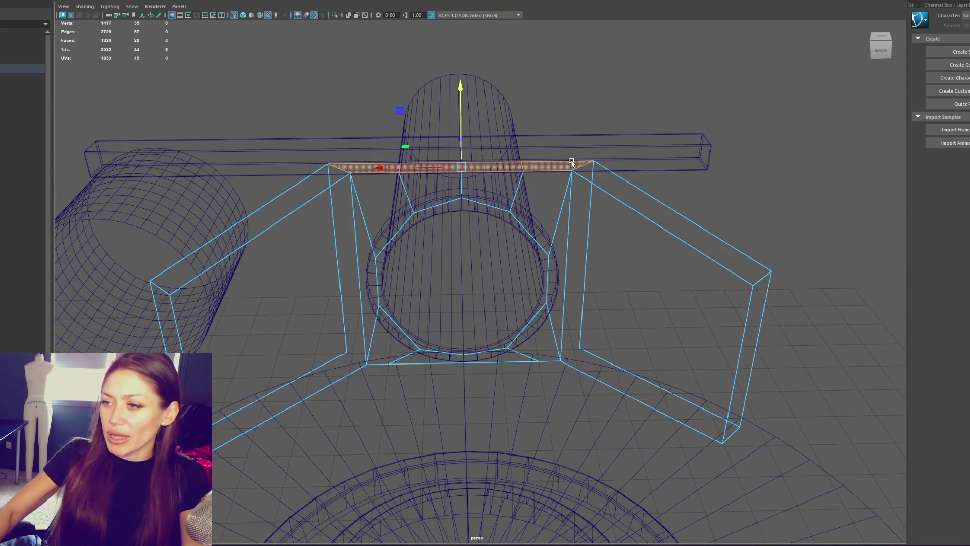
{"action": "left_click", "coordinate": [630, 106]}
{"action": "mouse_move", "coordinate": [630, 107]}
{"action": "left_mouse_down", "text": "alt"}
{"action": "mouse_move", "coordinate": [641, 80]}
{"action": "mouse_move", "coordinate": [677, 91]}
{"action": "mouse_move", "coordinate": [634, 95]}
{"action": "mouse_move", "coordinate": [695, 307]}
{"action": "left_mouse_up", "text": "alt"}
Select the edge loop running around both side wall panels.
{"action": "key", "text": "6"}
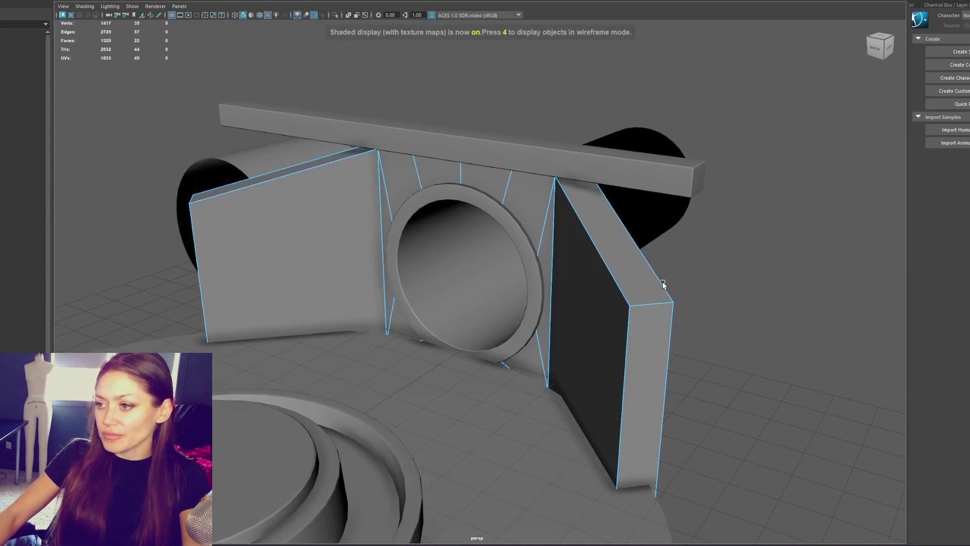
{"action": "left_click", "coordinate": [819, 163]}
{"action": "left_click", "coordinate": [639, 255]}
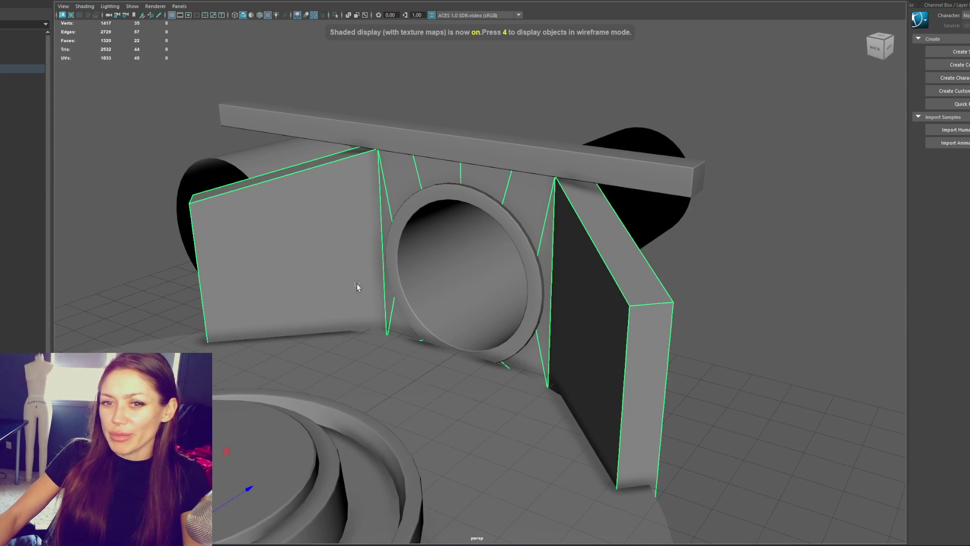
{"action": "right_click_drag", "start_coordinate": [172, 152], "coordinate": [128, 105]}
{"action": "key", "text": "F10"}
{"action": "mouse_move", "coordinate": [148, 113]}
{"action": "left_mouse_down", "text": "alt"}
{"action": "mouse_move", "coordinate": [245, 202]}
{"action": "mouse_move", "coordinate": [209, 197]}
{"action": "left_mouse_up", "text": "alt"}
{"action": "double_click", "coordinate": [230, 237]}
{"action": "mouse_move", "coordinate": [611, 362]}
{"action": "left_mouse_down", "text": "alt"}
{"action": "mouse_move", "coordinate": [635, 304]}
{"action": "mouse_move", "coordinate": [615, 314]}
{"action": "left_mouse_up", "text": "alt"}
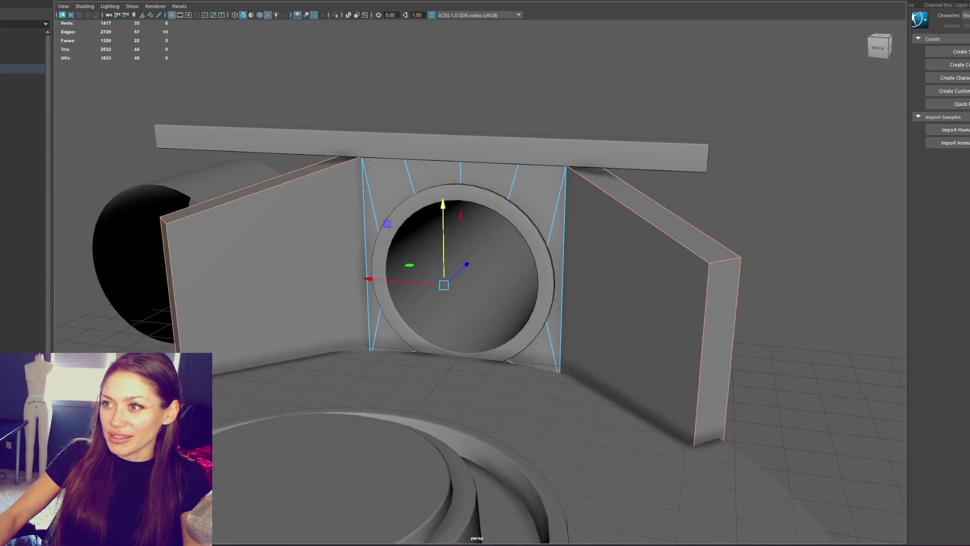
Bevel the panel edge loop, undoing a first 0.3 attempt and re-bevelling.
{"action": "key", "text": "ctrl+b"}
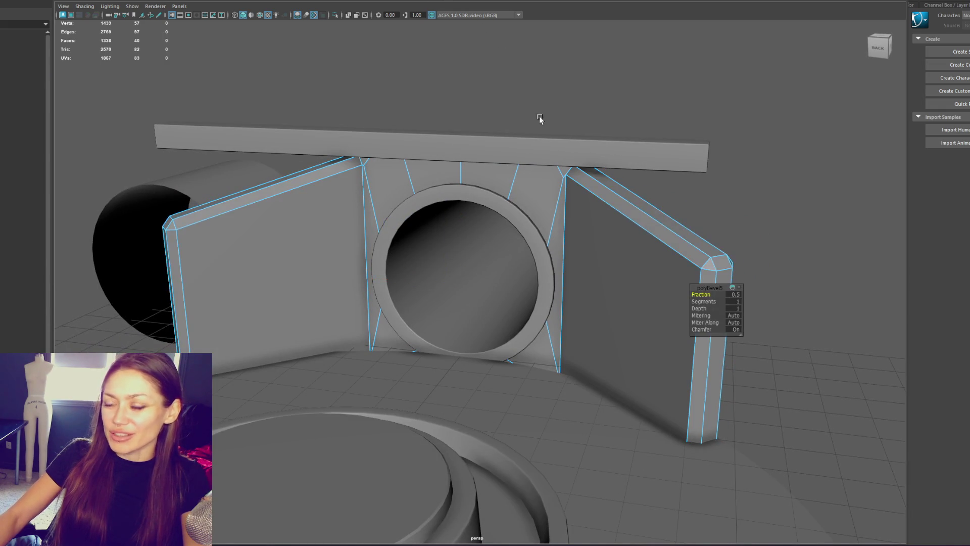
{"action": "left_click_drag", "start_coordinate": [703, 293], "coordinate": [700, 293]}
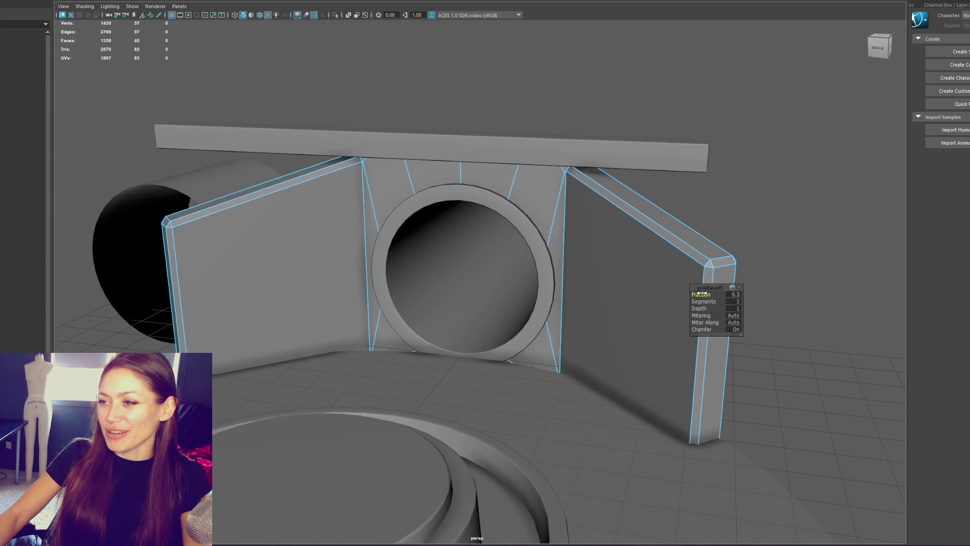
{"action": "key", "text": "ctrl+z"}
{"action": "key", "text": "ctrl+z"}
{"action": "key", "text": "4"}
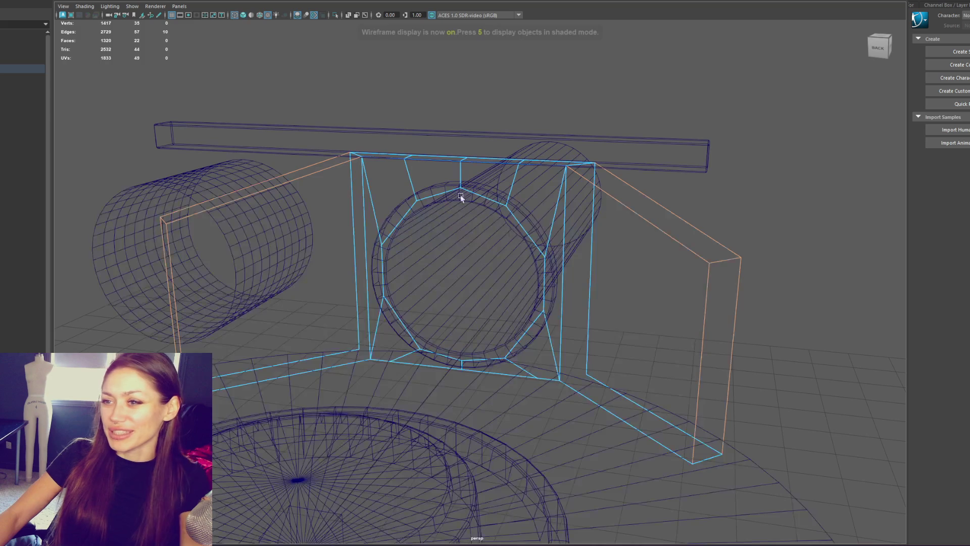
{"action": "mouse_move", "coordinate": [509, 175]}
{"action": "left_mouse_down", "text": "alt"}
{"action": "mouse_move", "coordinate": [622, 179]}
{"action": "mouse_move", "coordinate": [635, 243]}
{"action": "mouse_move", "coordinate": [632, 164]}
{"action": "mouse_move", "coordinate": [780, 158]}
{"action": "mouse_move", "coordinate": [598, 156]}
{"action": "mouse_move", "coordinate": [640, 167]}
{"action": "mouse_move", "coordinate": [612, 175]}
{"action": "left_mouse_up", "text": "alt"}
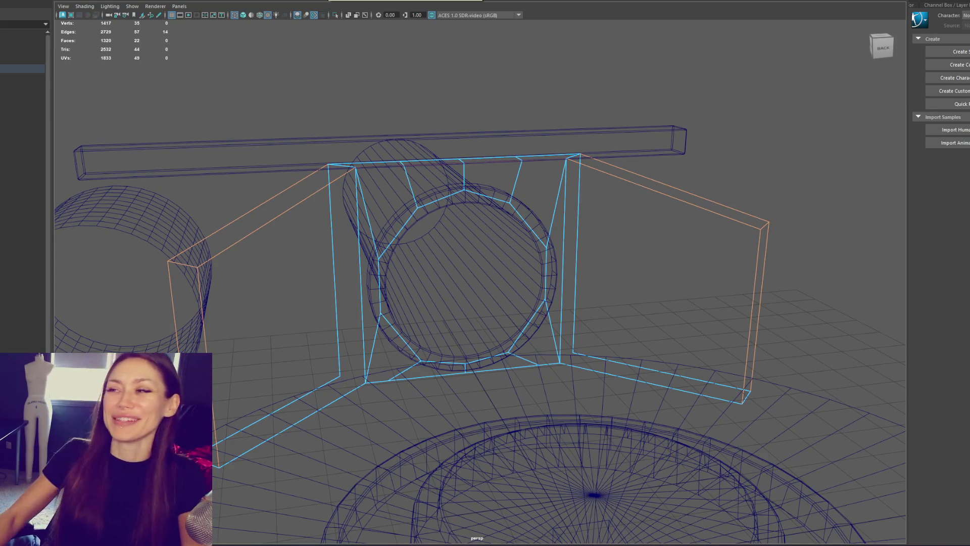
{"action": "key", "text": "ctrl+b"}
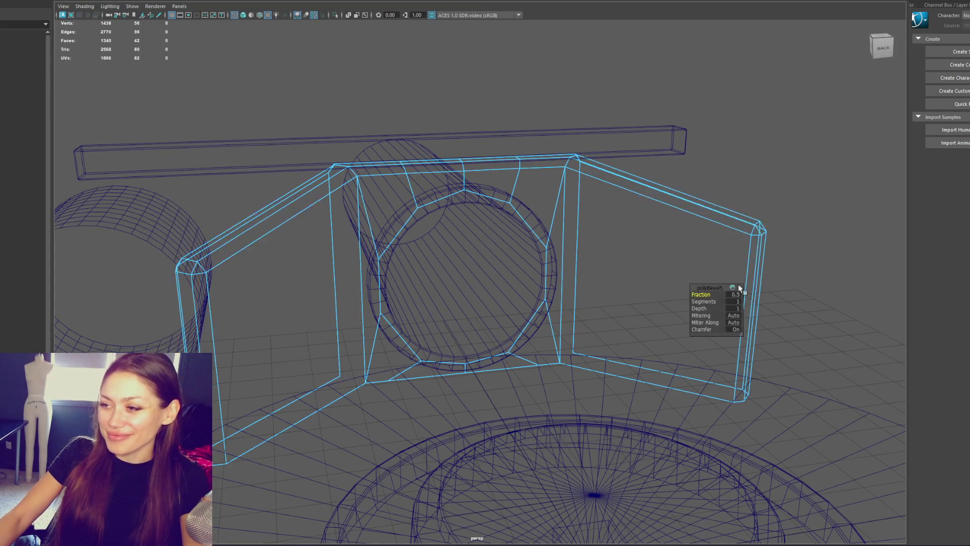
{"action": "left_click_drag", "start_coordinate": [712, 298], "coordinate": [708, 294]}
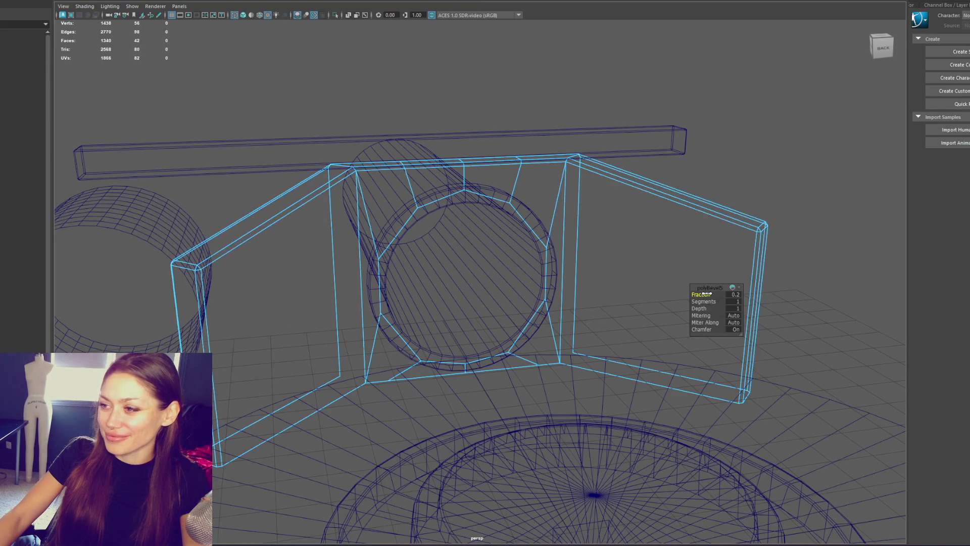
{"action": "key", "text": "5"}
Set the bevel fraction to 0.12 after trying 0.15 and 0.1.
{"action": "left_click_drag", "start_coordinate": [602, 187], "coordinate": [569, 187], "text": "alt"}
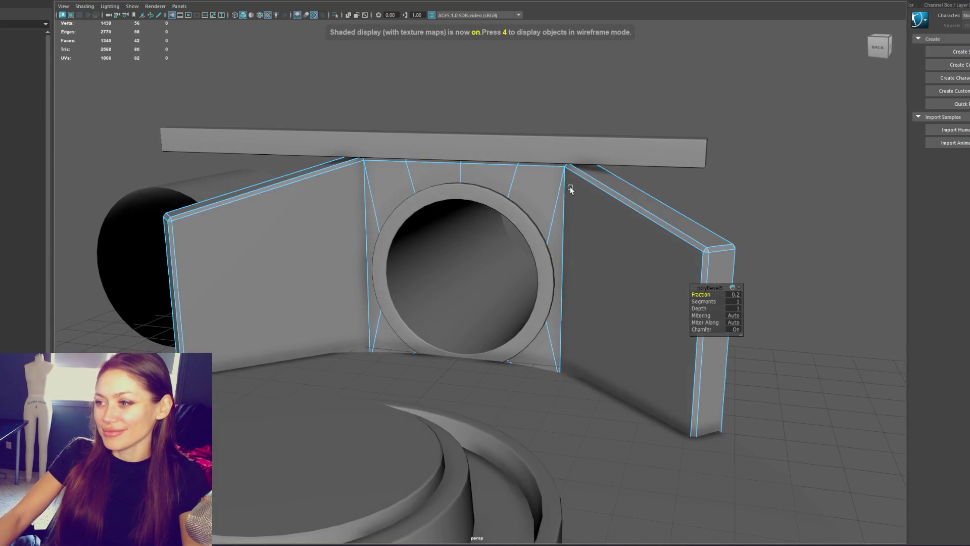
{"action": "key", "text": "BackSpace"}
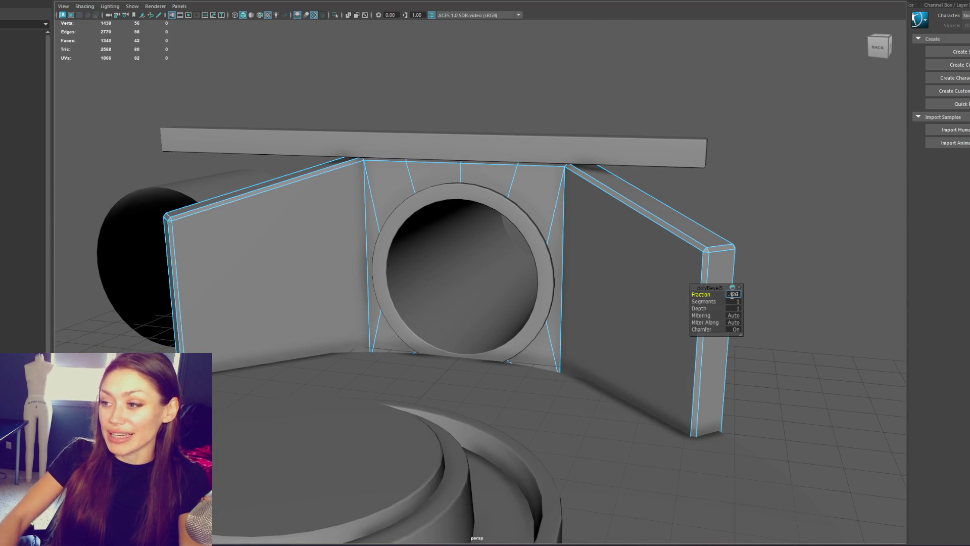
{"action": "type", "text": ".15"}
{"action": "type", "text": "0.1"}
{"action": "key", "text": "Return"}
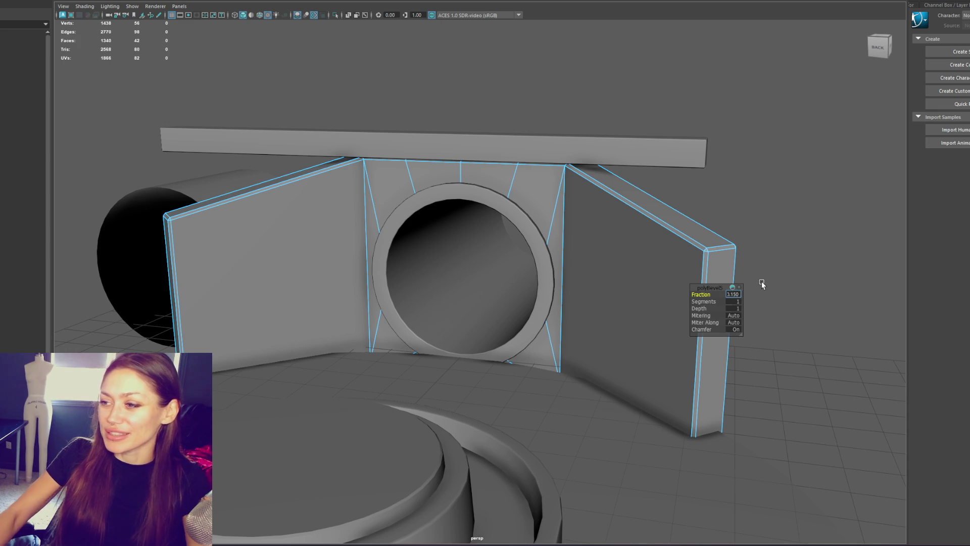
{"action": "key", "text": "Return"}
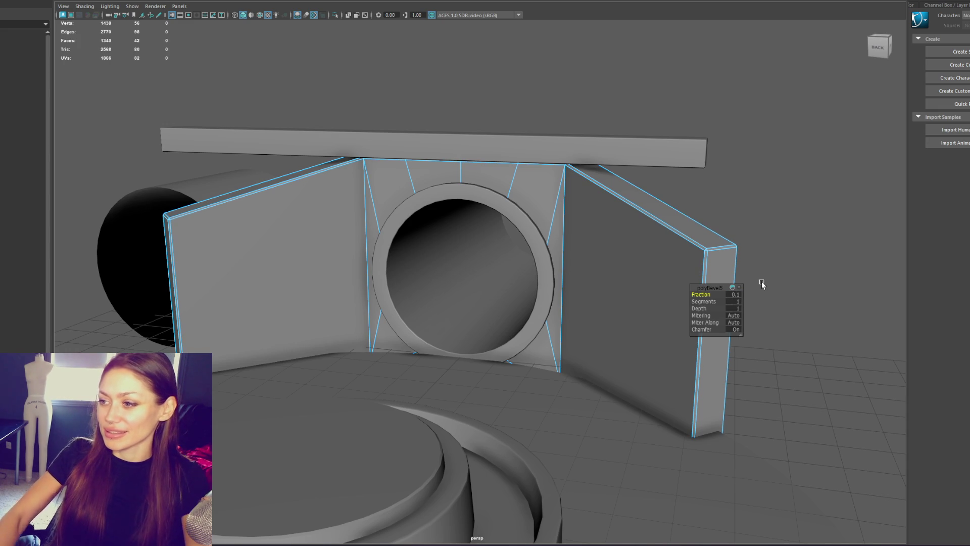
{"action": "left_click", "coordinate": [739, 294]}
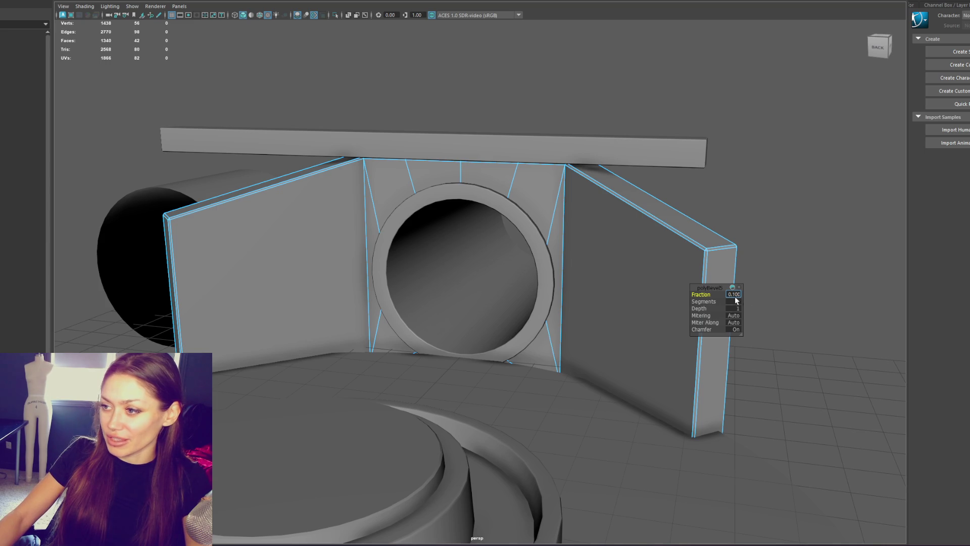
{"action": "key", "text": "Return"}
{"action": "mouse_move", "coordinate": [731, 223]}
{"action": "left_mouse_down", "text": "alt"}
{"action": "mouse_move", "coordinate": [742, 297]}
{"action": "mouse_move", "coordinate": [805, 288]}
{"action": "mouse_move", "coordinate": [787, 273]}
{"action": "left_mouse_up", "text": "alt"}
Select the bevel edges on the right panel, frame top and left panel in wireframe.
{"action": "right_click_drag", "start_coordinate": [581, 86], "coordinate": [558, 76]}
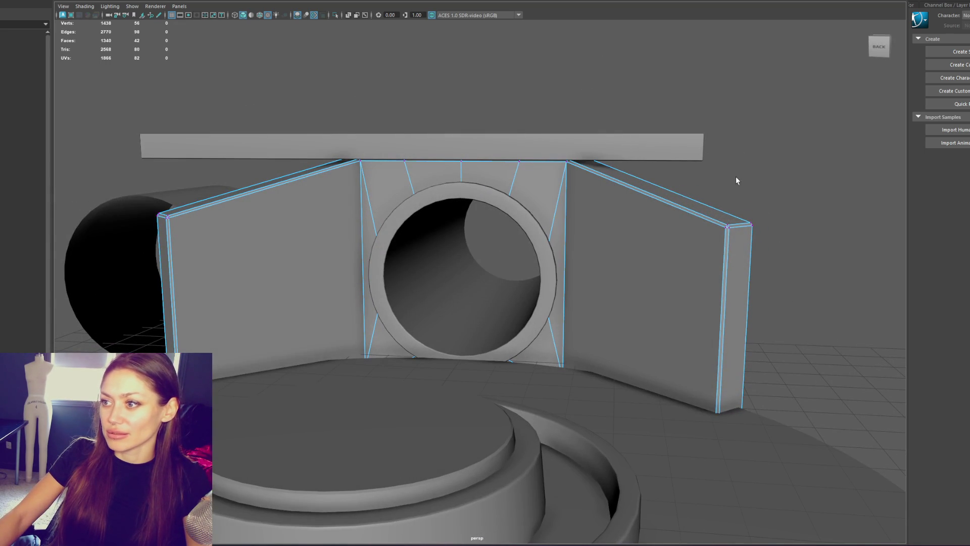
{"action": "key", "text": "4"}
{"action": "mouse_move", "coordinate": [512, 130]}
{"action": "left_mouse_down", "text": "shift"}
{"action": "mouse_move", "coordinate": [444, 160]}
{"action": "mouse_move", "coordinate": [385, 167]}
{"action": "left_mouse_up", "text": "shift"}
{"action": "left_click_drag", "start_coordinate": [249, 146], "coordinate": [118, 246], "text": "shift"}
{"action": "left_click_drag", "start_coordinate": [438, 211], "coordinate": [444, 216], "text": "alt"}
{"action": "mouse_move", "coordinate": [535, 90]}
{"action": "right_mouse_down"}
{"action": "mouse_move", "coordinate": [722, 113]}
{"action": "mouse_move", "coordinate": [444, 90]}
{"action": "right_mouse_up"}
{"action": "left_click", "coordinate": [445, 94]}
{"action": "key", "text": "5"}
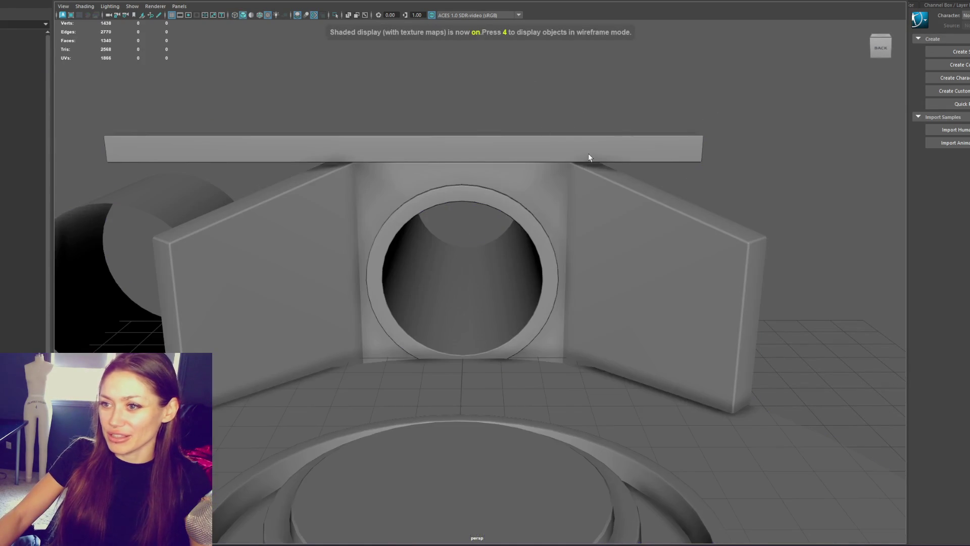
{"action": "mouse_move", "coordinate": [405, 136]}
{"action": "left_mouse_down", "text": "alt"}
{"action": "mouse_move", "coordinate": [455, 165]}
{"action": "mouse_move", "coordinate": [514, 168]}
{"action": "mouse_move", "coordinate": [555, 192]}
{"action": "mouse_move", "coordinate": [500, 224]}
{"action": "mouse_move", "coordinate": [645, 194]}
{"action": "mouse_move", "coordinate": [567, 156]}
{"action": "mouse_move", "coordinate": [435, 272]}
{"action": "mouse_move", "coordinate": [473, 209]}
{"action": "left_mouse_up", "text": "alt"}
Select the bracket wall piece and pick its edges in edge mode.
{"action": "left_click", "coordinate": [499, 220]}
{"action": "left_click", "coordinate": [435, 271]}
{"action": "right_click_drag", "start_coordinate": [473, 209], "coordinate": [498, 122]}
{"action": "mouse_move", "coordinate": [498, 121]}
{"action": "left_mouse_down", "text": "alt"}
{"action": "mouse_move", "coordinate": [415, 298]}
{"action": "mouse_move", "coordinate": [652, 338]}
{"action": "mouse_move", "coordinate": [584, 184]}
{"action": "mouse_move", "coordinate": [610, 207]}
{"action": "mouse_move", "coordinate": [613, 277]}
{"action": "mouse_move", "coordinate": [420, 253]}
{"action": "left_mouse_up", "text": "alt"}
{"action": "left_click", "coordinate": [651, 337], "text": "shift"}
Harden the selected bevelled wall edges with Soften/Harden > Harden Edge.
{"action": "key", "text": "4"}
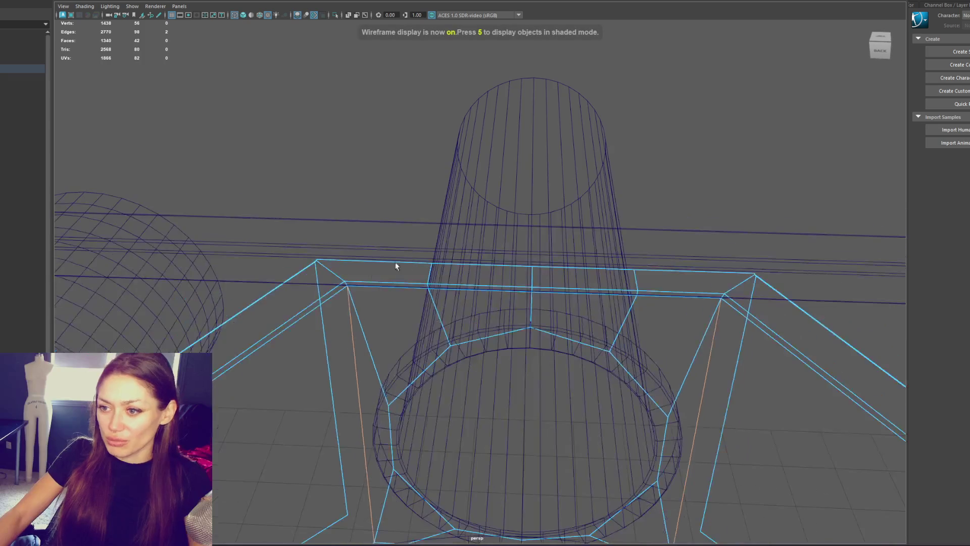
{"action": "mouse_move", "coordinate": [740, 284]}
{"action": "left_mouse_down", "text": "alt"}
{"action": "mouse_move", "coordinate": [741, 242]}
{"action": "mouse_move", "coordinate": [639, 178]}
{"action": "left_mouse_up", "text": "alt"}
{"action": "right_click_drag", "start_coordinate": [650, 79], "coordinate": [781, 126], "text": "shift"}
{"action": "left_click", "coordinate": [710, 114]}
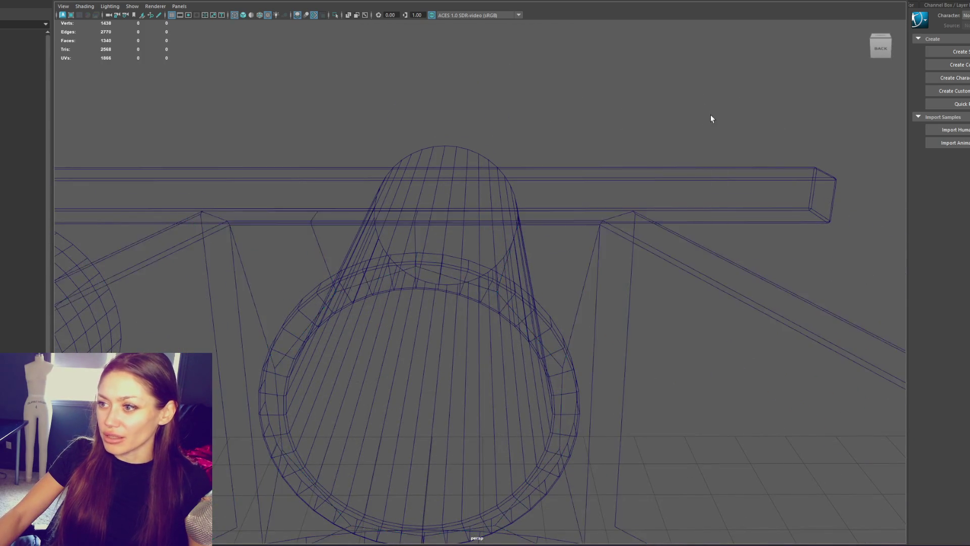
{"action": "key", "text": "5"}
{"action": "mouse_move", "coordinate": [749, 187]}
{"action": "left_mouse_down", "text": "alt"}
{"action": "mouse_move", "coordinate": [585, 165]}
{"action": "mouse_move", "coordinate": [486, 284]}
{"action": "mouse_move", "coordinate": [572, 292]}
{"action": "mouse_move", "coordinate": [601, 255]}
{"action": "mouse_move", "coordinate": [572, 278]}
{"action": "mouse_move", "coordinate": [617, 278]}
{"action": "mouse_move", "coordinate": [659, 347]}
{"action": "left_mouse_up", "text": "alt"}
Select the wall panel and pick a strip of its faces in face mode.
{"action": "left_click", "coordinate": [486, 284]}
{"action": "key", "text": "4"}
{"action": "mouse_move", "coordinate": [736, 304]}
{"action": "right_mouse_down", "text": "shift"}
{"action": "mouse_move", "coordinate": [742, 386]}
{"action": "mouse_move", "coordinate": [744, 313]}
{"action": "right_mouse_up", "text": "shift"}
{"action": "left_click_drag", "start_coordinate": [744, 314], "coordinate": [729, 288], "text": "alt"}
{"action": "left_click", "coordinate": [540, 339]}
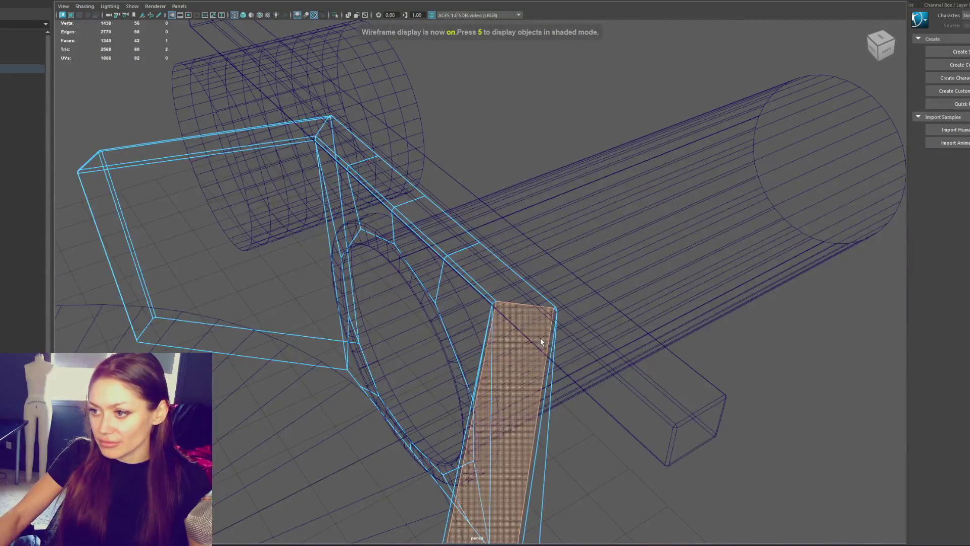
{"action": "mouse_move", "coordinate": [533, 277]}
{"action": "left_mouse_down", "text": "alt"}
{"action": "mouse_move", "coordinate": [586, 296]}
{"action": "mouse_move", "coordinate": [567, 331]}
{"action": "mouse_move", "coordinate": [528, 260]}
{"action": "left_mouse_up", "text": "alt"}
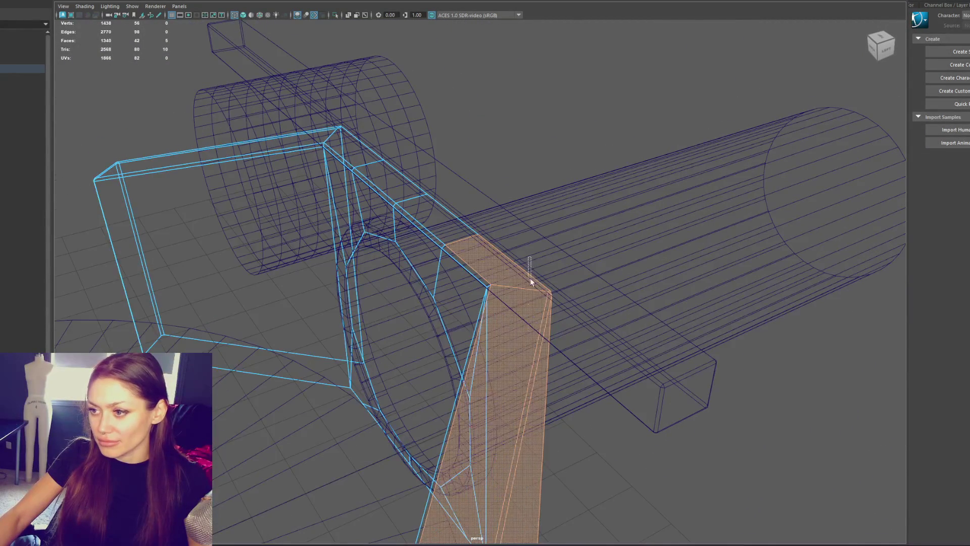
{"action": "left_click", "coordinate": [530, 451]}
{"action": "mouse_move", "coordinate": [531, 450]}
{"action": "left_mouse_down", "text": "alt"}
{"action": "mouse_move", "coordinate": [681, 412]}
{"action": "mouse_move", "coordinate": [646, 392]}
{"action": "mouse_move", "coordinate": [674, 394]}
{"action": "mouse_move", "coordinate": [643, 405]}
{"action": "mouse_move", "coordinate": [745, 393]}
{"action": "left_mouse_up", "text": "alt"}
Isolate the stray face on the frame beam and delete it.
{"action": "mouse_move", "coordinate": [864, 375]}
{"action": "left_mouse_down", "text": "alt"}
{"action": "mouse_move", "coordinate": [773, 399]}
{"action": "mouse_move", "coordinate": [794, 398]}
{"action": "left_mouse_up", "text": "alt"}
{"action": "mouse_move", "coordinate": [541, 318]}
{"action": "left_mouse_down", "text": "alt"}
{"action": "mouse_move", "coordinate": [699, 264]}
{"action": "mouse_move", "coordinate": [677, 252]}
{"action": "left_mouse_up", "text": "alt"}
{"action": "left_click_drag", "start_coordinate": [451, 151], "coordinate": [347, 204]}
{"action": "mouse_move", "coordinate": [478, 194]}
{"action": "left_mouse_down", "text": "alt"}
{"action": "mouse_move", "coordinate": [455, 198]}
{"action": "mouse_move", "coordinate": [489, 192]}
{"action": "mouse_move", "coordinate": [299, 227]}
{"action": "mouse_move", "coordinate": [290, 197]}
{"action": "left_mouse_up", "text": "alt"}
{"action": "key", "text": "f"}
{"action": "key", "text": "Delete"}
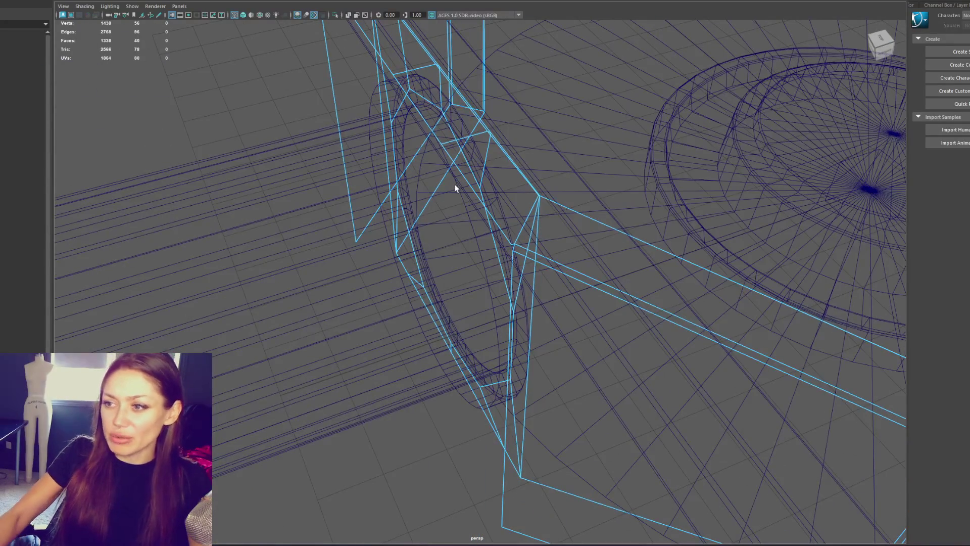
{"action": "left_click_drag", "start_coordinate": [271, 123], "coordinate": [277, 137], "text": "alt"}
Select a wall edge loop and slide it slightly sideways with the Move tool.
{"action": "left_click", "coordinate": [336, 87]}
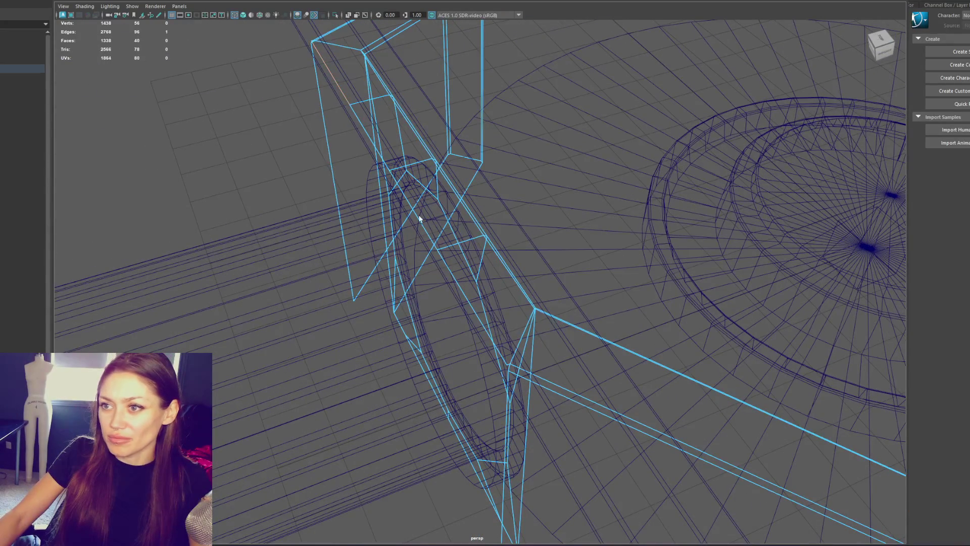
{"action": "double_click", "coordinate": [453, 274]}
{"action": "key", "text": "w"}
{"action": "mouse_move", "coordinate": [383, 178]}
{"action": "left_mouse_down"}
{"action": "mouse_move", "coordinate": [399, 174]}
{"action": "mouse_move", "coordinate": [386, 177]}
{"action": "left_mouse_up"}
{"action": "mouse_move", "coordinate": [511, 364]}
{"action": "left_mouse_down", "text": "alt"}
{"action": "mouse_move", "coordinate": [489, 277]}
{"action": "mouse_move", "coordinate": [509, 154]}
{"action": "left_mouse_up", "text": "alt"}
{"action": "left_click", "coordinate": [684, 82]}
{"action": "key", "text": "6"}
{"action": "mouse_move", "coordinate": [706, 192]}
{"action": "left_mouse_down", "text": "alt"}
{"action": "mouse_move", "coordinate": [626, 113]}
{"action": "mouse_move", "coordinate": [610, 111]}
{"action": "left_mouse_up", "text": "alt"}
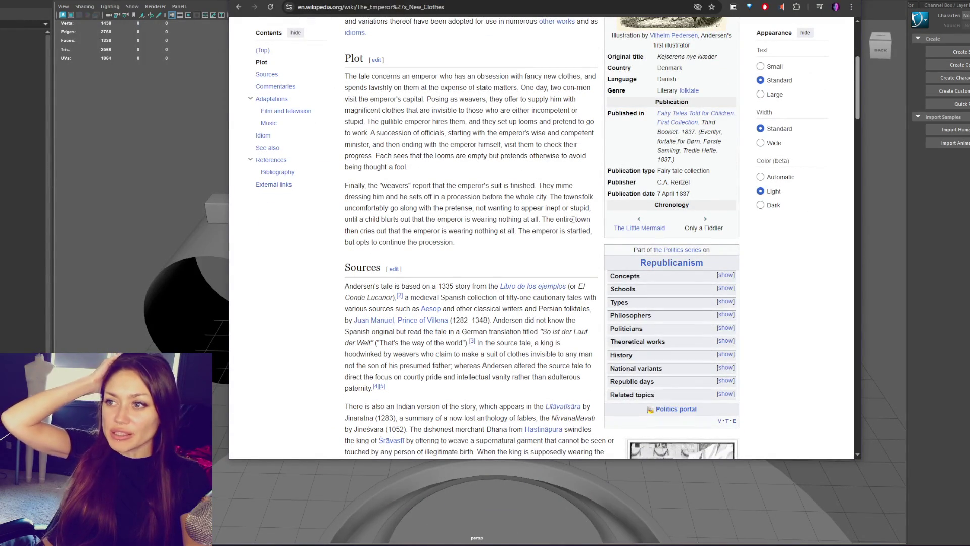
{"action": "scroll", "coordinate": [508, 334], "scroll_direction": "up", "scroll_amount": 3}
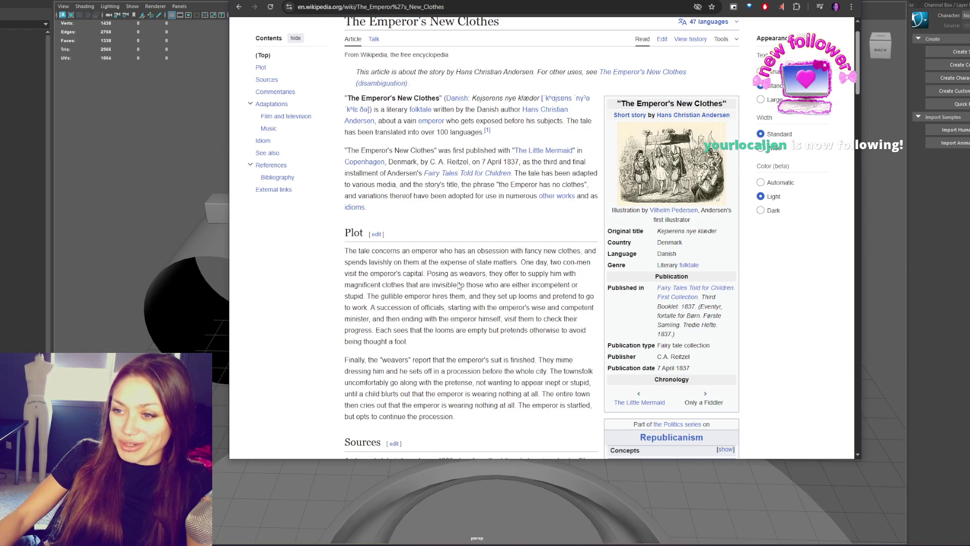
{"action": "scroll", "coordinate": [503, 264], "scroll_direction": "down", "scroll_amount": 2}
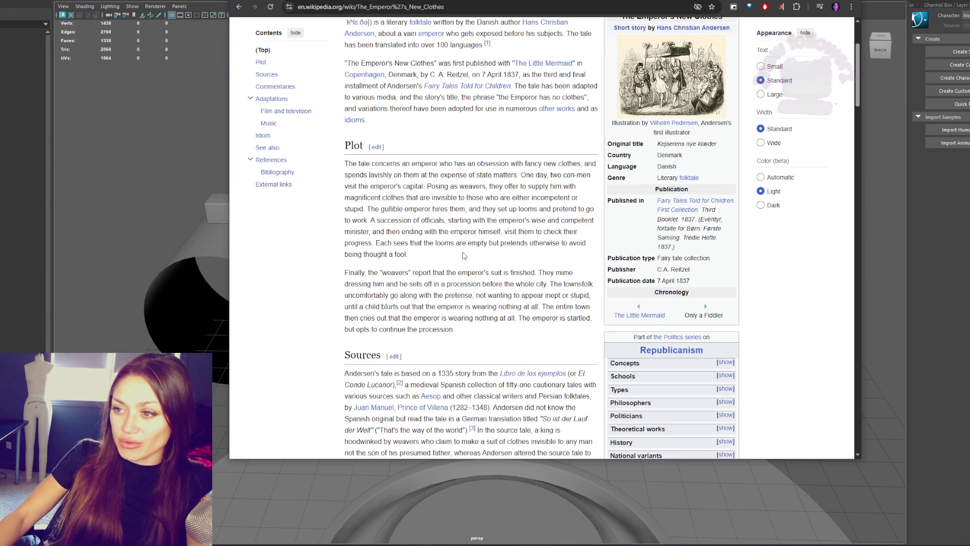
{"action": "scroll", "coordinate": [460, 295], "scroll_direction": "down", "scroll_amount": 1}
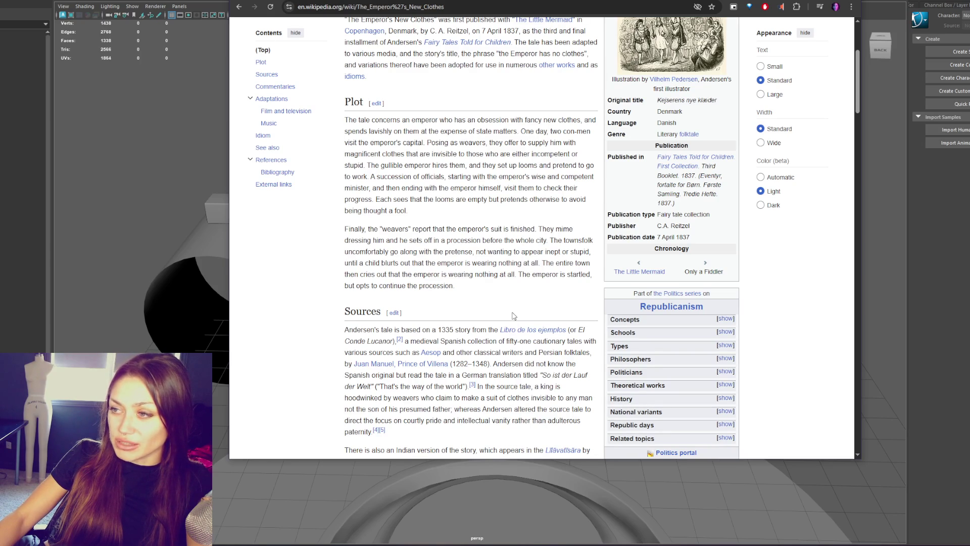
{"action": "scroll", "coordinate": [512, 316], "scroll_direction": "up", "scroll_amount": 2}
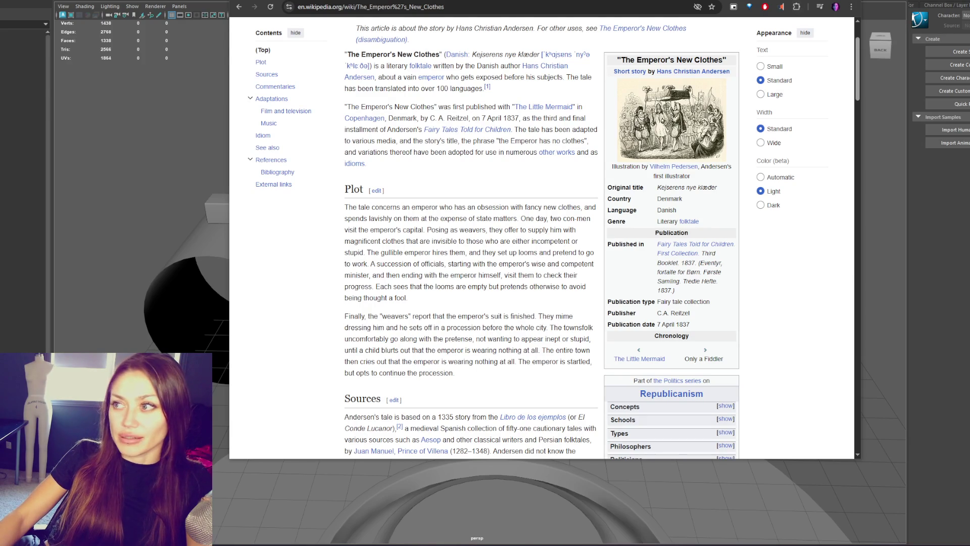
{"action": "scroll", "coordinate": [599, 255], "scroll_direction": "up", "scroll_amount": 5}
{"action": "scroll", "coordinate": [632, 128], "scroll_direction": "down", "scroll_amount": 5}
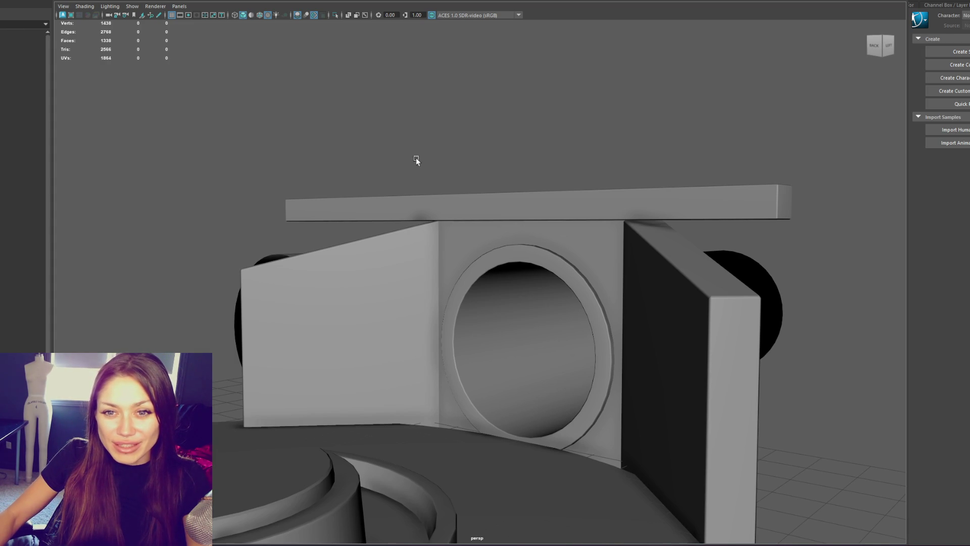
{"action": "mouse_move", "coordinate": [353, 149]}
{"action": "left_mouse_down", "text": "alt"}
{"action": "mouse_move", "coordinate": [386, 191]}
{"action": "mouse_move", "coordinate": [502, 197]}
{"action": "mouse_move", "coordinate": [388, 192]}
{"action": "mouse_move", "coordinate": [275, 217]}
{"action": "left_mouse_up", "text": "alt"}
{"action": "left_click", "coordinate": [523, 283]}
{"action": "mouse_move", "coordinate": [523, 283]}
{"action": "left_mouse_down", "text": "alt"}
{"action": "mouse_move", "coordinate": [498, 277]}
{"action": "mouse_move", "coordinate": [481, 195]}
{"action": "left_mouse_up", "text": "alt"}
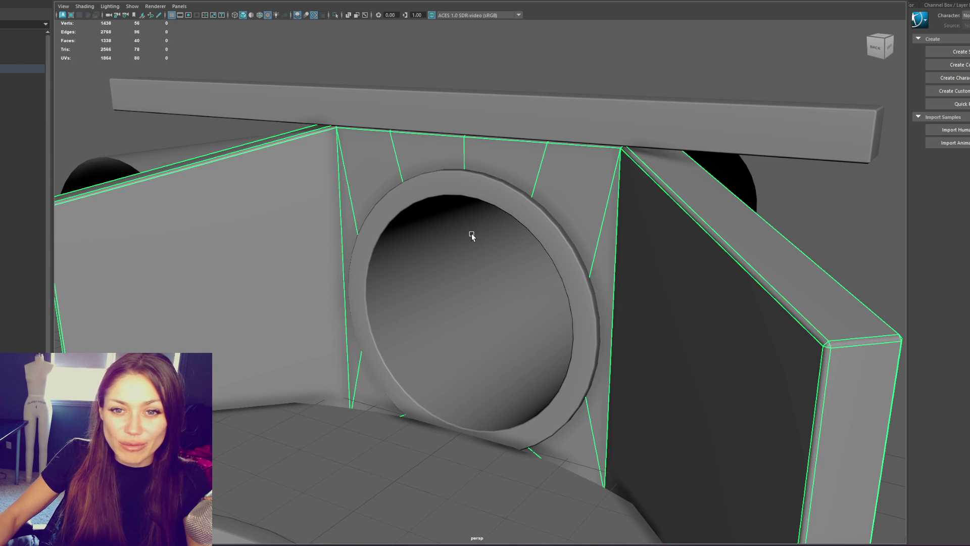
{"action": "mouse_move", "coordinate": [472, 173]}
{"action": "left_mouse_down", "text": "alt"}
{"action": "mouse_move", "coordinate": [502, 123]}
{"action": "mouse_move", "coordinate": [629, 141]}
{"action": "left_mouse_up", "text": "alt"}
{"action": "left_click", "coordinate": [600, 162]}
{"action": "left_click_drag", "start_coordinate": [387, 80], "coordinate": [381, 95]}
{"action": "left_click", "coordinate": [568, 95]}
{"action": "mouse_move", "coordinate": [568, 95]}
{"action": "left_mouse_down", "text": "alt"}
{"action": "mouse_move", "coordinate": [682, 101]}
{"action": "mouse_move", "coordinate": [550, 91]}
{"action": "mouse_move", "coordinate": [567, 95]}
{"action": "left_mouse_up", "text": "alt"}
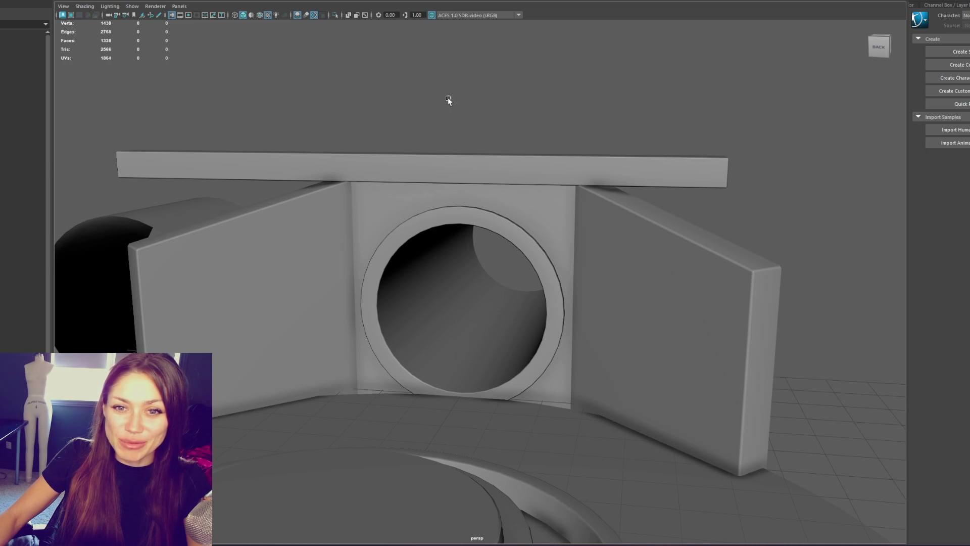
{"action": "left_click_drag", "start_coordinate": [623, 147], "coordinate": [220, 177], "text": "alt"}
{"action": "left_click", "coordinate": [532, 156]}
{"action": "left_click", "coordinate": [219, 177]}
{"action": "left_click", "coordinate": [298, 160]}
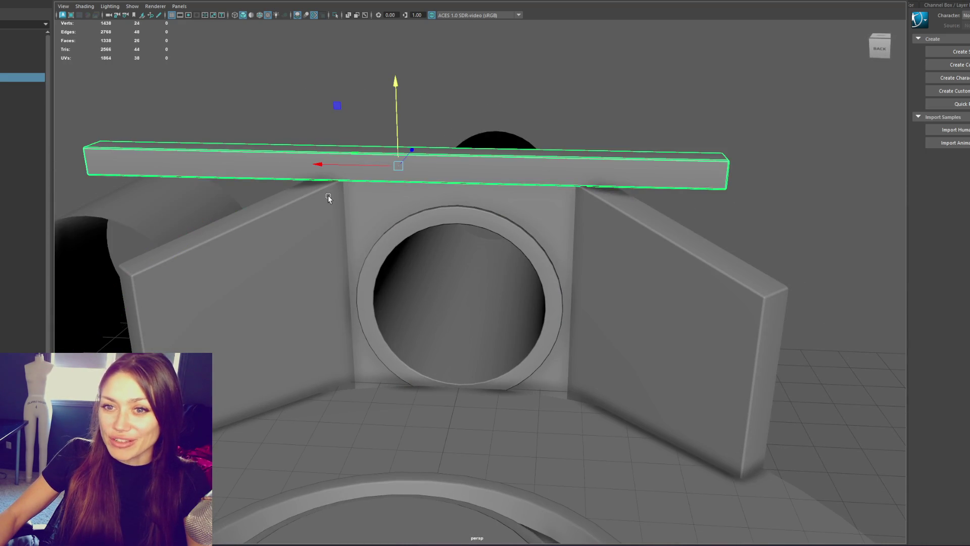
{"action": "left_click", "coordinate": [429, 241]}
{"action": "left_click", "coordinate": [429, 241]}
{"action": "mouse_move", "coordinate": [429, 241]}
{"action": "left_mouse_down", "text": "alt"}
{"action": "mouse_move", "coordinate": [557, 212]}
{"action": "mouse_move", "coordinate": [496, 218]}
{"action": "left_mouse_up", "text": "alt"}
{"action": "key", "text": "w"}
{"action": "key", "text": "ctrl+z"}
{"action": "key", "text": "f"}
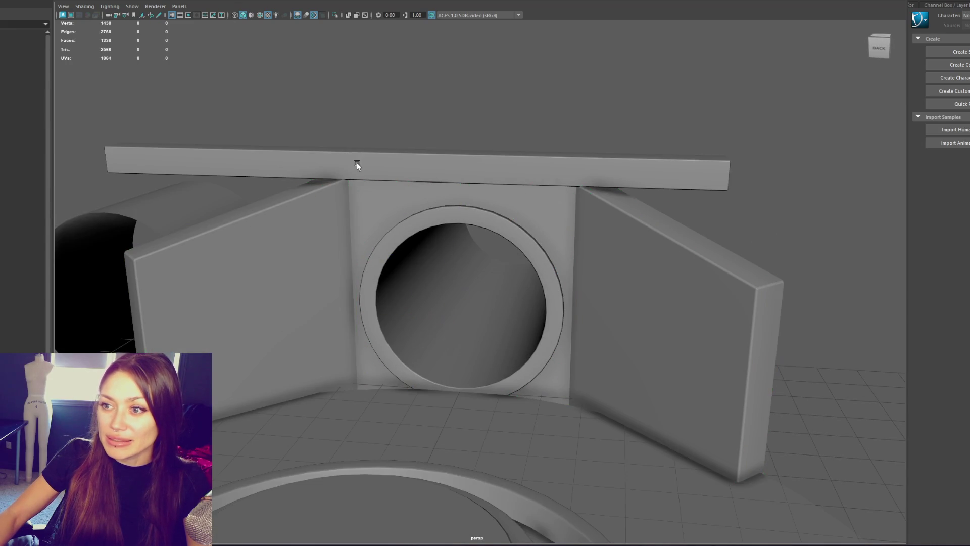
{"action": "left_click", "coordinate": [357, 165]}
{"action": "left_click", "coordinate": [386, 93]}
{"action": "mouse_move", "coordinate": [385, 93]}
{"action": "left_mouse_down", "text": "alt"}
{"action": "mouse_move", "coordinate": [400, 95]}
{"action": "mouse_move", "coordinate": [406, 144]}
{"action": "left_mouse_up", "text": "alt"}
{"action": "left_click", "coordinate": [397, 232]}
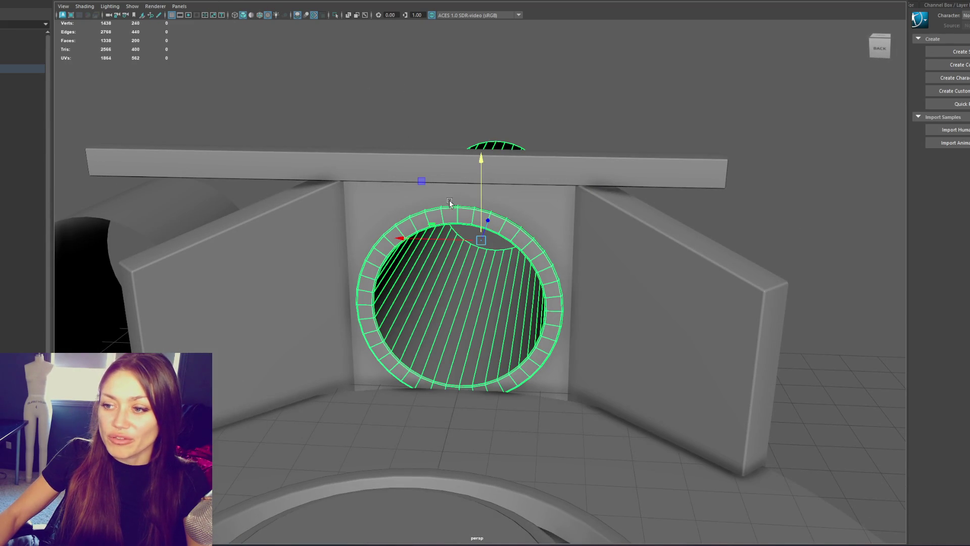
Adjust the beam-end vertices, then combine the walls, top beam and ring tube into one mesh.
{"action": "left_click", "coordinate": [398, 195], "text": "shift"}
{"action": "left_click", "coordinate": [356, 152], "text": "shift"}
{"action": "mouse_move", "coordinate": [357, 151]}
{"action": "left_mouse_down", "text": "alt"}
{"action": "mouse_move", "coordinate": [430, 80]}
{"action": "mouse_move", "coordinate": [310, 89]}
{"action": "mouse_move", "coordinate": [493, 96]}
{"action": "mouse_move", "coordinate": [451, 80]}
{"action": "mouse_move", "coordinate": [439, 82]}
{"action": "mouse_move", "coordinate": [450, 101]}
{"action": "mouse_move", "coordinate": [641, 113]}
{"action": "mouse_move", "coordinate": [693, 161]}
{"action": "mouse_move", "coordinate": [723, 173]}
{"action": "left_mouse_up", "text": "alt"}
{"action": "key", "text": "F9"}
{"action": "right_click_drag", "start_coordinate": [684, 104], "coordinate": [708, 74]}
{"action": "key", "text": "["}
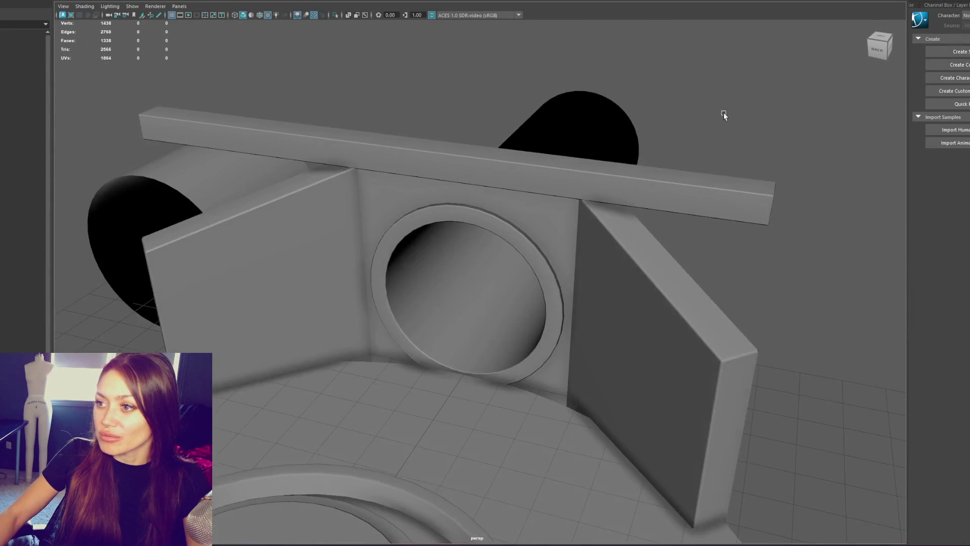
{"action": "left_click", "coordinate": [493, 257]}
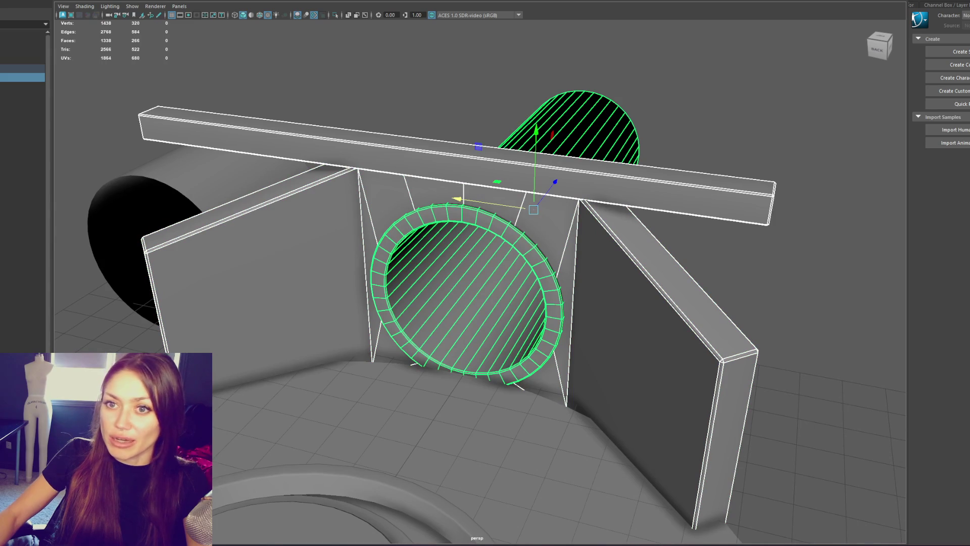
{"action": "left_click", "coordinate": [91, 0]}
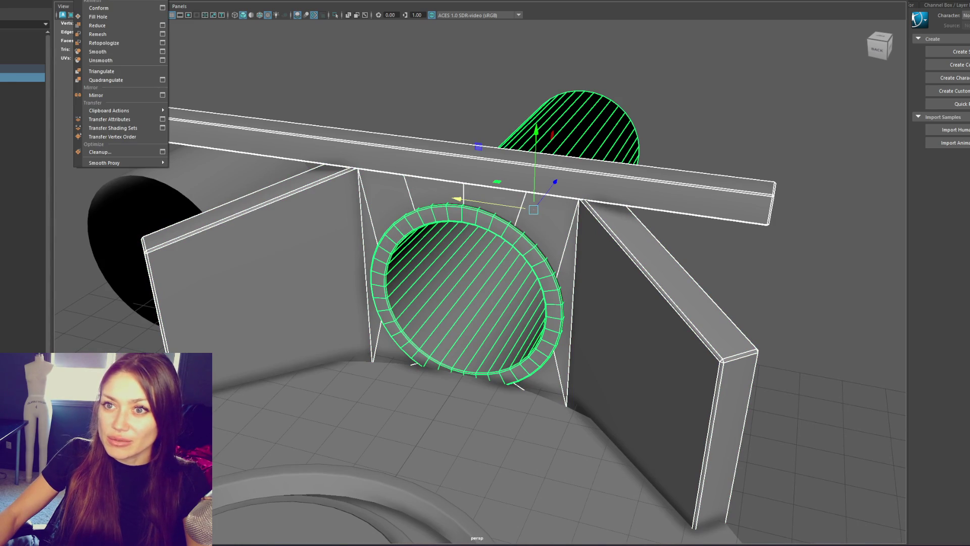
{"action": "left_click", "coordinate": [101, 0]}
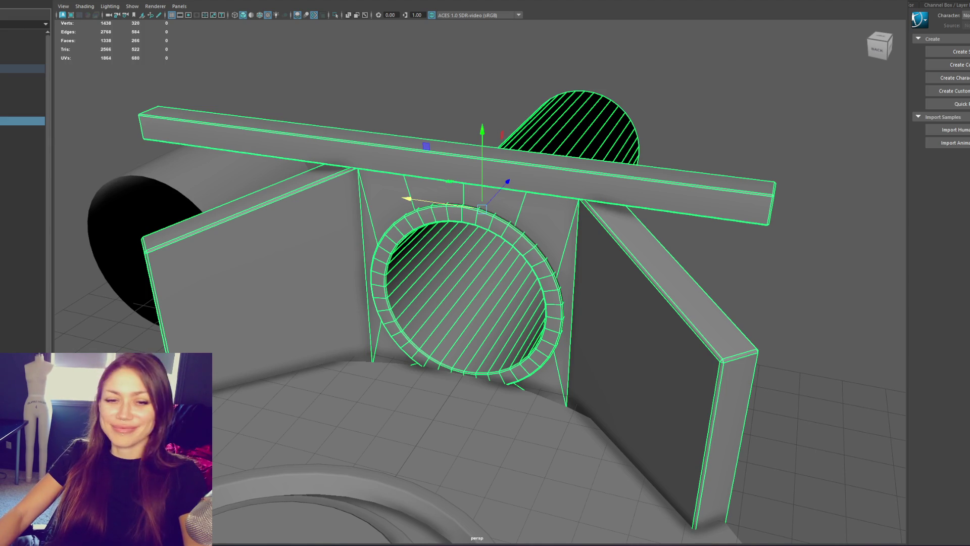
Select the walls, bar and cylinder group and export it with File > Export Selection.
{"action": "mouse_move", "coordinate": [456, 250]}
{"action": "left_mouse_down", "text": "alt"}
{"action": "mouse_move", "coordinate": [429, 187]}
{"action": "mouse_move", "coordinate": [680, 179]}
{"action": "mouse_move", "coordinate": [707, 134]}
{"action": "mouse_move", "coordinate": [574, 134]}
{"action": "mouse_move", "coordinate": [563, 157]}
{"action": "mouse_move", "coordinate": [584, 152]}
{"action": "mouse_move", "coordinate": [563, 169]}
{"action": "mouse_move", "coordinate": [594, 159]}
{"action": "left_mouse_up", "text": "alt"}
{"action": "left_click", "coordinate": [680, 179]}
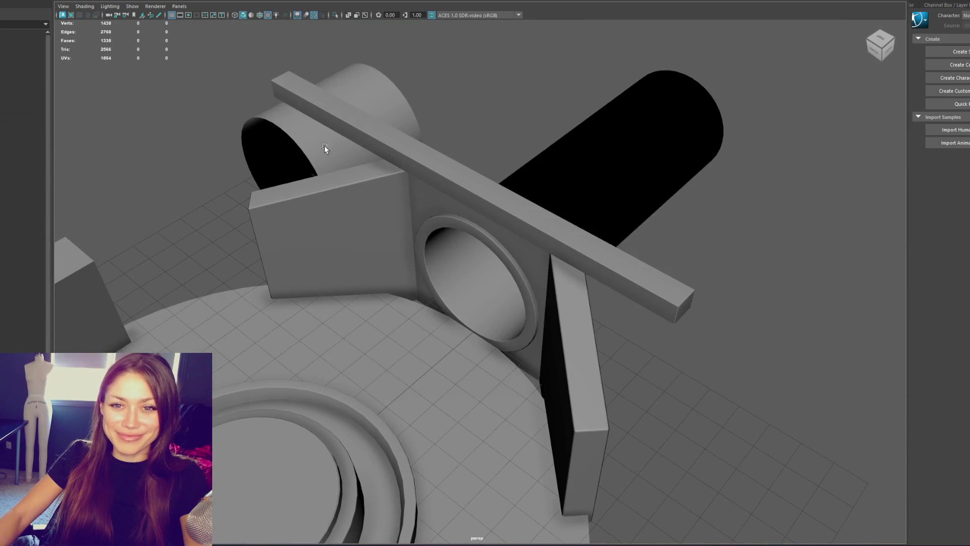
{"action": "mouse_move", "coordinate": [404, 136]}
{"action": "left_mouse_down", "text": "alt"}
{"action": "mouse_move", "coordinate": [507, 141]}
{"action": "mouse_move", "coordinate": [417, 128]}
{"action": "mouse_move", "coordinate": [578, 127]}
{"action": "mouse_move", "coordinate": [364, 179]}
{"action": "left_mouse_up", "text": "alt"}
{"action": "left_click", "coordinate": [23, 121]}
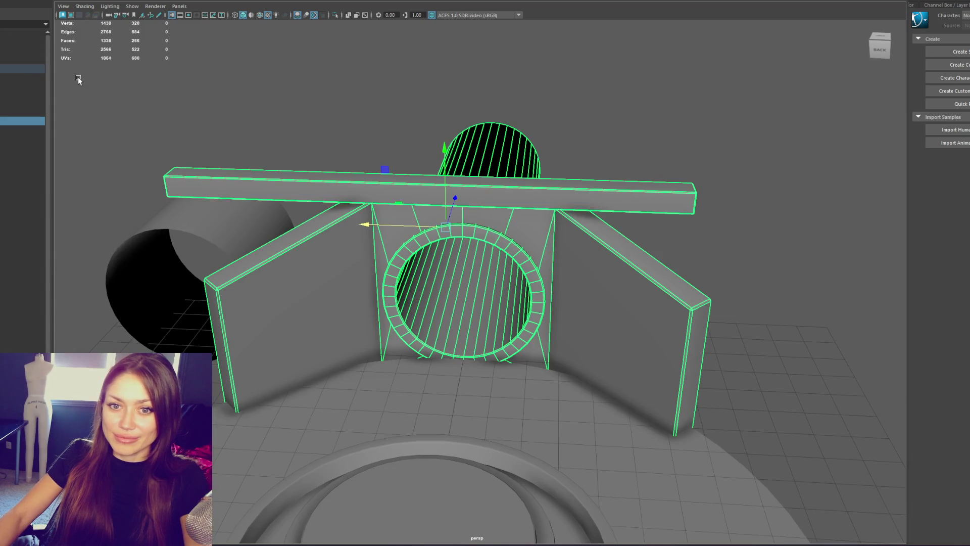
{"action": "left_click", "coordinate": [18, 62]}
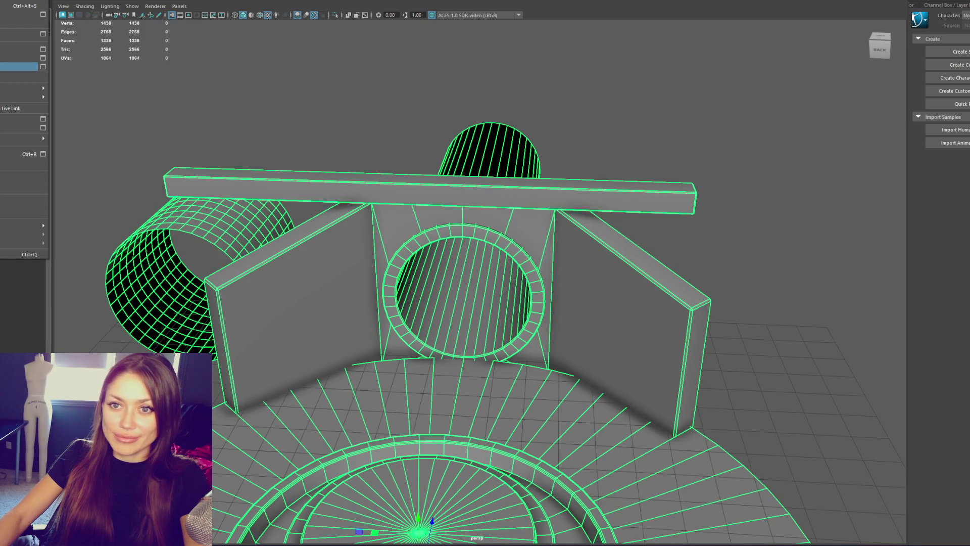
{"action": "left_click", "coordinate": [20, 66]}
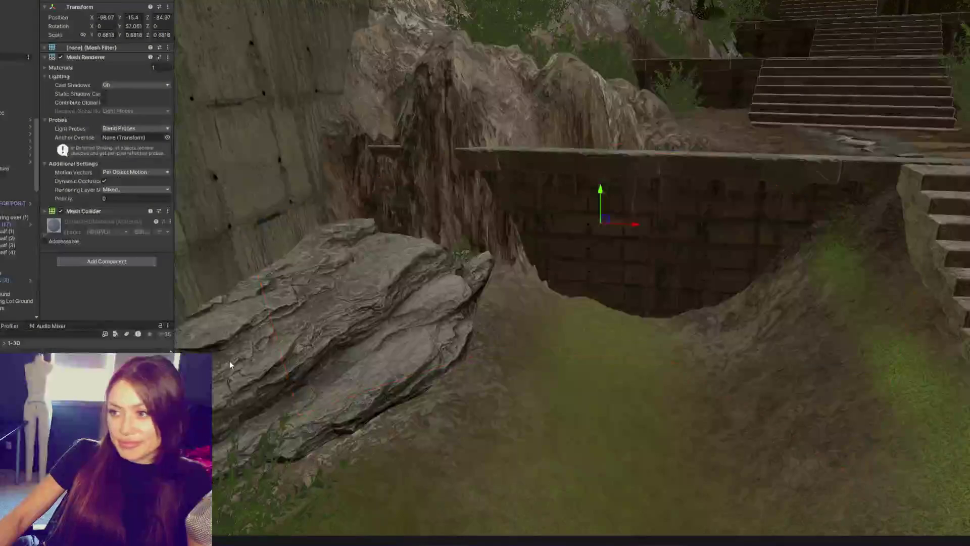
Select the Sewer mesh under the Sewer-Fountain prefab, restoring it after an accidental delete.
{"action": "scroll", "coordinate": [545, 293], "scroll_direction": "up", "scroll_amount": 5}
{"action": "scroll", "coordinate": [544, 293], "scroll_direction": "up", "scroll_amount": 3}
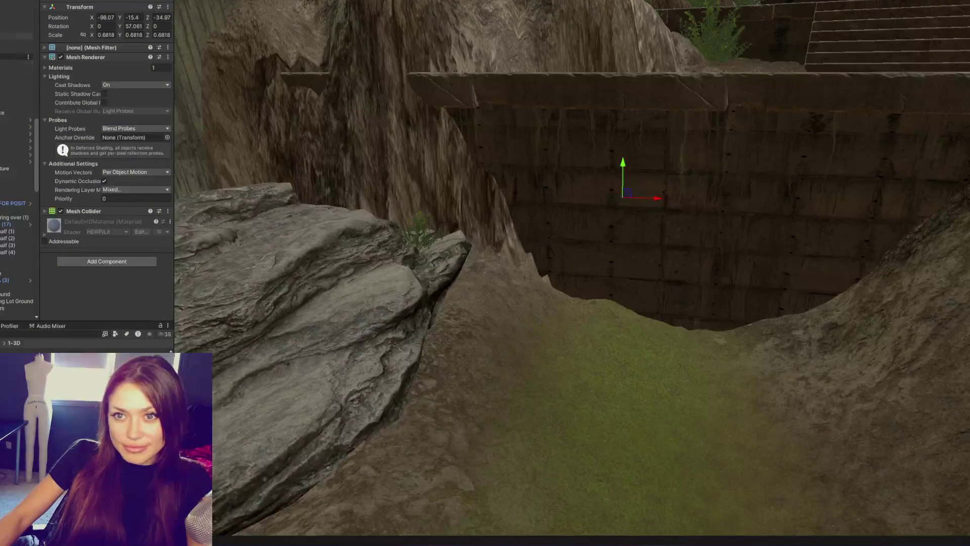
{"action": "left_click", "coordinate": [15, 2]}
{"action": "left_click", "coordinate": [15, 57]}
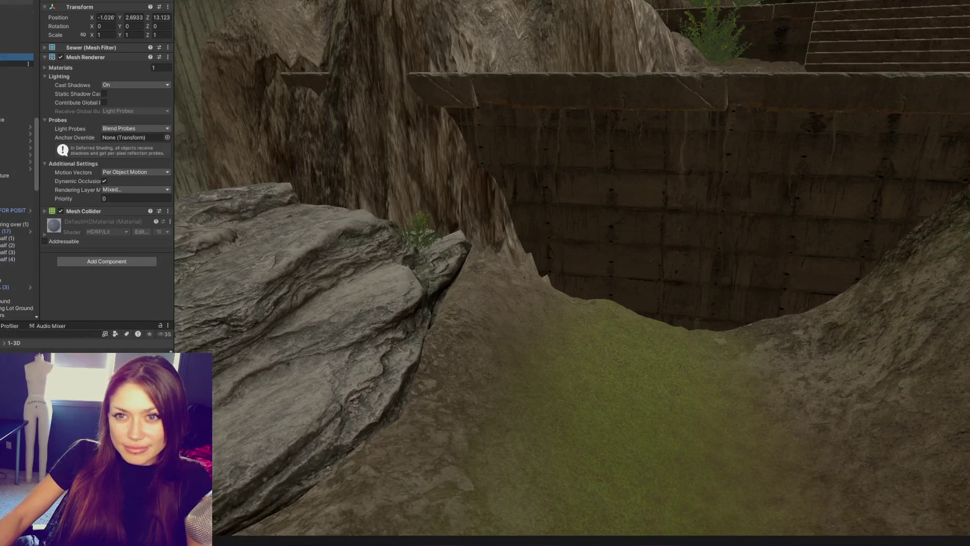
{"action": "key", "text": "Delete"}
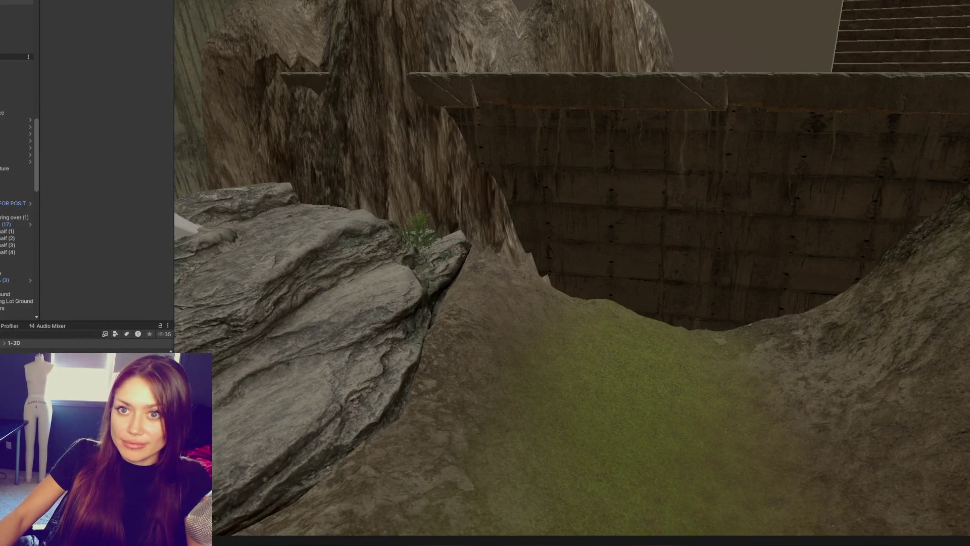
{"action": "key", "text": "ctrl+z"}
{"action": "scroll", "coordinate": [412, 144], "scroll_direction": "down", "scroll_amount": 3}
Rotate the Sewer module around its vertical axis, lower it into the ground and shrink it.
{"action": "mouse_move", "coordinate": [236, 60]}
{"action": "left_mouse_down"}
{"action": "mouse_move", "coordinate": [492, 98]}
{"action": "mouse_move", "coordinate": [498, 67]}
{"action": "mouse_move", "coordinate": [399, 71]}
{"action": "mouse_move", "coordinate": [485, 60]}
{"action": "mouse_move", "coordinate": [668, 80]}
{"action": "left_mouse_up"}
{"action": "scroll", "coordinate": [605, 42], "scroll_direction": "up", "scroll_amount": 5}
{"action": "mouse_move", "coordinate": [620, 148]}
{"action": "left_mouse_down"}
{"action": "mouse_move", "coordinate": [617, 211]}
{"action": "mouse_move", "coordinate": [640, 255]}
{"action": "left_mouse_up"}
{"action": "mouse_move", "coordinate": [639, 256]}
{"action": "middle_mouse_down"}
{"action": "mouse_move", "coordinate": [650, 81]}
{"action": "mouse_move", "coordinate": [554, 83]}
{"action": "middle_mouse_up"}
{"action": "mouse_move", "coordinate": [580, 180]}
{"action": "left_mouse_down"}
{"action": "mouse_move", "coordinate": [564, 180]}
{"action": "mouse_move", "coordinate": [566, 167]}
{"action": "mouse_move", "coordinate": [563, 225]}
{"action": "mouse_move", "coordinate": [569, 202]}
{"action": "left_mouse_up"}
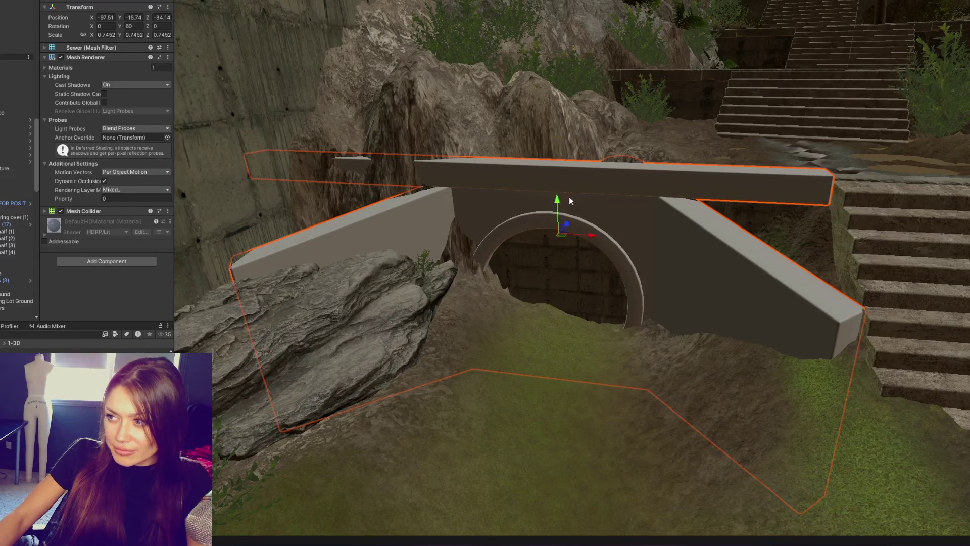
Fine-tune the Sewer module: shrink slightly, raise a little, slide along X and turn slightly.
{"action": "key", "text": "f"}
{"action": "key", "text": "r"}
{"action": "left_click_drag", "start_coordinate": [605, 192], "coordinate": [605, 201]}
{"action": "key", "text": "w"}
{"action": "left_click_drag", "start_coordinate": [605, 165], "coordinate": [604, 158]}
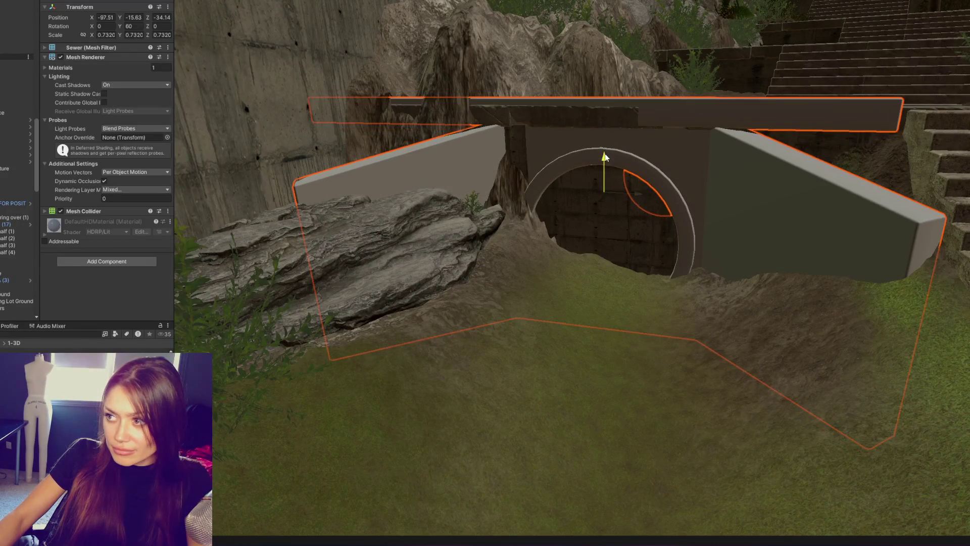
{"action": "mouse_move", "coordinate": [629, 195]}
{"action": "left_mouse_down"}
{"action": "mouse_move", "coordinate": [643, 195]}
{"action": "mouse_move", "coordinate": [611, 189]}
{"action": "mouse_move", "coordinate": [654, 168]}
{"action": "mouse_move", "coordinate": [664, 169]}
{"action": "mouse_move", "coordinate": [652, 184]}
{"action": "mouse_move", "coordinate": [673, 178]}
{"action": "left_mouse_up"}
{"action": "key", "text": "f"}
{"action": "key", "text": "e"}
{"action": "key", "text": "w"}
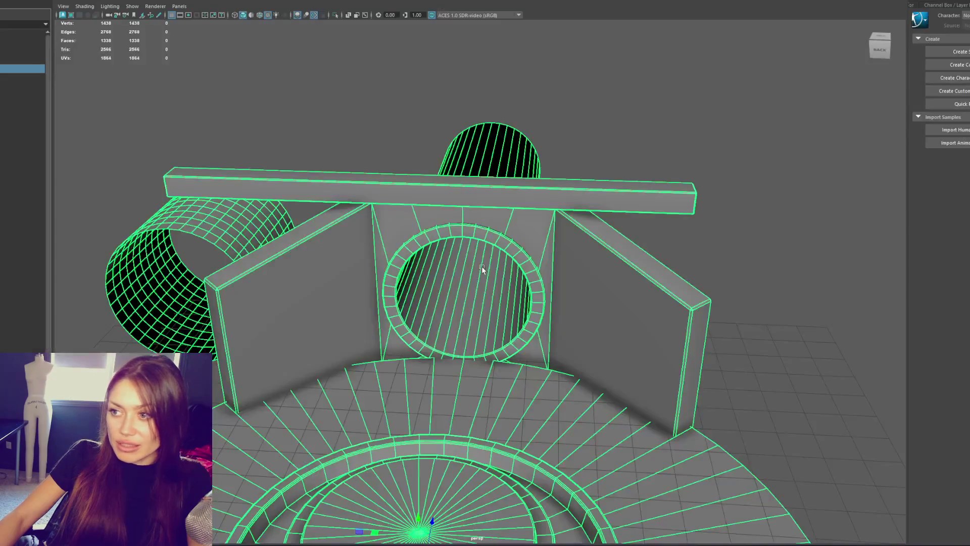
{"action": "left_click", "coordinate": [568, 249]}
{"action": "scroll", "coordinate": [591, 166], "scroll_direction": "up", "scroll_amount": 1}
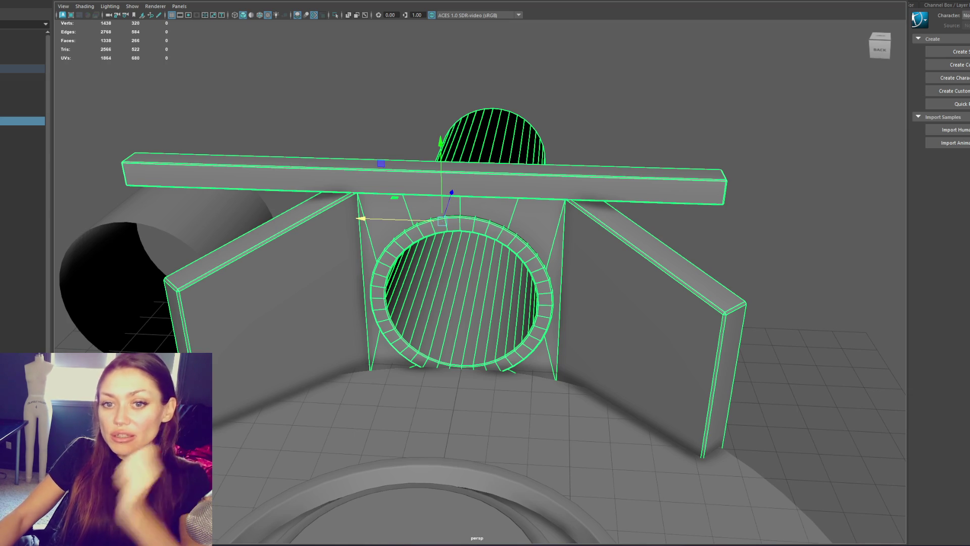
Raise the new small cylinder up toward the wall.
{"action": "left_click", "coordinate": [429, 147]}
{"action": "mouse_move", "coordinate": [540, 141]}
{"action": "left_mouse_down", "text": "alt"}
{"action": "mouse_move", "coordinate": [206, 167]}
{"action": "mouse_move", "coordinate": [281, 182]}
{"action": "mouse_move", "coordinate": [399, 259]}
{"action": "left_mouse_up", "text": "alt"}
{"action": "left_click", "coordinate": [399, 259]}
{"action": "left_click", "coordinate": [366, 141]}
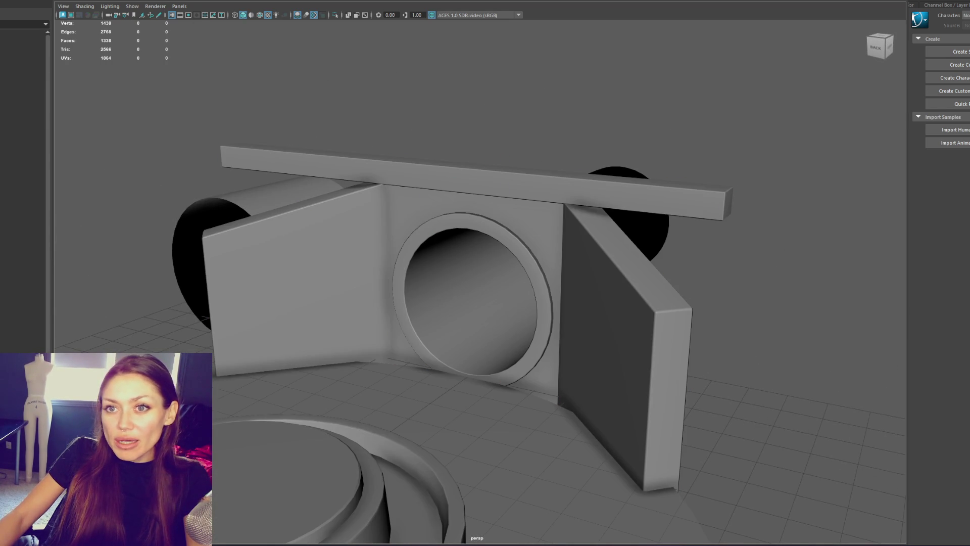
{"action": "scroll", "coordinate": [161, 174], "scroll_direction": "down", "scroll_amount": 10}
{"action": "left_click_drag", "start_coordinate": [399, 302], "coordinate": [399, 253]}
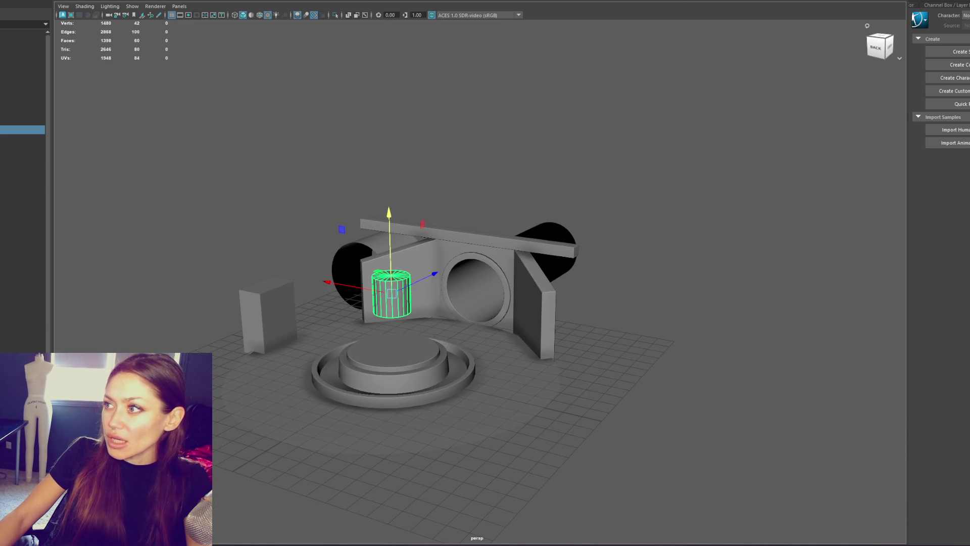
Open pCylinder8's attributes and reduce the cylinder to 8 sides.
{"action": "left_click", "coordinate": [945, 4]}
{"action": "scroll", "coordinate": [801, 102], "scroll_direction": "up", "scroll_amount": 2}
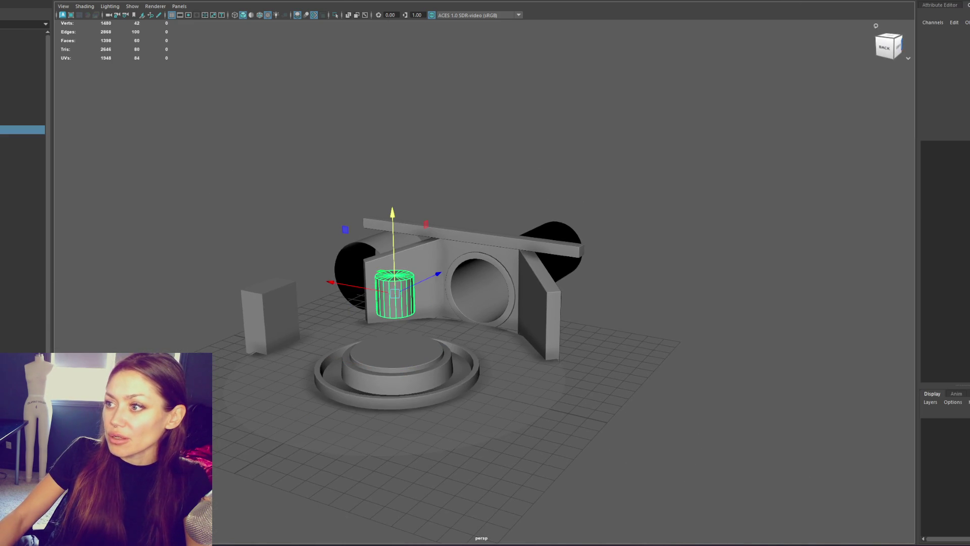
{"action": "key", "text": "ctrl+a"}
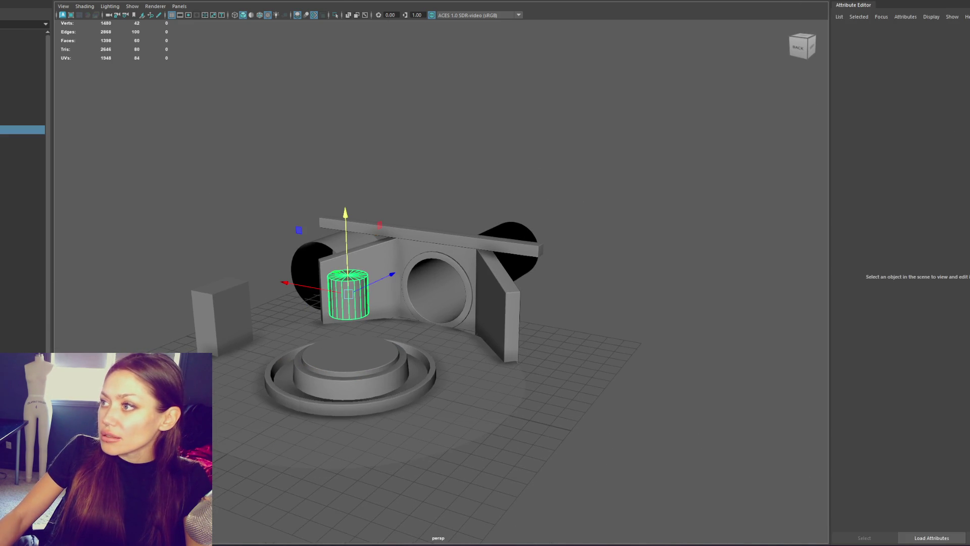
{"action": "left_click", "coordinate": [871, 5]}
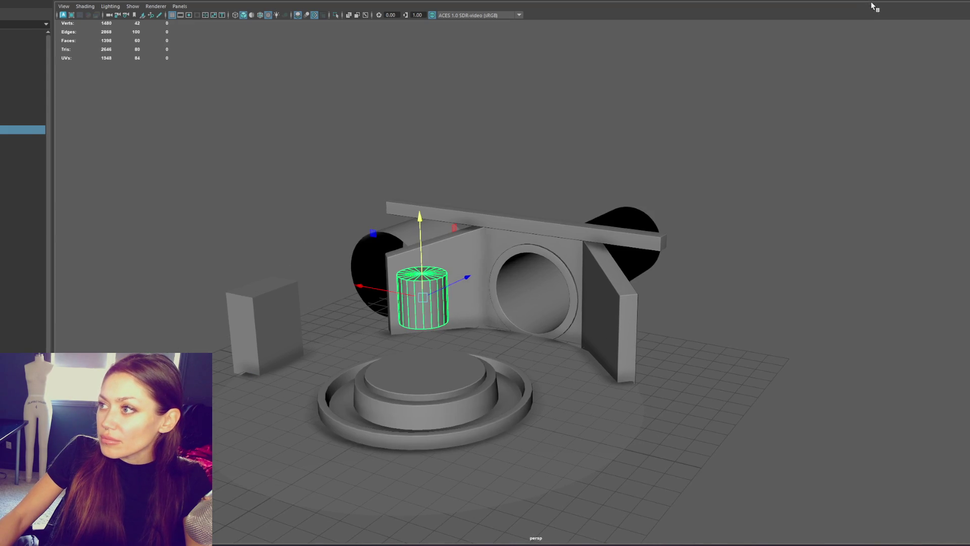
{"action": "key", "text": "ctrl+a"}
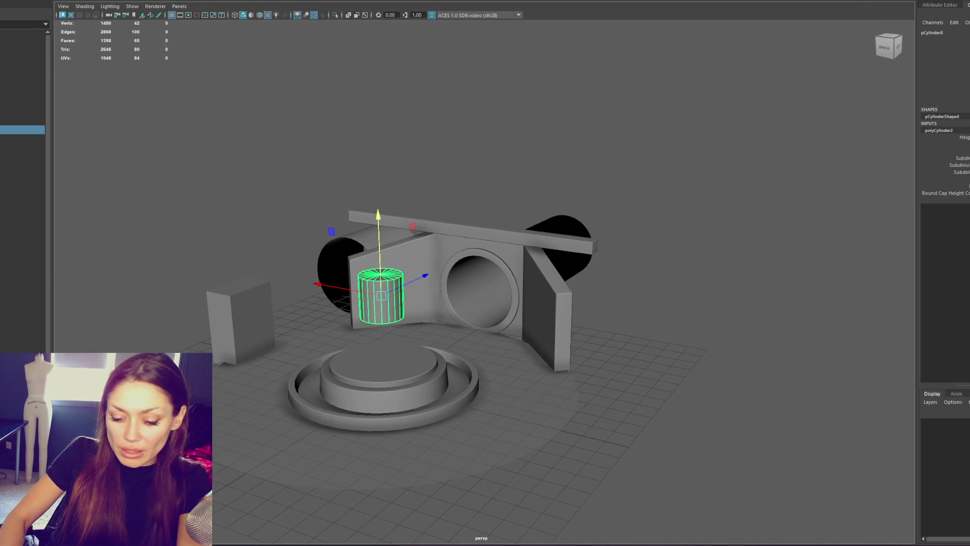
{"action": "key", "text": "ctrl+z"}
Move the cylinder into the wall opening and scale it to span the opening.
{"action": "left_click", "coordinate": [571, 159]}
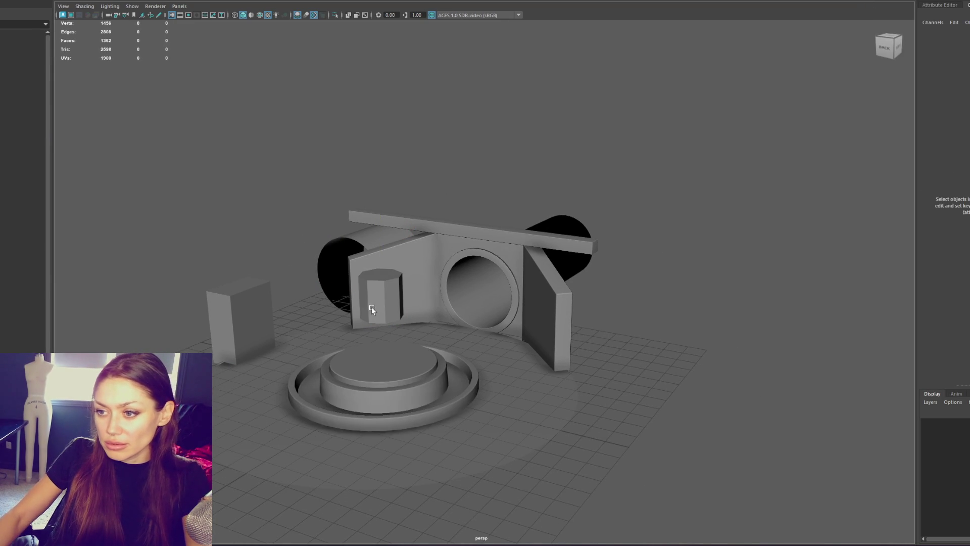
{"action": "left_click", "coordinate": [372, 307]}
{"action": "mouse_move", "coordinate": [405, 292]}
{"action": "left_mouse_down"}
{"action": "mouse_move", "coordinate": [461, 272]}
{"action": "mouse_move", "coordinate": [482, 249]}
{"action": "mouse_move", "coordinate": [478, 217]}
{"action": "mouse_move", "coordinate": [505, 100]}
{"action": "mouse_move", "coordinate": [490, 250]}
{"action": "left_mouse_up"}
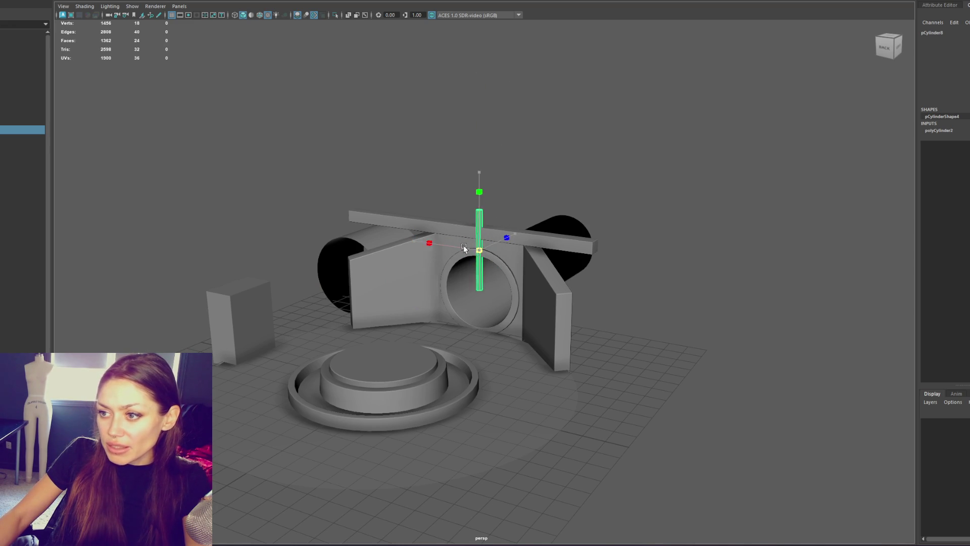
{"action": "key", "text": "f"}
{"action": "scroll", "coordinate": [543, 253], "scroll_direction": "down", "scroll_amount": 3}
{"action": "key", "text": "w"}
{"action": "mouse_move", "coordinate": [484, 239]}
{"action": "left_mouse_down", "text": "alt"}
{"action": "mouse_move", "coordinate": [520, 381]}
{"action": "mouse_move", "coordinate": [487, 313]}
{"action": "mouse_move", "coordinate": [521, 305]}
{"action": "mouse_move", "coordinate": [493, 342]}
{"action": "left_mouse_up", "text": "alt"}
{"action": "key", "text": "r"}
{"action": "scroll", "coordinate": [487, 368], "scroll_direction": "up", "scroll_amount": 5}
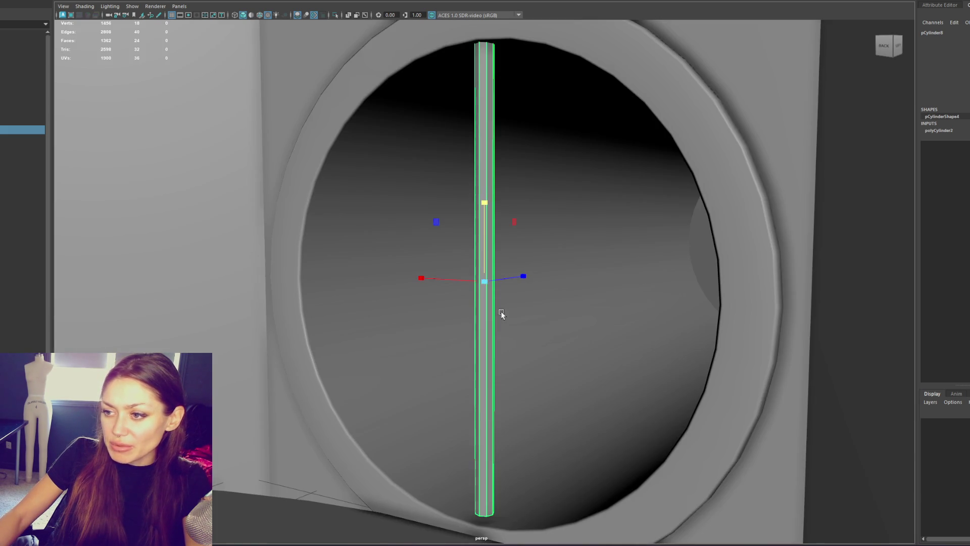
{"action": "scroll", "coordinate": [490, 282], "scroll_direction": "down", "scroll_amount": 3}
{"action": "left_click_drag", "start_coordinate": [485, 274], "coordinate": [484, 262]}
Delete the cylinder's end cap faces and clear its construction history.
{"action": "key", "text": "4"}
{"action": "key", "text": "5"}
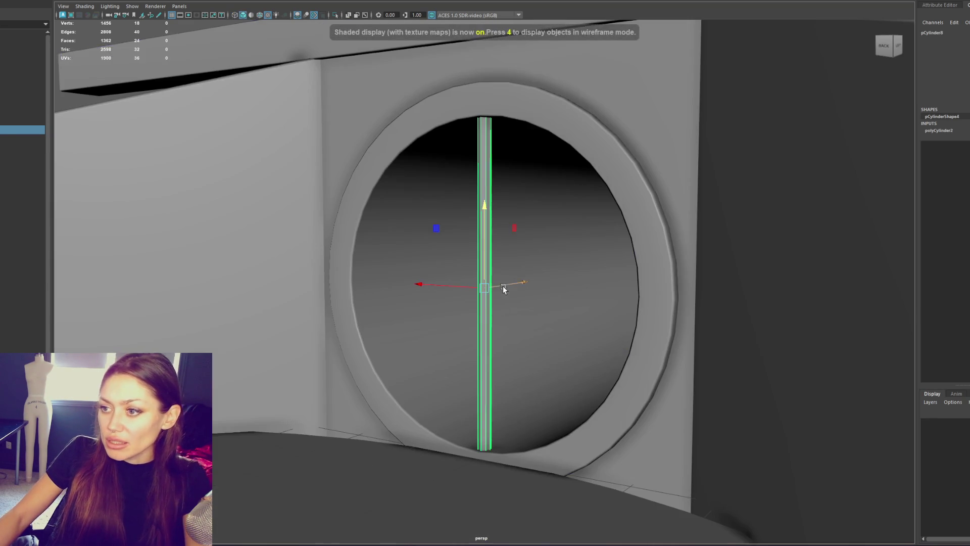
{"action": "scroll", "coordinate": [503, 288], "scroll_direction": "down", "scroll_amount": 5}
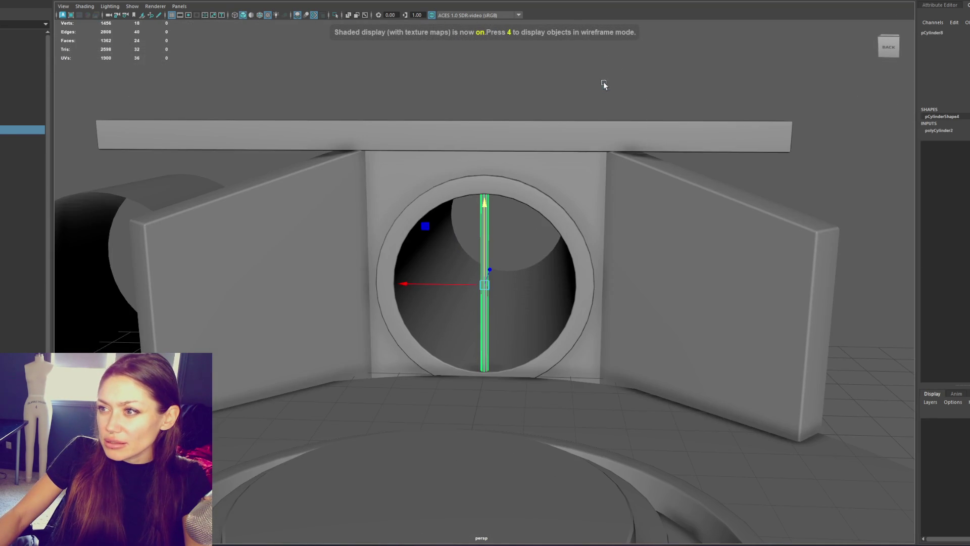
{"action": "key", "text": "F11"}
{"action": "left_click_drag", "start_coordinate": [411, 238], "coordinate": [568, 268]}
{"action": "key", "text": "Delete"}
{"action": "right_click_drag", "start_coordinate": [643, 104], "coordinate": [697, 21]}
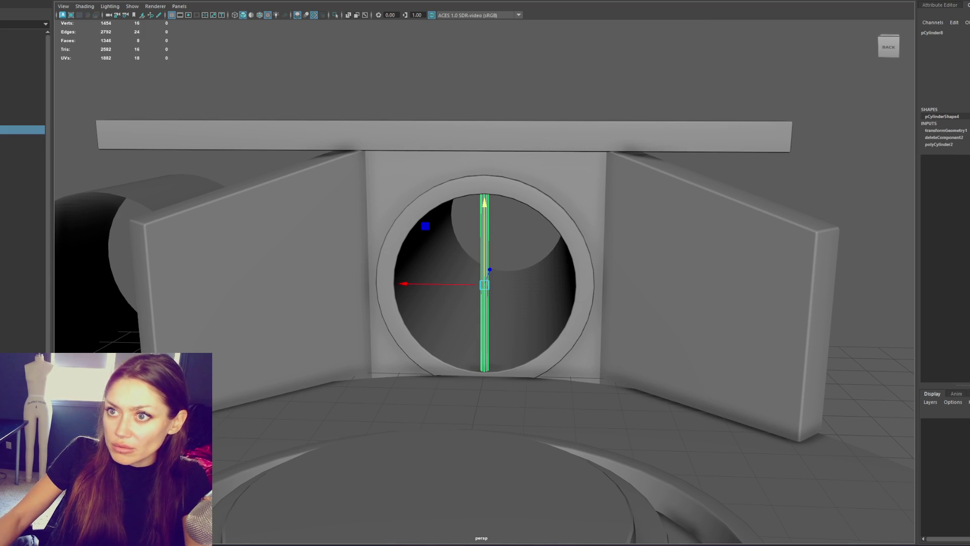
{"action": "key", "text": "alt+shift+d"}
Select the thin vertical bar, try a Ctrl+D copy slid across the opening, then undo it.
{"action": "mouse_move", "coordinate": [426, 158]}
{"action": "left_mouse_down", "text": "alt"}
{"action": "mouse_move", "coordinate": [505, 225]}
{"action": "mouse_move", "coordinate": [598, 259]}
{"action": "mouse_move", "coordinate": [533, 267]}
{"action": "mouse_move", "coordinate": [606, 258]}
{"action": "mouse_move", "coordinate": [604, 232]}
{"action": "mouse_move", "coordinate": [572, 241]}
{"action": "left_mouse_up", "text": "alt"}
{"action": "scroll", "coordinate": [505, 242], "scroll_direction": "up", "scroll_amount": 3}
{"action": "scroll", "coordinate": [571, 223], "scroll_direction": "down", "scroll_amount": 5}
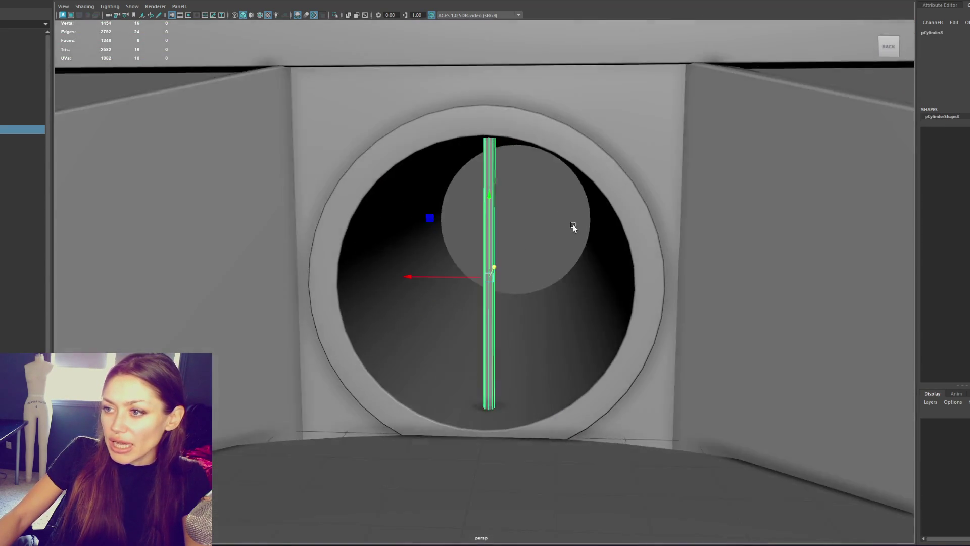
{"action": "right_click", "coordinate": [683, 73]}
{"action": "left_click", "coordinate": [731, 73]}
{"action": "scroll", "coordinate": [582, 134], "scroll_direction": "down", "scroll_amount": 1}
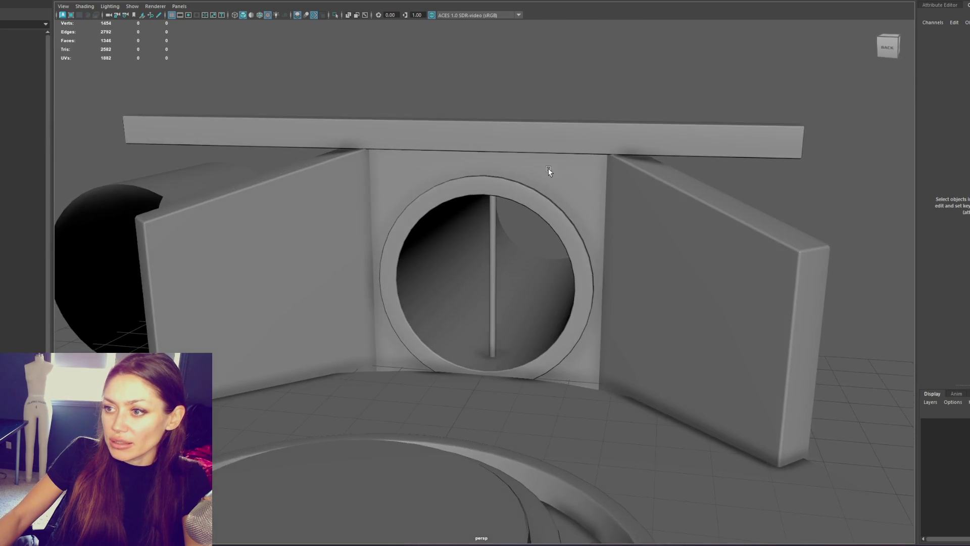
{"action": "scroll", "coordinate": [507, 211], "scroll_direction": "up", "scroll_amount": 4}
{"action": "left_click", "coordinate": [500, 212]}
{"action": "scroll", "coordinate": [465, 272], "scroll_direction": "up", "scroll_amount": 3}
{"action": "key", "text": "ctrl+d"}
{"action": "left_click_drag", "start_coordinate": [450, 281], "coordinate": [578, 281]}
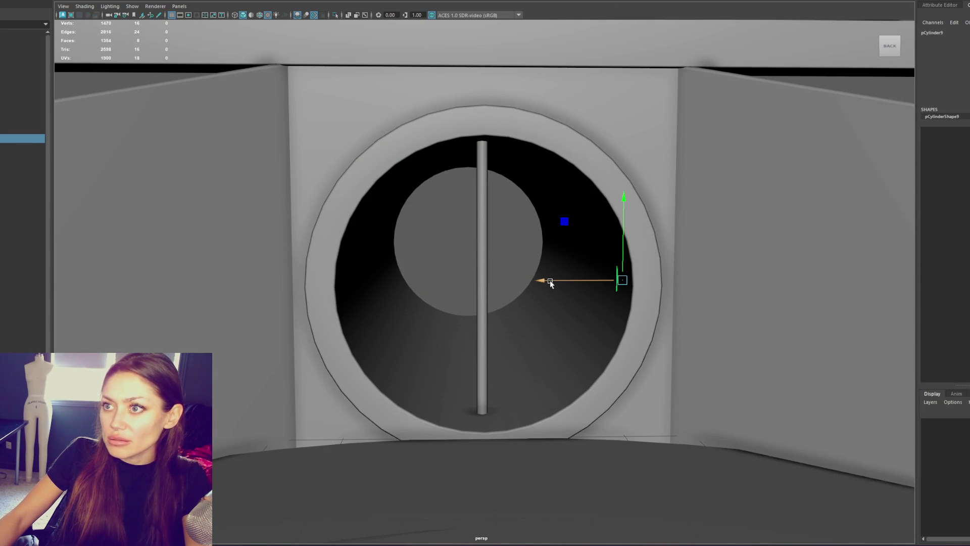
{"action": "mouse_move", "coordinate": [549, 279]}
{"action": "left_mouse_down"}
{"action": "mouse_move", "coordinate": [480, 281]}
{"action": "mouse_move", "coordinate": [492, 296]}
{"action": "mouse_move", "coordinate": [411, 289]}
{"action": "left_mouse_up"}
{"action": "key", "text": "ctrl+z"}
{"action": "key", "text": "ctrl+z"}
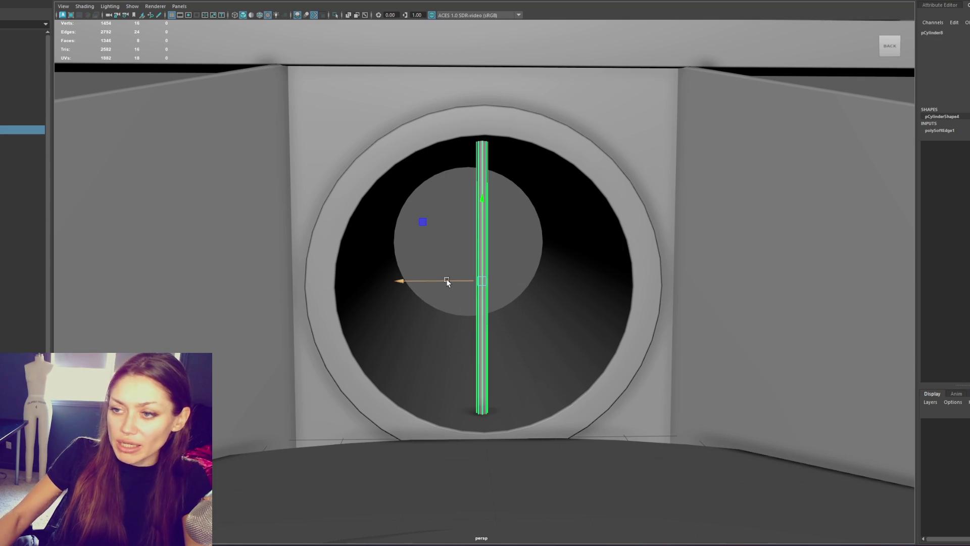
Move the bar left to the tunnel opening's left rim and open the Edit menu.
{"action": "scroll", "coordinate": [446, 147], "scroll_direction": "down", "scroll_amount": 2}
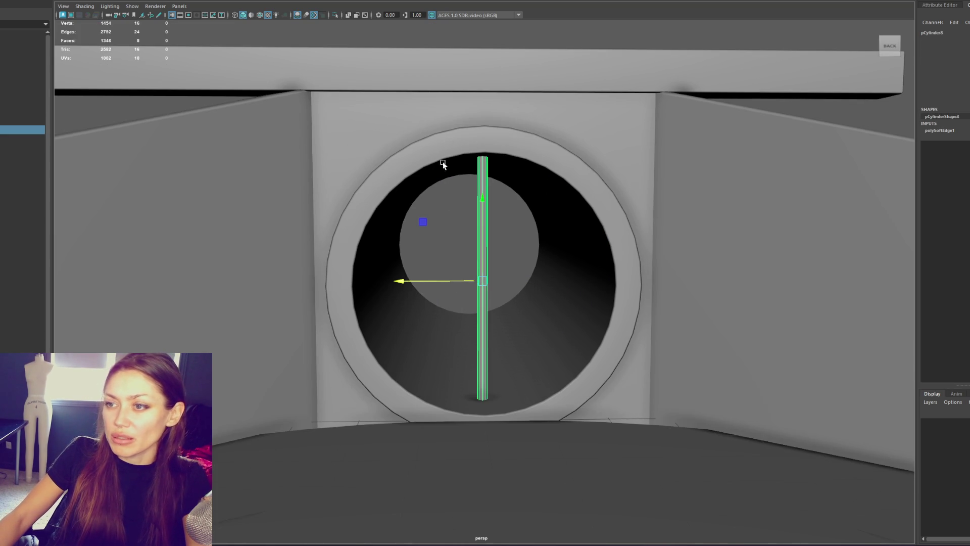
{"action": "left_click_drag", "start_coordinate": [399, 281], "coordinate": [274, 289]}
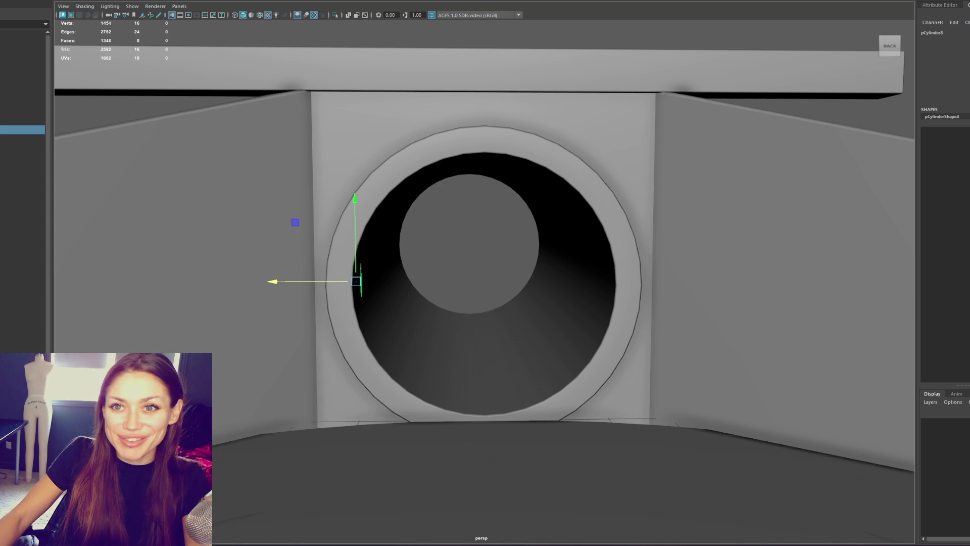
{"action": "left_click", "coordinate": [2, 1]}
{"action": "mouse_move", "coordinate": [30, 56]}
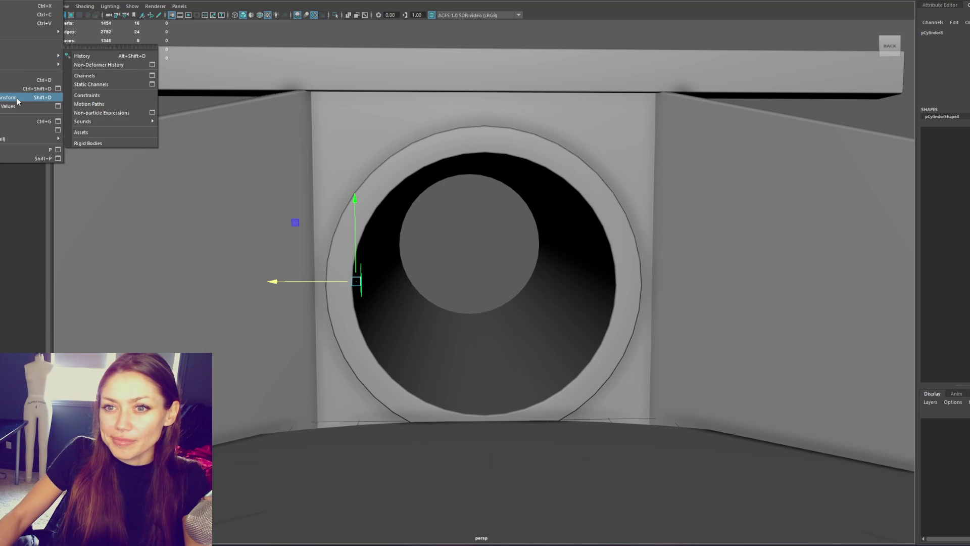
Try a Duplicate Special of the bar with 0.3 X offset and 6 copies, then undo it.
{"action": "left_click", "coordinate": [59, 90]}
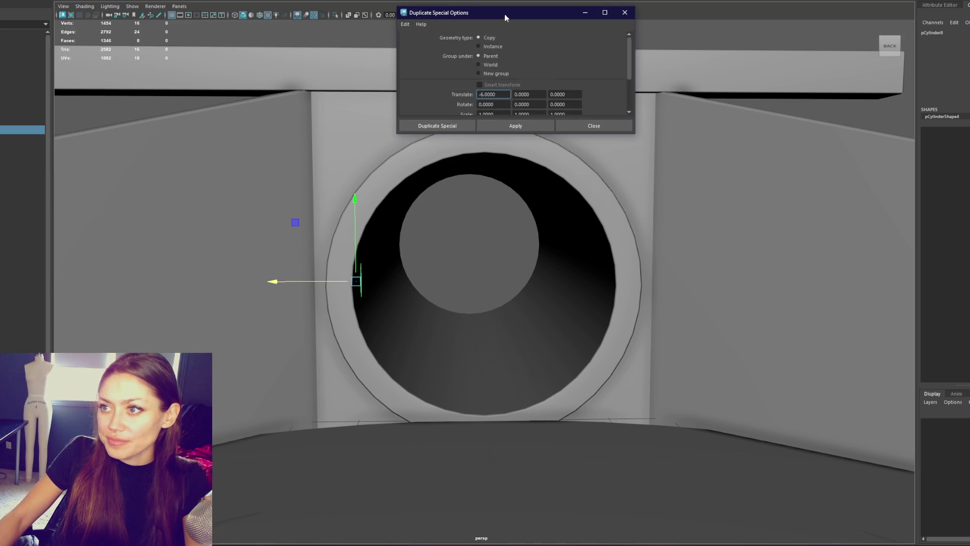
{"action": "left_click_drag", "start_coordinate": [508, 13], "coordinate": [147, 74]}
{"action": "left_click_drag", "start_coordinate": [235, 200], "coordinate": [236, 303]}
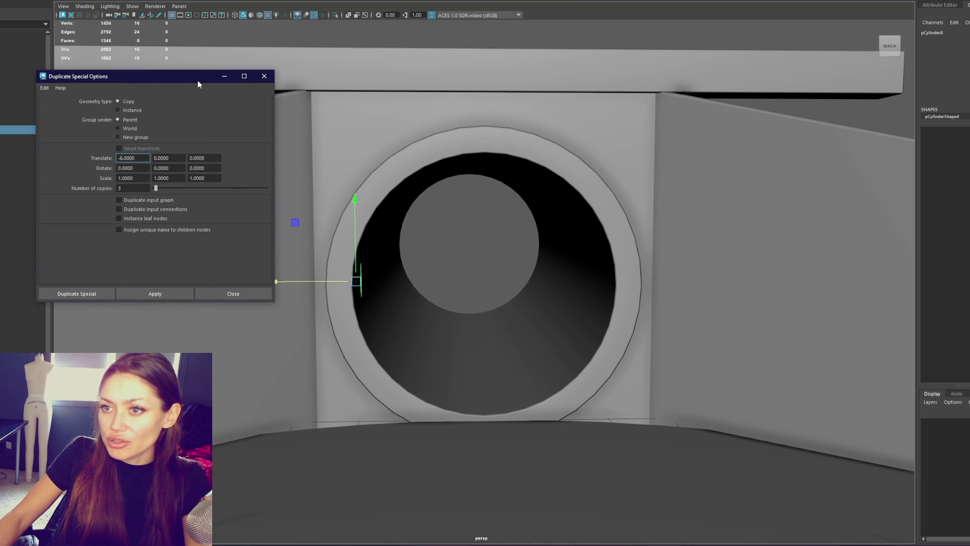
{"action": "left_click_drag", "start_coordinate": [201, 83], "coordinate": [157, 160]}
{"action": "double_click", "coordinate": [103, 236]}
{"action": "type", "text": ".3"}
{"action": "double_click", "coordinate": [83, 266]}
{"action": "type", "text": "6"}
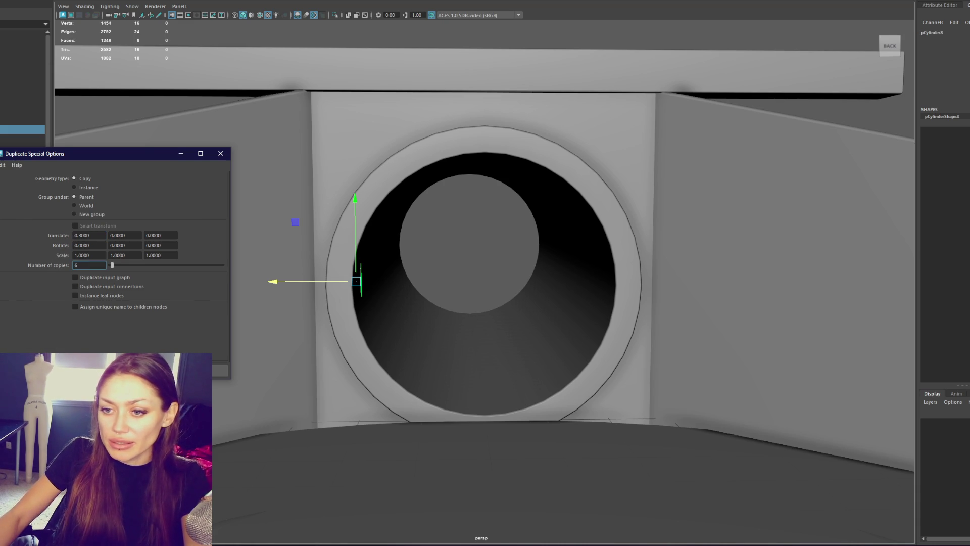
{"action": "left_click", "coordinate": [111, 370]}
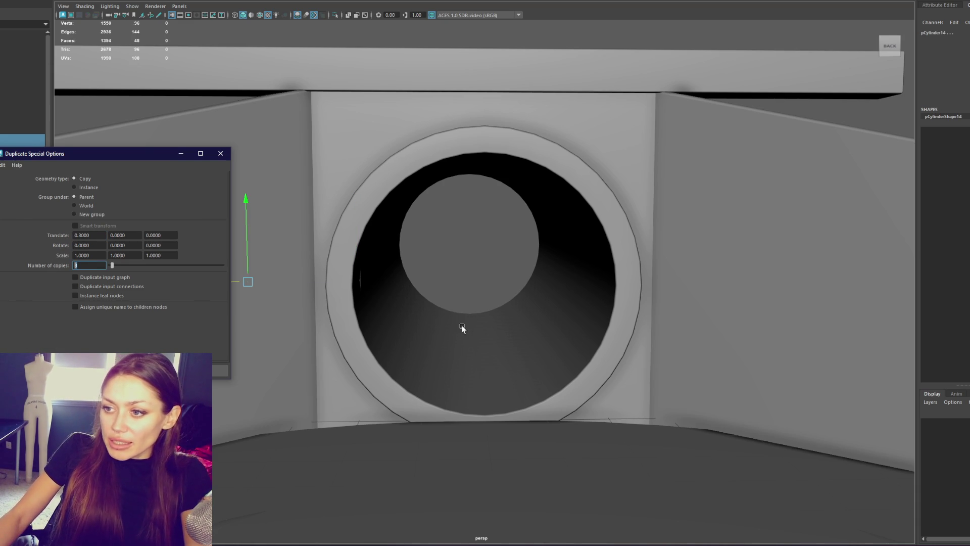
{"action": "left_click", "coordinate": [524, 251]}
{"action": "key", "text": "ctrl+z"}
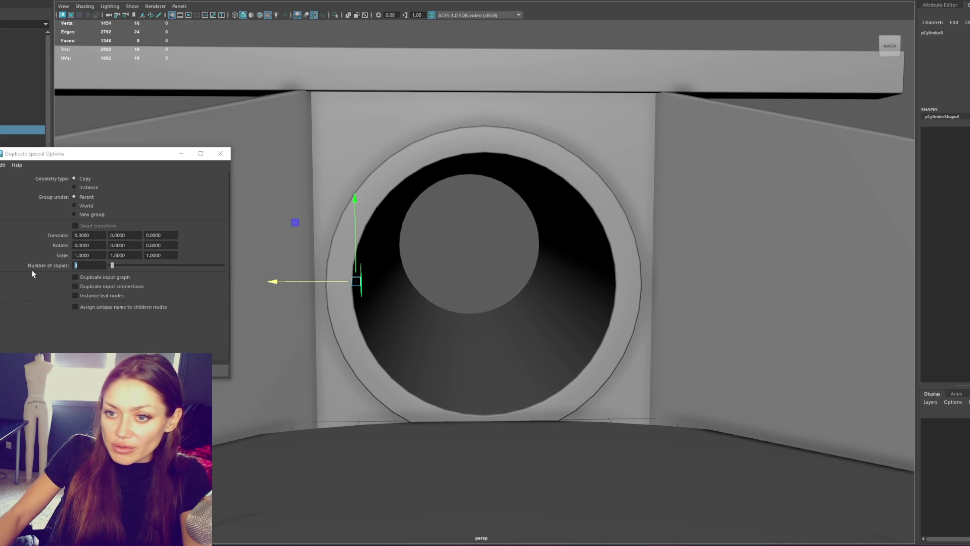
{"action": "type", "text": "3"}
After another undone attempt, duplicate the bar 8 times at a -0.4 X offset.
{"action": "left_click", "coordinate": [75, 235]}
{"action": "type", "text": "-"}
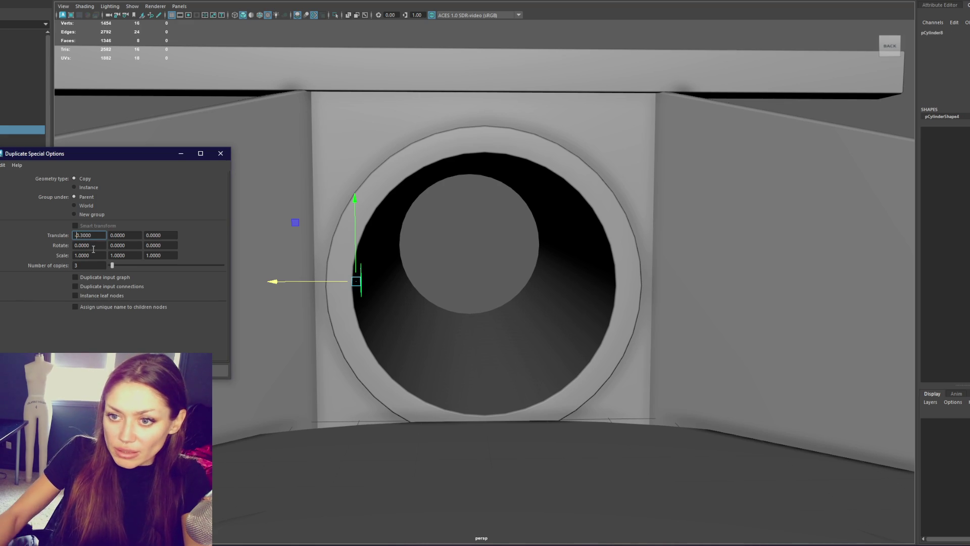
{"action": "left_click", "coordinate": [111, 371]}
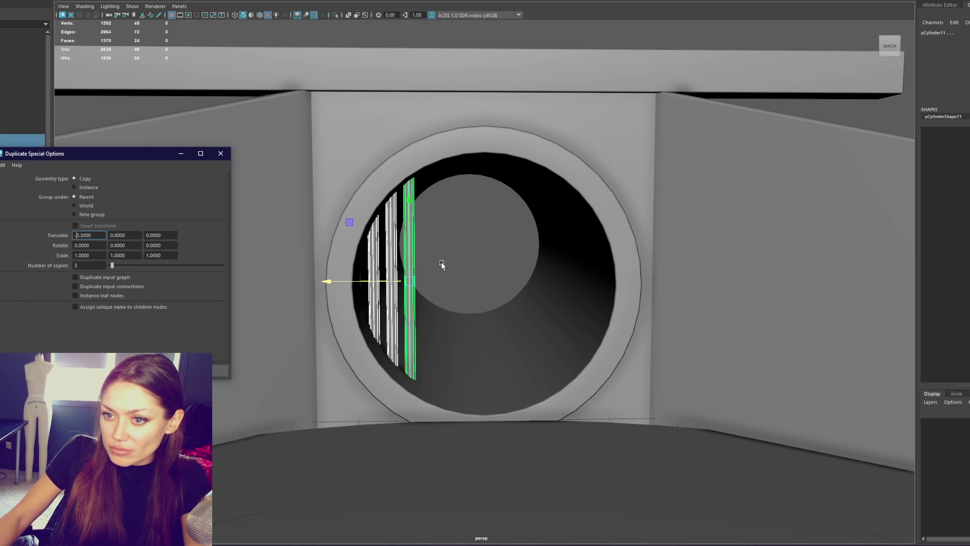
{"action": "key", "text": "ctrl+z"}
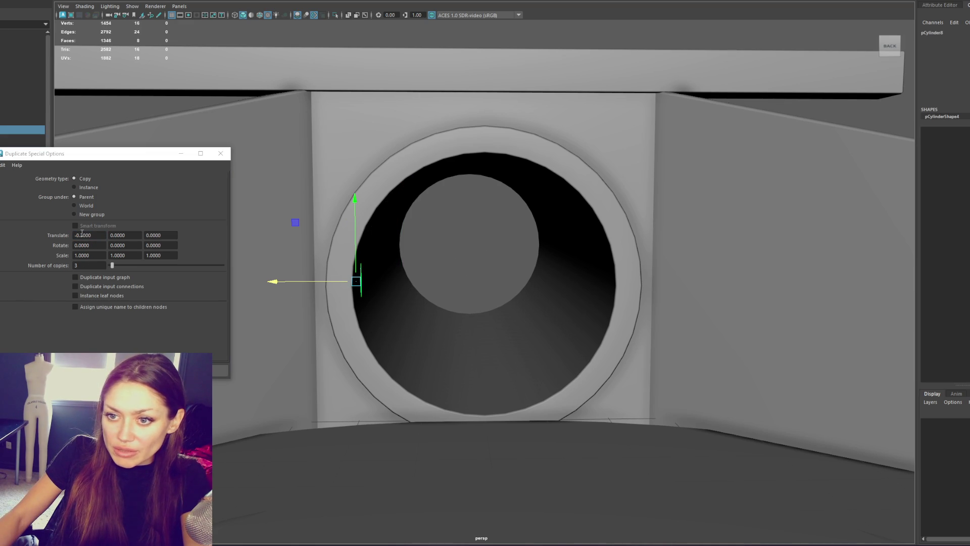
{"action": "double_click", "coordinate": [82, 235]}
{"action": "type", "text": "-0.6"}
{"action": "left_click", "coordinate": [74, 255]}
{"action": "type", "text": "-"}
{"action": "key", "text": "Tab"}
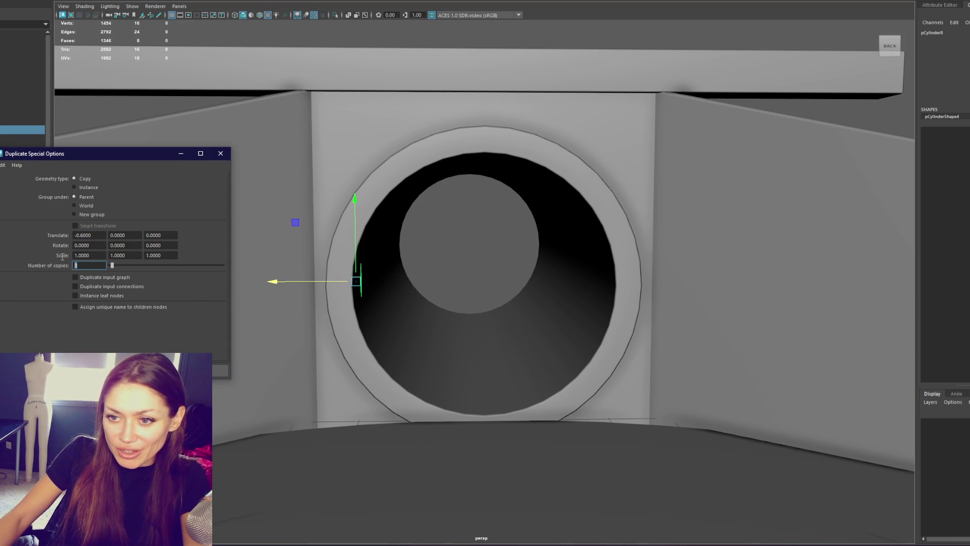
{"action": "type", "text": "8"}
{"action": "key", "text": "Return"}
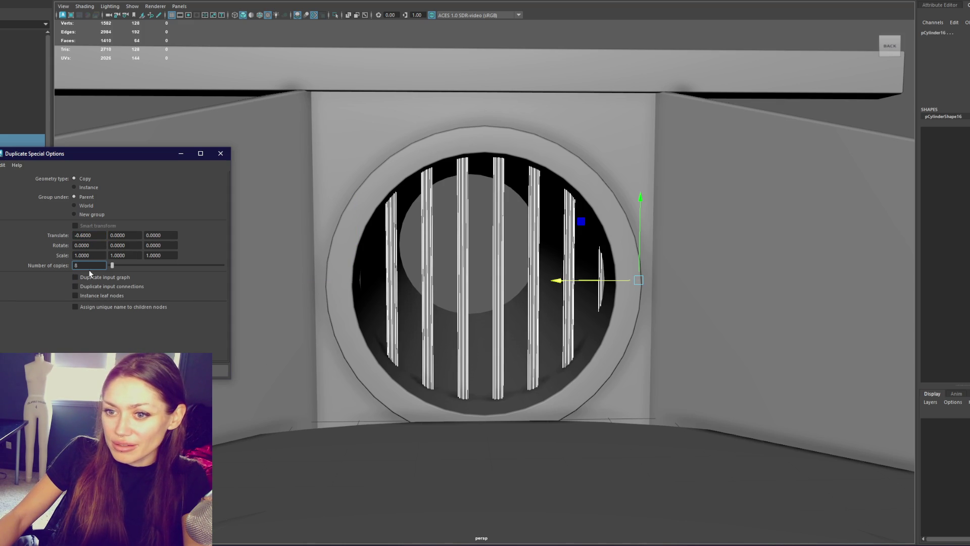
Inspect the new grate from an angle, select the leftmost bar, and close the duplicate options.
{"action": "mouse_move", "coordinate": [508, 241]}
{"action": "left_mouse_down", "text": "alt"}
{"action": "mouse_move", "coordinate": [530, 244]}
{"action": "mouse_move", "coordinate": [523, 241]}
{"action": "left_mouse_up", "text": "alt"}
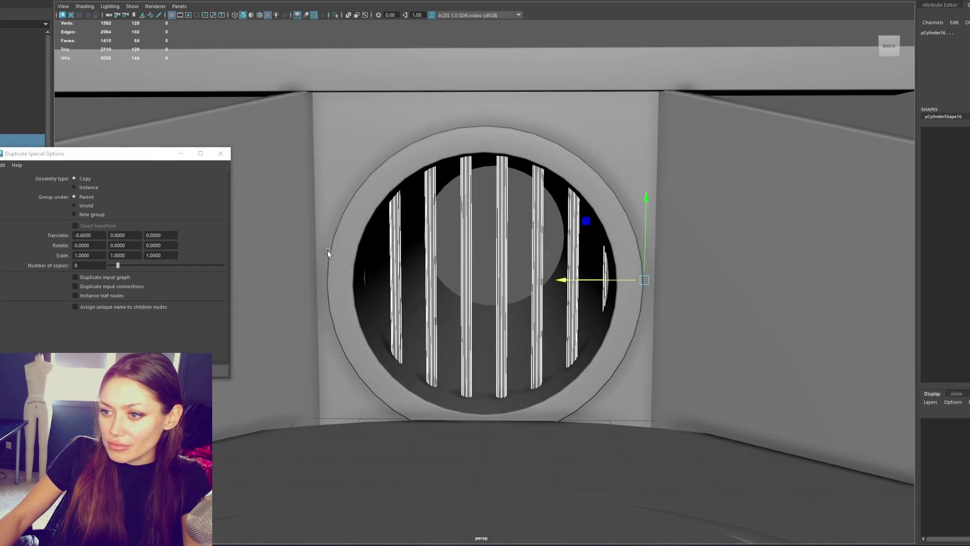
{"action": "left_click", "coordinate": [364, 279]}
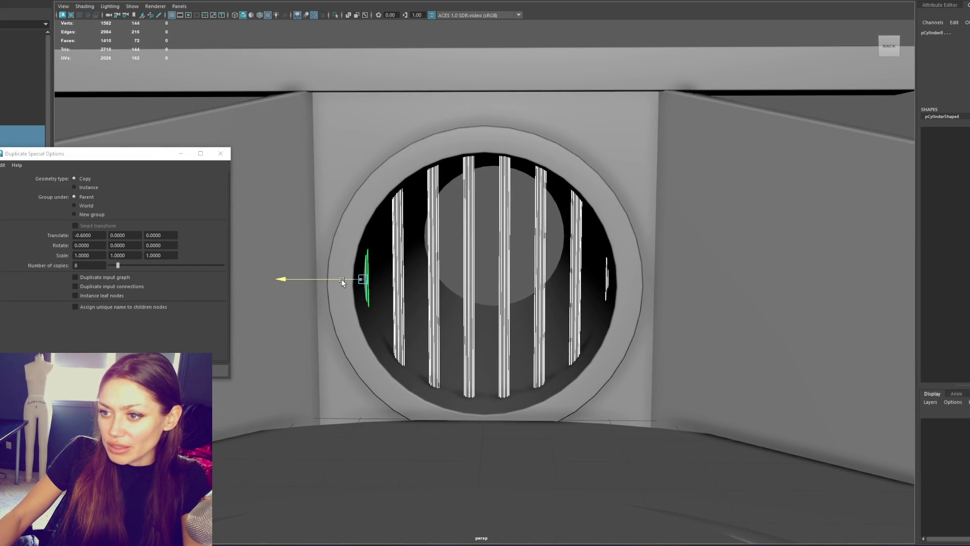
{"action": "mouse_move", "coordinate": [341, 282]}
{"action": "left_mouse_down", "text": "alt"}
{"action": "mouse_move", "coordinate": [524, 216]}
{"action": "mouse_move", "coordinate": [485, 223]}
{"action": "mouse_move", "coordinate": [512, 220]}
{"action": "left_mouse_up", "text": "alt"}
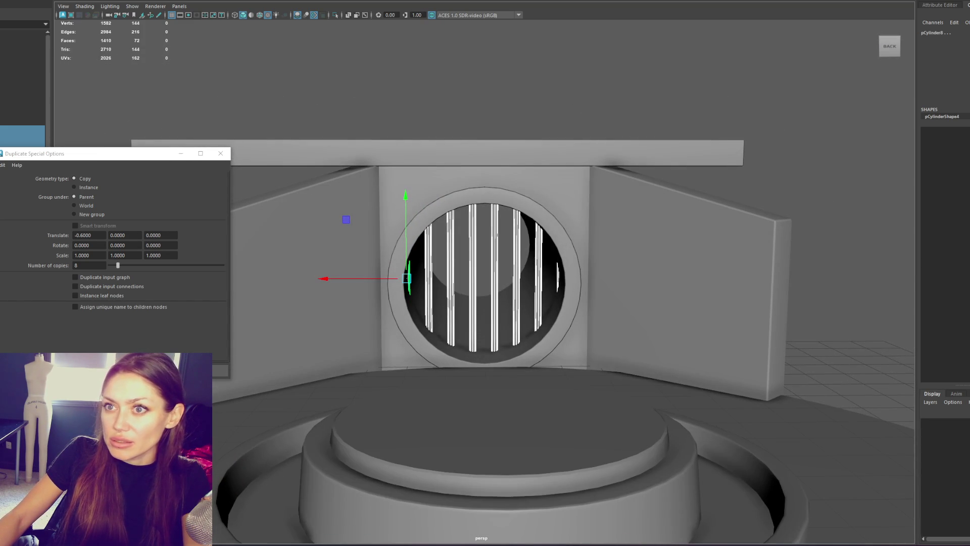
{"action": "left_click", "coordinate": [221, 153]}
Combine the bars into one object, delete its history, and scale it to span the opening.
{"action": "key", "text": "r"}
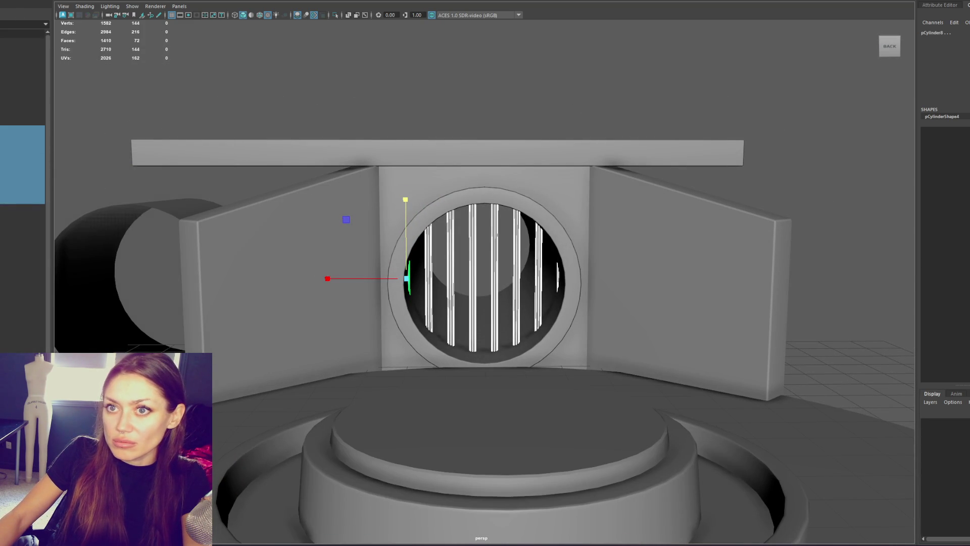
{"action": "left_click", "coordinate": [96, 15]}
{"action": "key", "text": "alt+shift+d"}
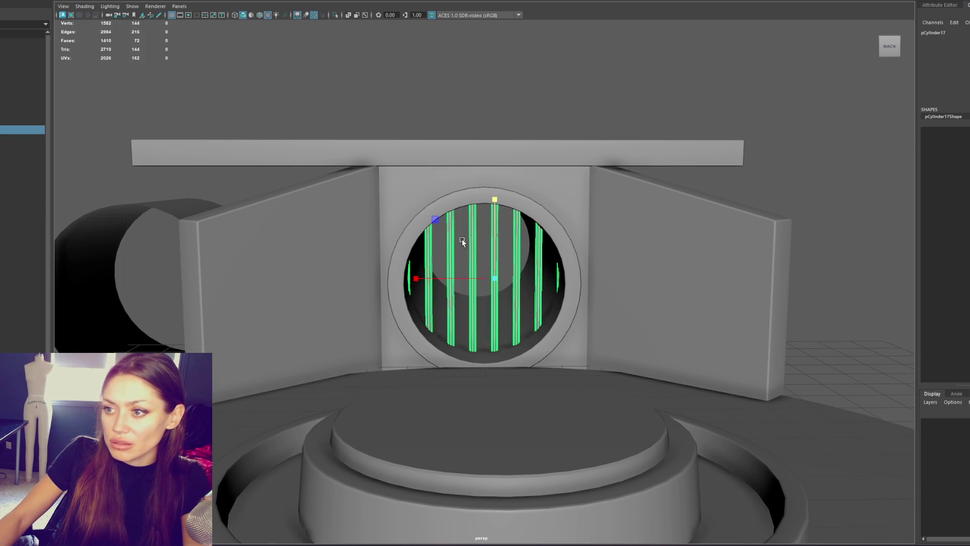
{"action": "left_click_drag", "start_coordinate": [494, 278], "coordinate": [473, 279]}
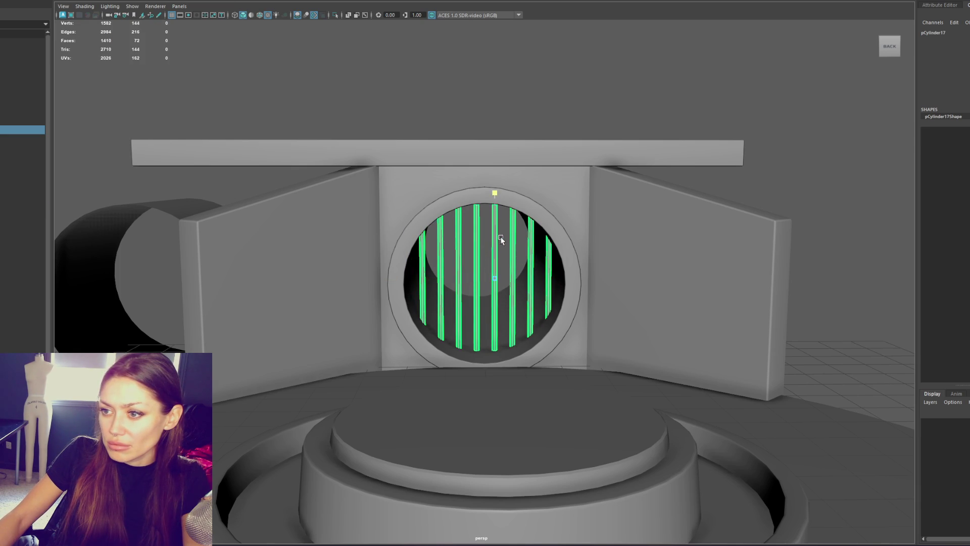
{"action": "scroll", "coordinate": [532, 216], "scroll_direction": "down", "scroll_amount": 3}
{"action": "mouse_move", "coordinate": [532, 216]}
{"action": "left_mouse_down", "text": "alt"}
{"action": "mouse_move", "coordinate": [556, 192]}
{"action": "mouse_move", "coordinate": [561, 202]}
{"action": "left_mouse_up", "text": "alt"}
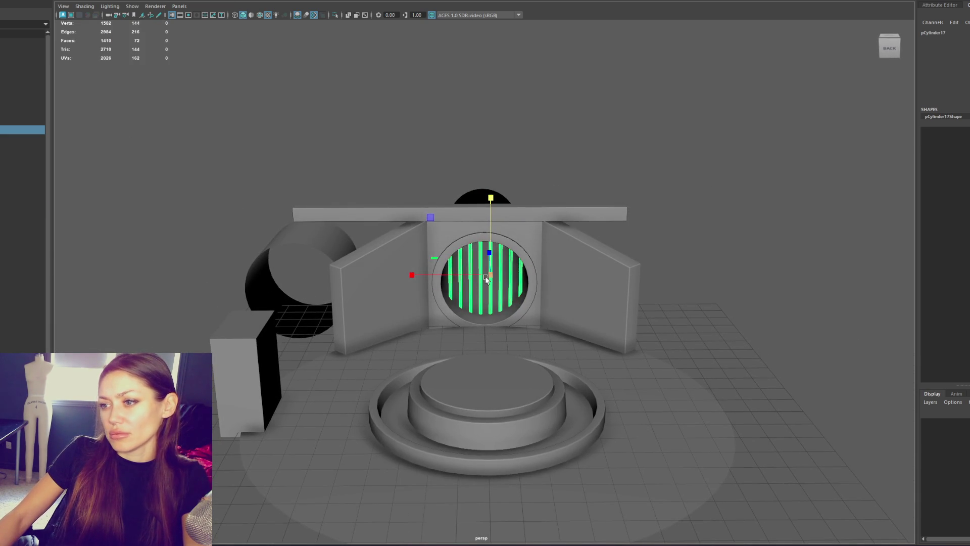
{"action": "left_click_drag", "start_coordinate": [499, 275], "coordinate": [493, 281]}
In wireframe, delete the surplus rightmost bar.
{"action": "key", "text": "4"}
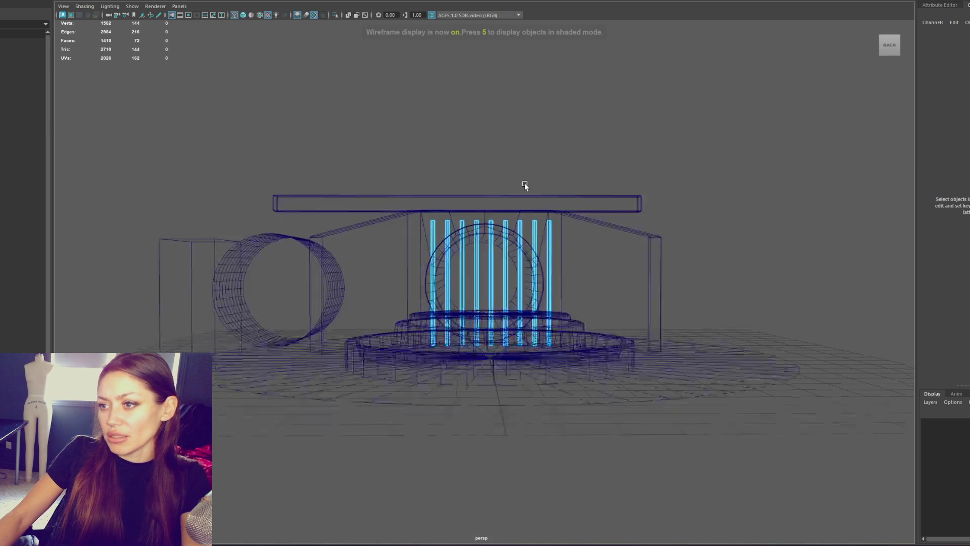
{"action": "scroll", "coordinate": [525, 182], "scroll_direction": "up", "scroll_amount": 3}
{"action": "key", "text": "ctrl+z"}
{"action": "key", "text": "ctrl+z"}
{"action": "left_click", "coordinate": [566, 223]}
{"action": "key", "text": "Delete"}
Adjust the bars' top and bottom vertices to fit the tunnel, then return to shaded display.
{"action": "right_click_drag", "start_coordinate": [548, 106], "coordinate": [515, 108]}
{"action": "left_click_drag", "start_coordinate": [403, 161], "coordinate": [581, 218]}
{"action": "key", "text": "w"}
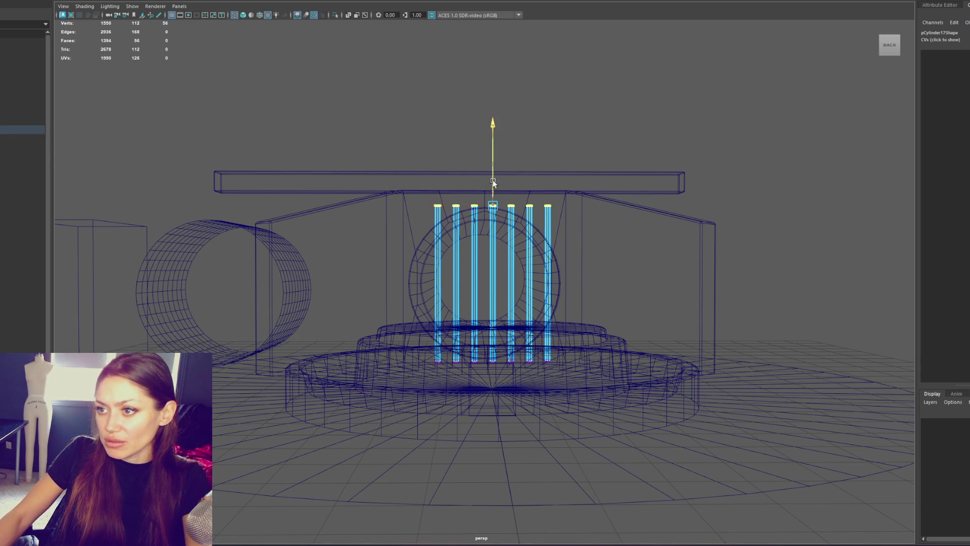
{"action": "mouse_move", "coordinate": [494, 196]}
{"action": "left_mouse_down", "text": "alt"}
{"action": "mouse_move", "coordinate": [596, 347]}
{"action": "mouse_move", "coordinate": [319, 399]}
{"action": "left_mouse_up", "text": "alt"}
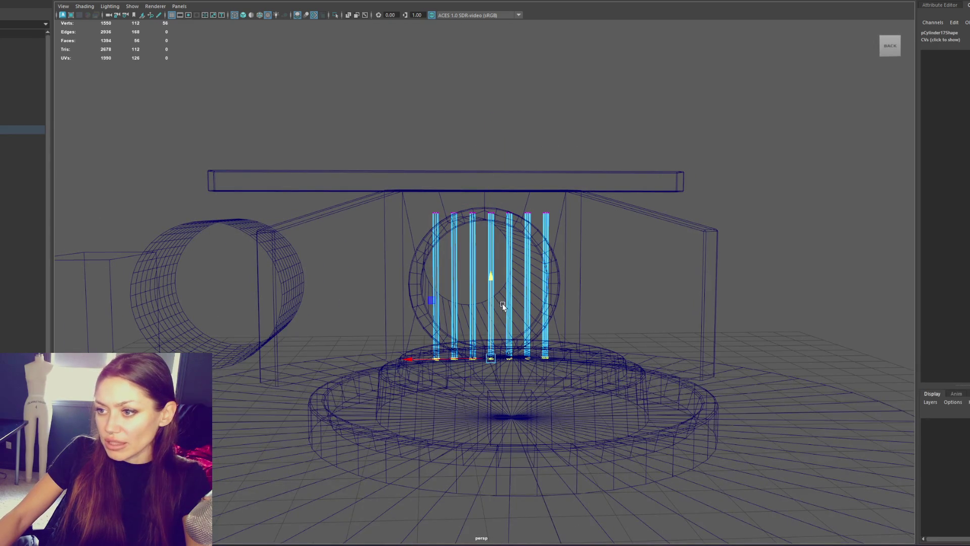
{"action": "mouse_move", "coordinate": [504, 306]}
{"action": "left_mouse_down", "text": "alt"}
{"action": "mouse_move", "coordinate": [395, 275]}
{"action": "mouse_move", "coordinate": [527, 288]}
{"action": "mouse_move", "coordinate": [278, 283]}
{"action": "mouse_move", "coordinate": [488, 253]}
{"action": "left_mouse_up", "text": "alt"}
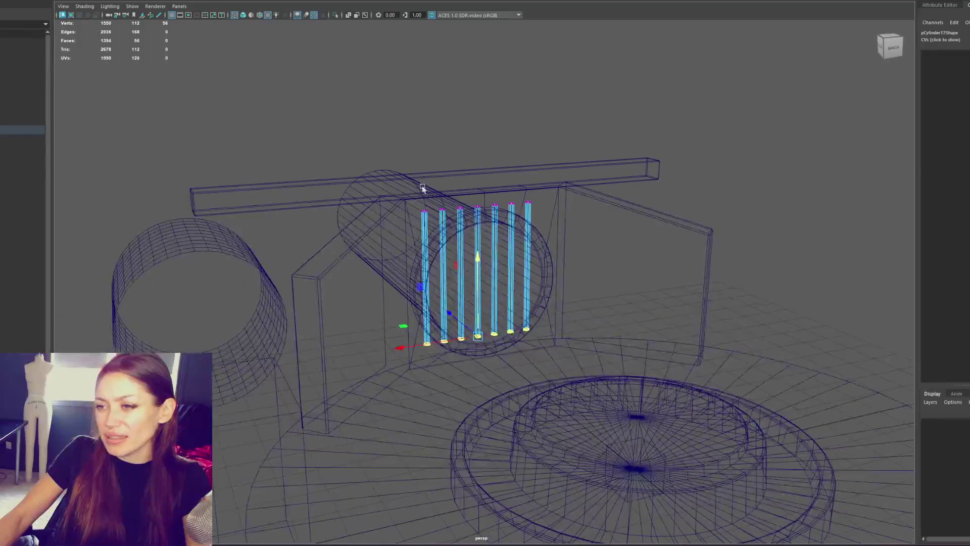
{"action": "left_click", "coordinate": [424, 82]}
{"action": "key", "text": "6"}
Review the grate head-on and in an overview of the module, then reselect the bars.
{"action": "mouse_move", "coordinate": [508, 195]}
{"action": "right_mouse_down", "text": "alt"}
{"action": "mouse_move", "coordinate": [535, 255]}
{"action": "mouse_move", "coordinate": [501, 260]}
{"action": "right_mouse_up", "text": "alt"}
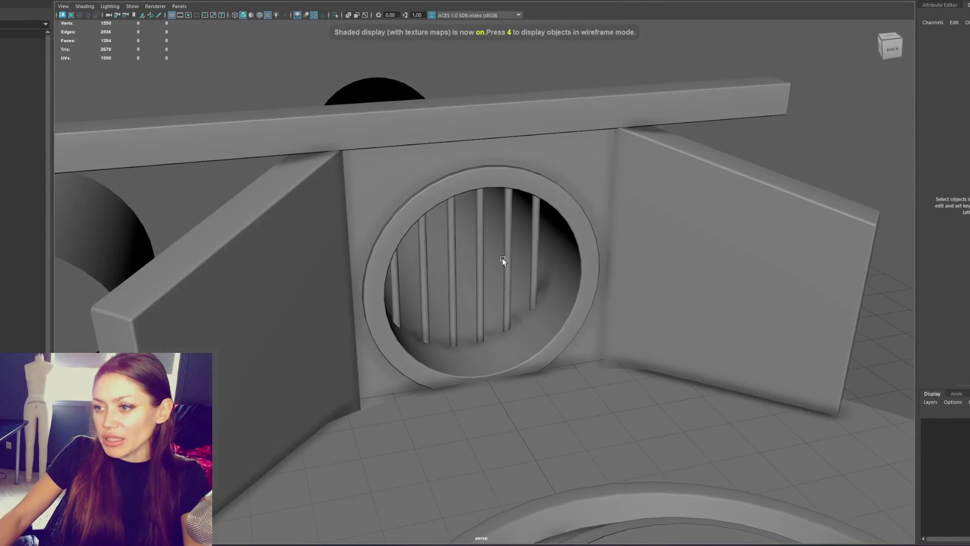
{"action": "left_click", "coordinate": [501, 260]}
{"action": "left_click_drag", "start_coordinate": [501, 259], "coordinate": [504, 238], "text": "alt"}
{"action": "right_click_drag", "start_coordinate": [504, 237], "coordinate": [525, 262], "text": "alt"}
{"action": "left_click_drag", "start_coordinate": [525, 267], "coordinate": [508, 270], "text": "alt"}
{"action": "right_click_drag", "start_coordinate": [508, 271], "coordinate": [535, 226], "text": "alt"}
{"action": "left_click", "coordinate": [281, 150]}
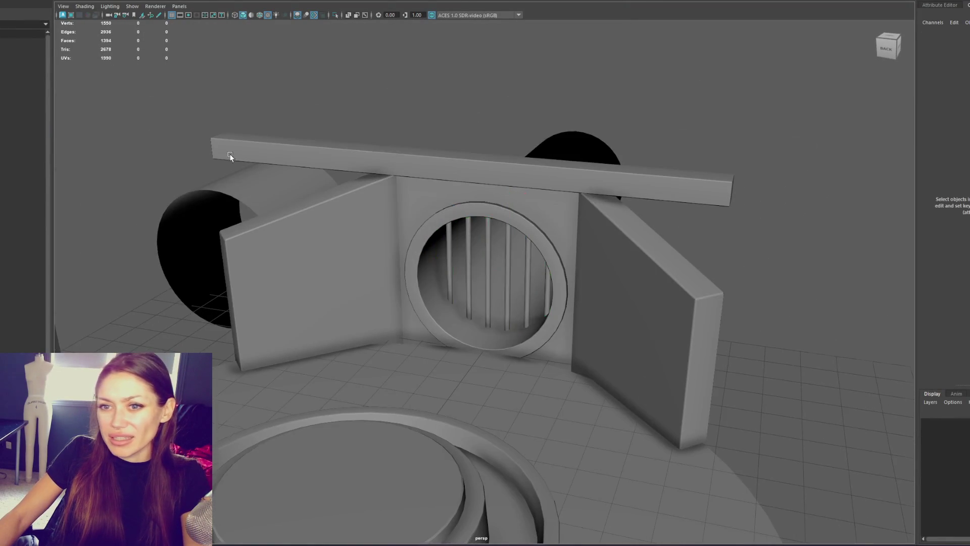
{"action": "scroll", "coordinate": [354, 187], "scroll_direction": "up", "scroll_amount": 5}
{"action": "left_click", "coordinate": [431, 223]}
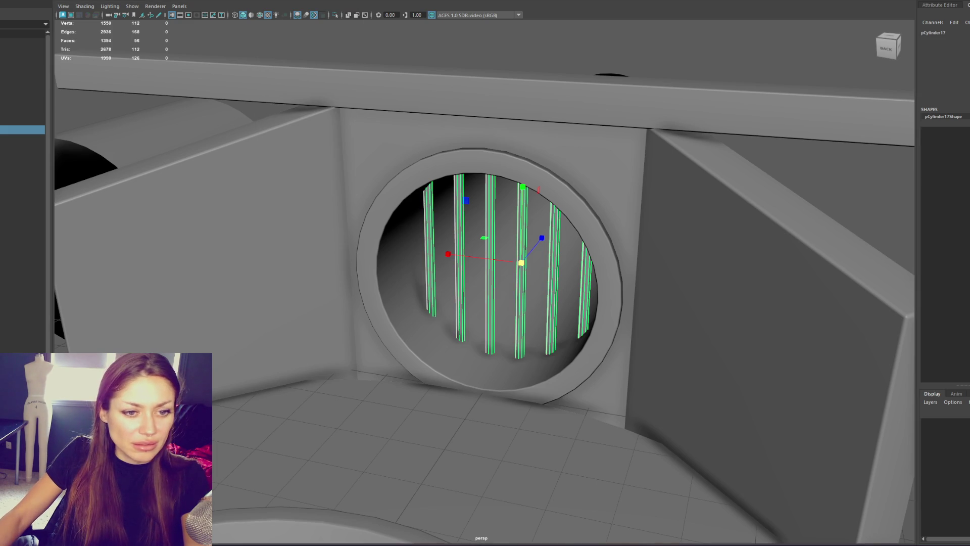
Select the grate faces and get a head-on back view of the rods in wireframe.
{"action": "key", "text": "ctrl+F11"}
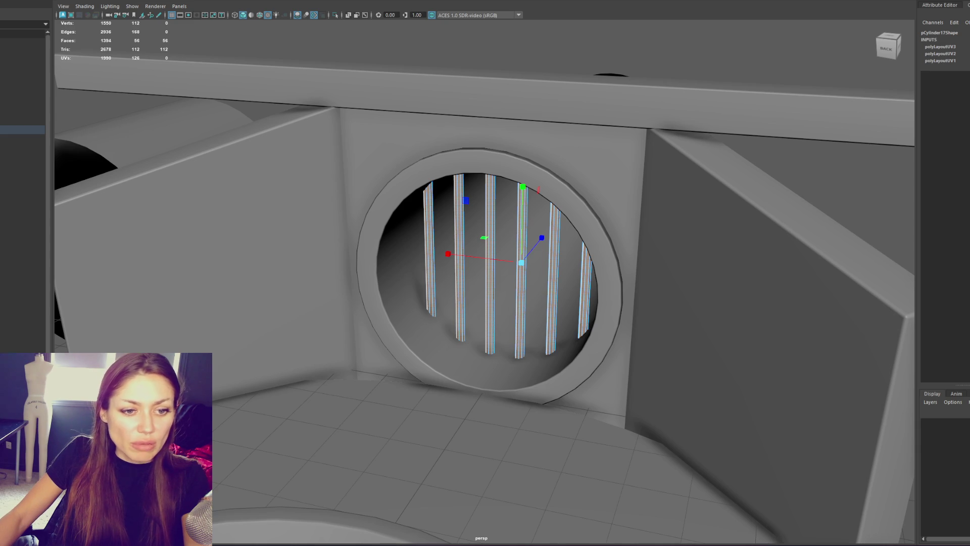
{"action": "key", "text": "w"}
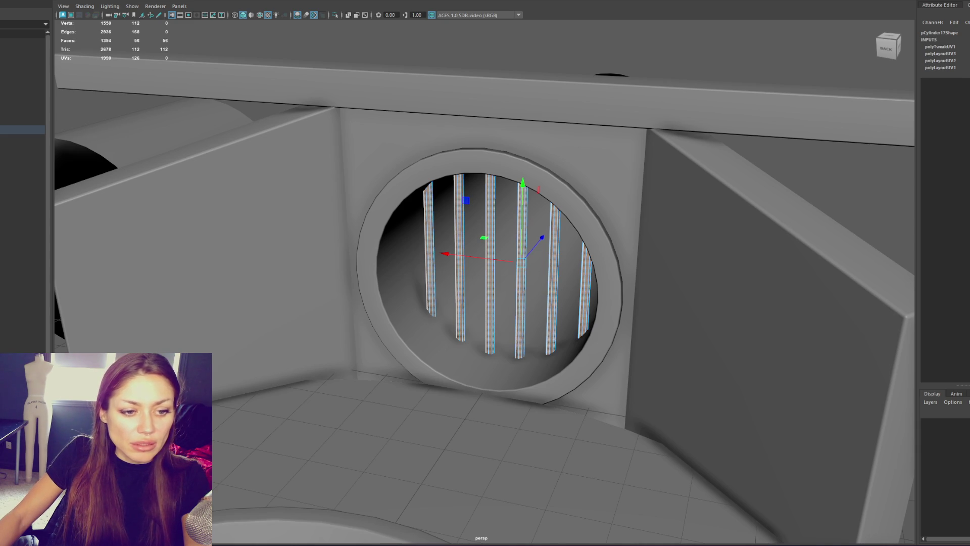
{"action": "key", "text": "4"}
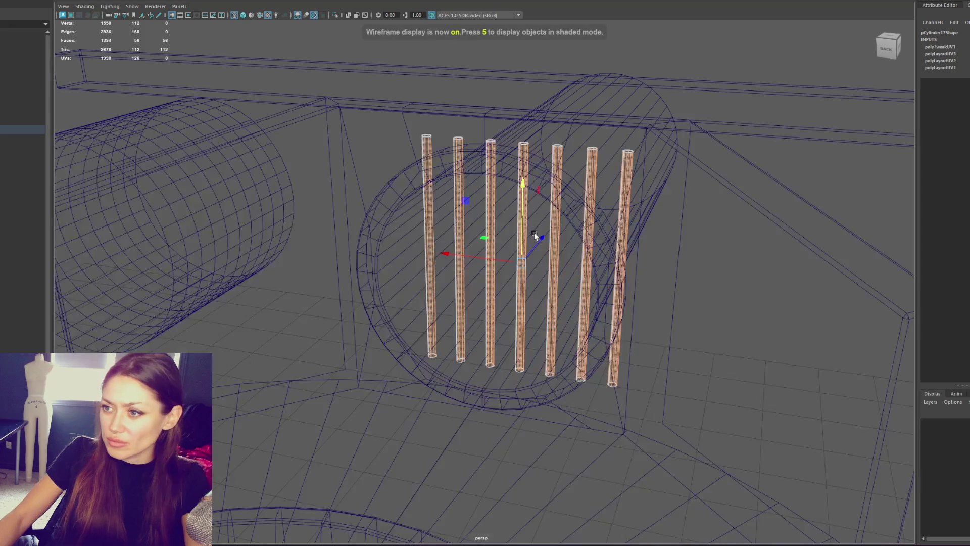
{"action": "left_click_drag", "start_coordinate": [561, 199], "coordinate": [525, 202], "text": "alt"}
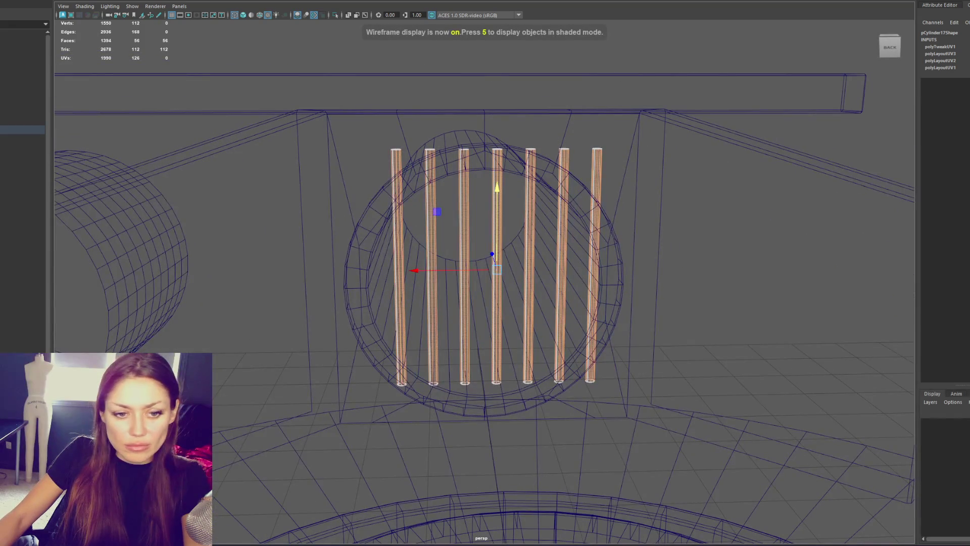
{"action": "scroll", "coordinate": [451, 184], "scroll_direction": "up", "scroll_amount": 4}
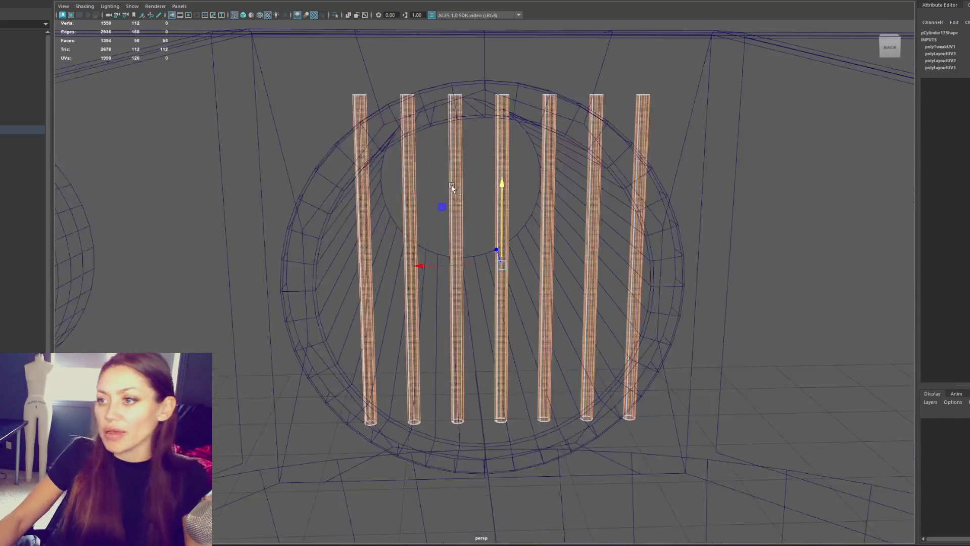
{"action": "mouse_move", "coordinate": [451, 183]}
{"action": "left_mouse_down", "text": "alt"}
{"action": "mouse_move", "coordinate": [472, 169]}
{"action": "mouse_move", "coordinate": [455, 174]}
{"action": "mouse_move", "coordinate": [469, 180]}
{"action": "mouse_move", "coordinate": [461, 186]}
{"action": "left_mouse_up", "text": "alt"}
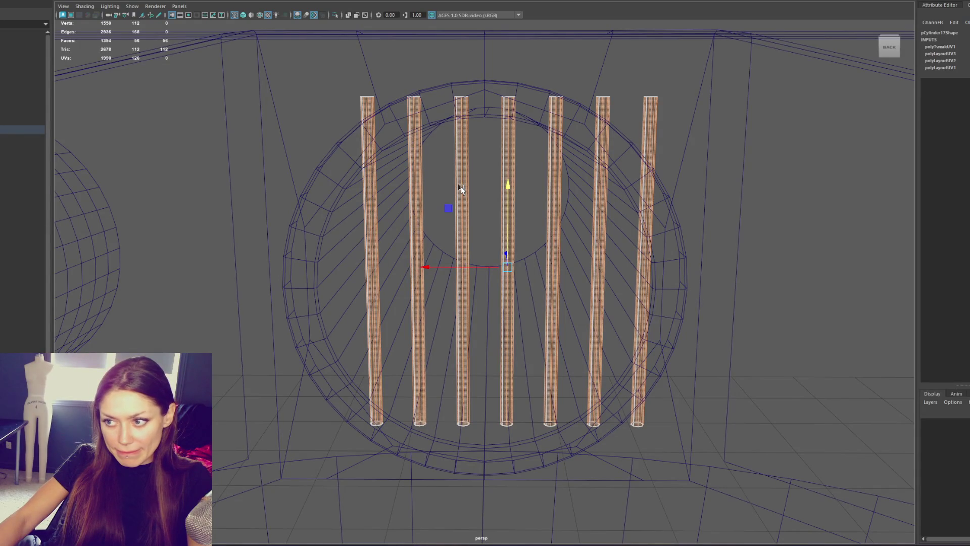
{"action": "scroll", "coordinate": [461, 187], "scroll_direction": "down", "scroll_amount": 3}
{"action": "mouse_move", "coordinate": [461, 186]}
{"action": "left_mouse_down", "text": "alt"}
{"action": "mouse_move", "coordinate": [500, 147]}
{"action": "mouse_move", "coordinate": [505, 160]}
{"action": "mouse_move", "coordinate": [483, 166]}
{"action": "left_mouse_up", "text": "alt"}
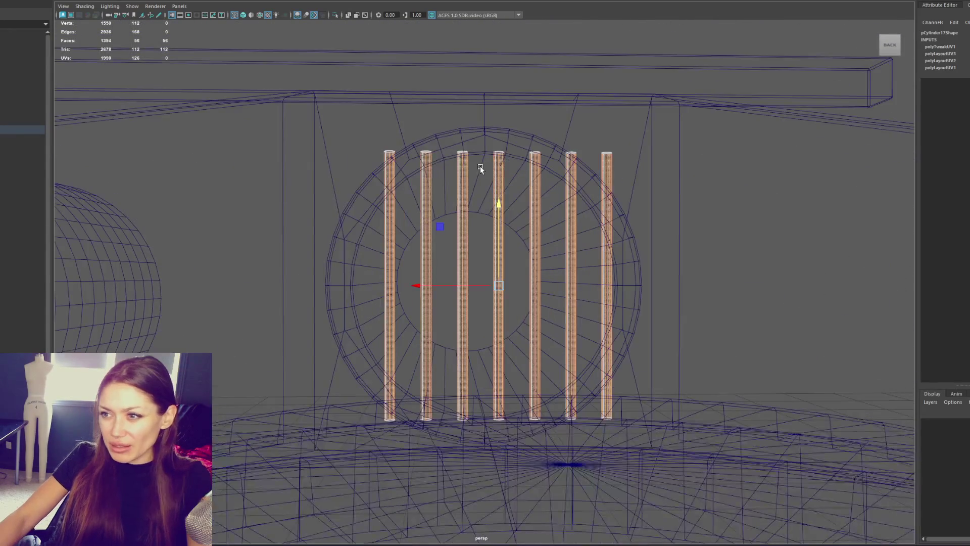
Select the bars plus the Sewer frame and isolate them with Ctrl+1.
{"action": "left_click", "coordinate": [484, 166]}
{"action": "left_click", "coordinate": [490, 163]}
{"action": "left_click", "coordinate": [490, 164]}
{"action": "left_click", "coordinate": [505, 144]}
{"action": "key", "text": "ctrl+1"}
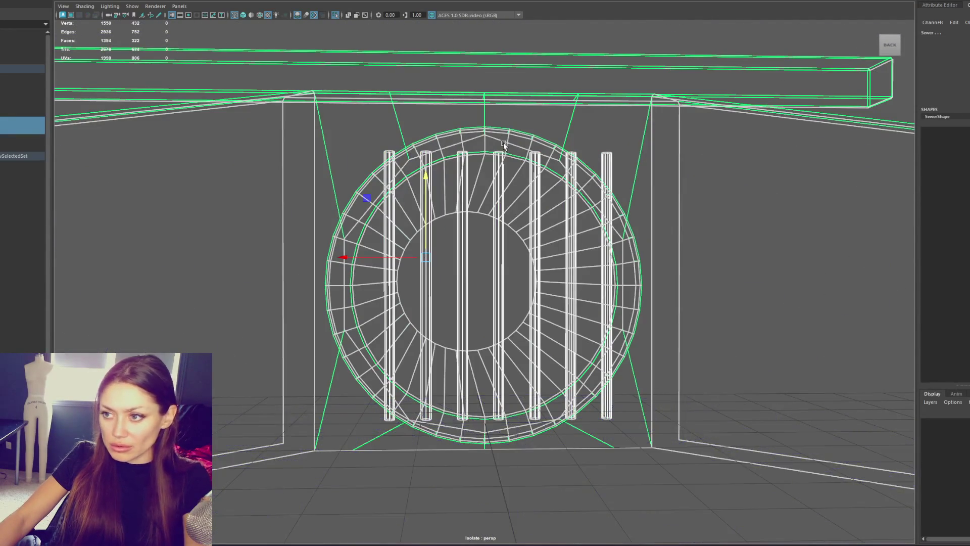
Frame the rods and move the rod's pivot down to its base.
{"action": "key", "text": "5"}
{"action": "key", "text": "f"}
{"action": "key", "text": "4"}
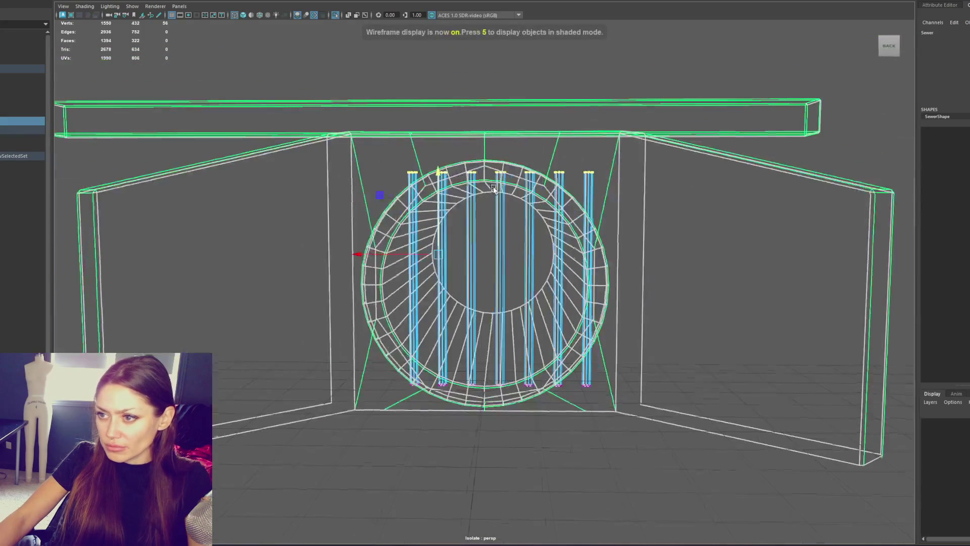
{"action": "left_click", "coordinate": [500, 187]}
{"action": "key", "text": "f"}
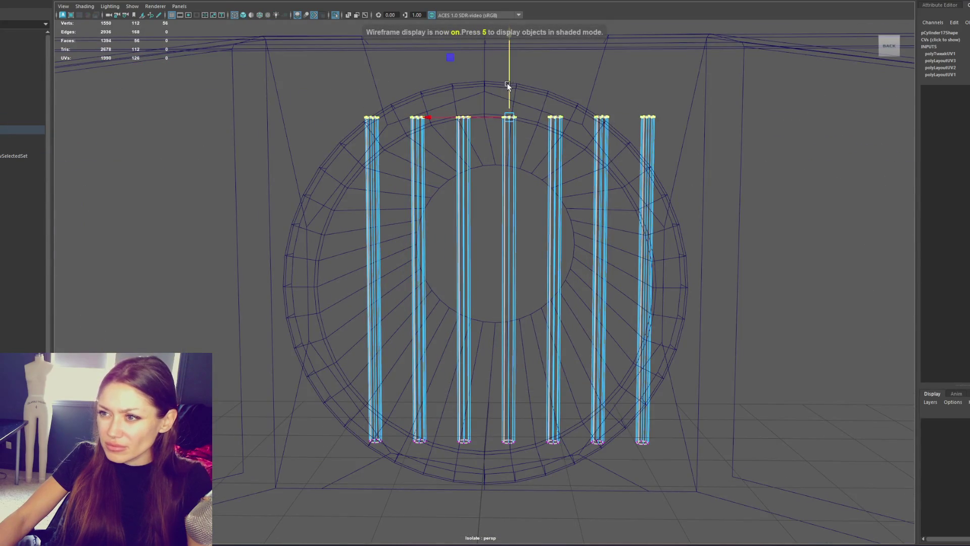
{"action": "key", "text": "6"}
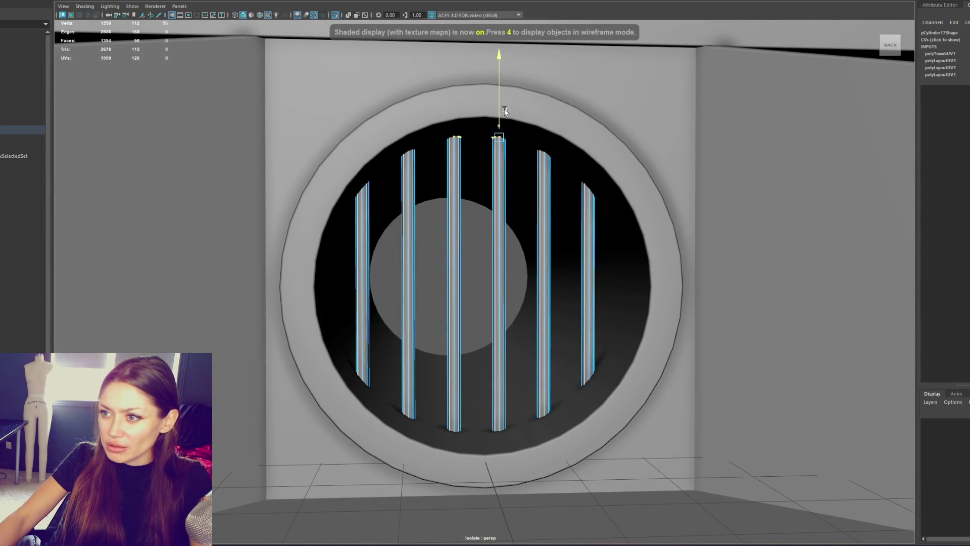
{"action": "key", "text": "4"}
{"action": "middle_click_drag", "start_coordinate": [700, 340], "coordinate": [321, 466]}
{"action": "key", "text": "6"}
{"action": "mouse_move", "coordinate": [501, 382]}
{"action": "left_mouse_down"}
{"action": "mouse_move", "coordinate": [512, 353]}
{"action": "mouse_move", "coordinate": [503, 369]}
{"action": "mouse_move", "coordinate": [480, 371]}
{"action": "left_mouse_up"}
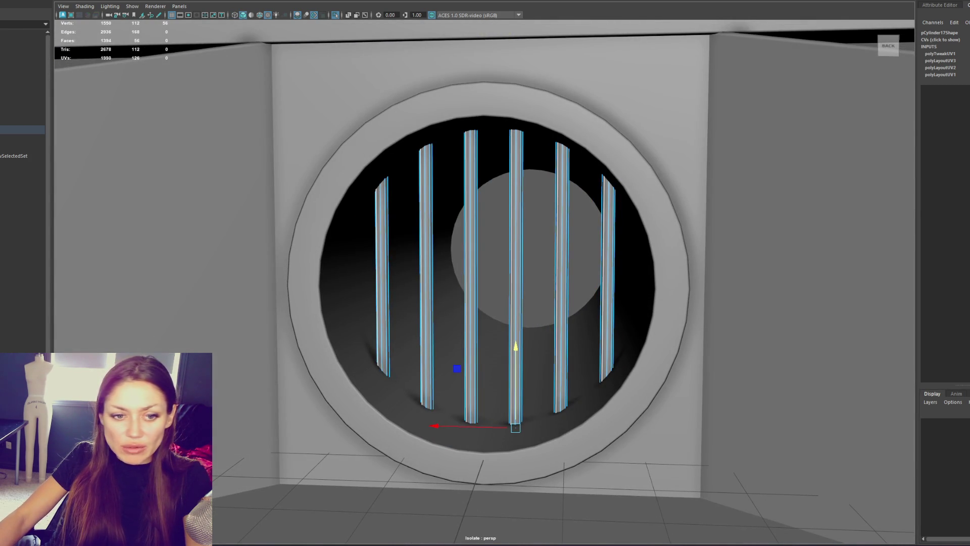
Select all the bars' faces and open them in the UV Editor.
{"action": "key", "text": "F8"}
{"action": "key", "text": "ctrl+F11"}
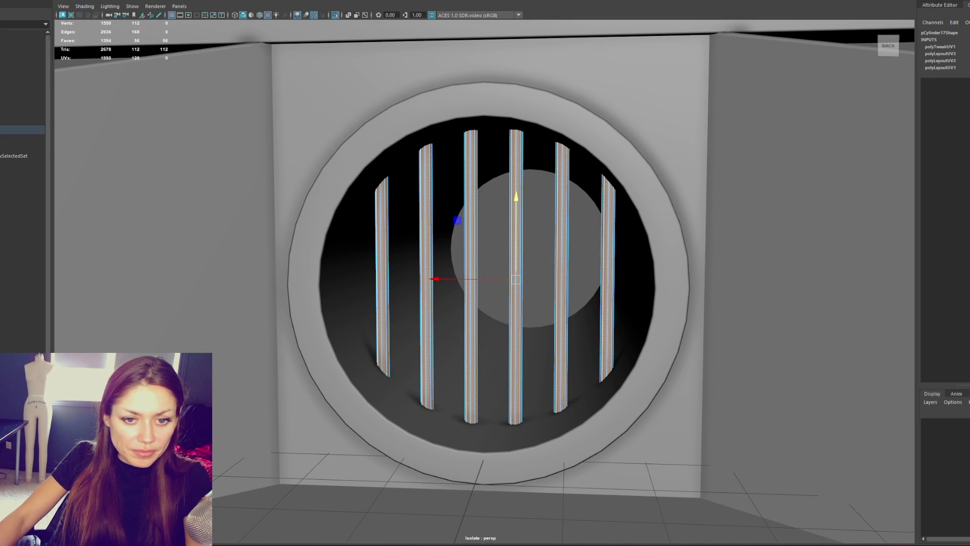
{"action": "key", "text": "Escape"}
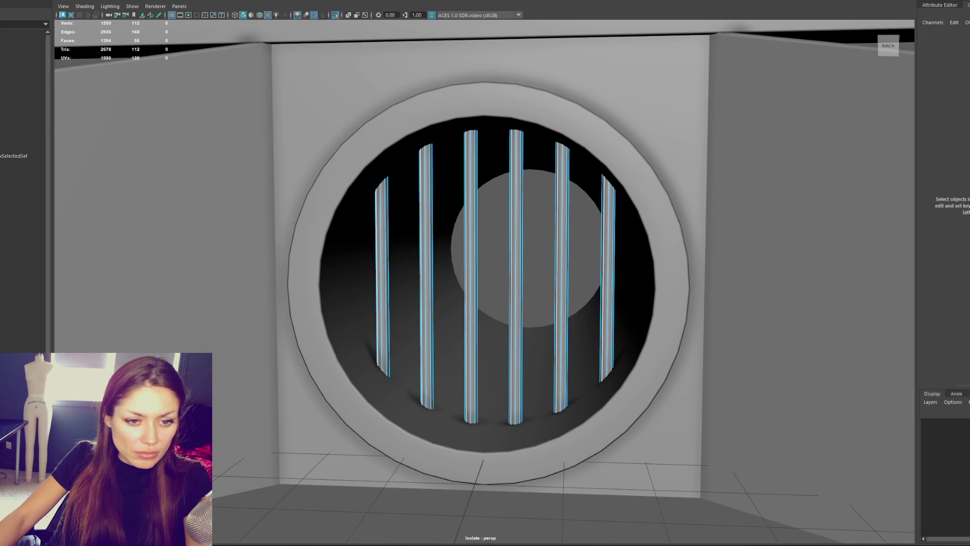
{"action": "key", "text": "ctrl+z"}
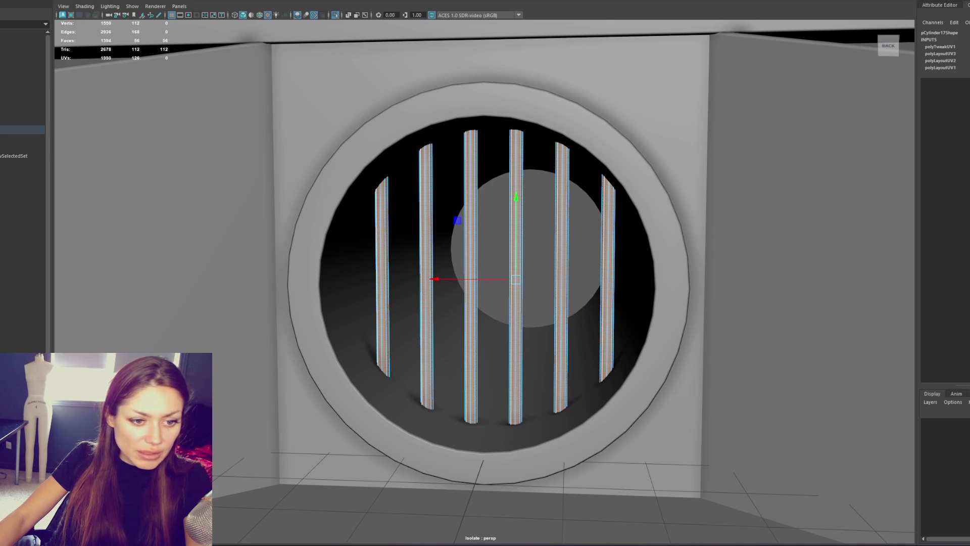
{"action": "key", "text": "ctrl+u"}
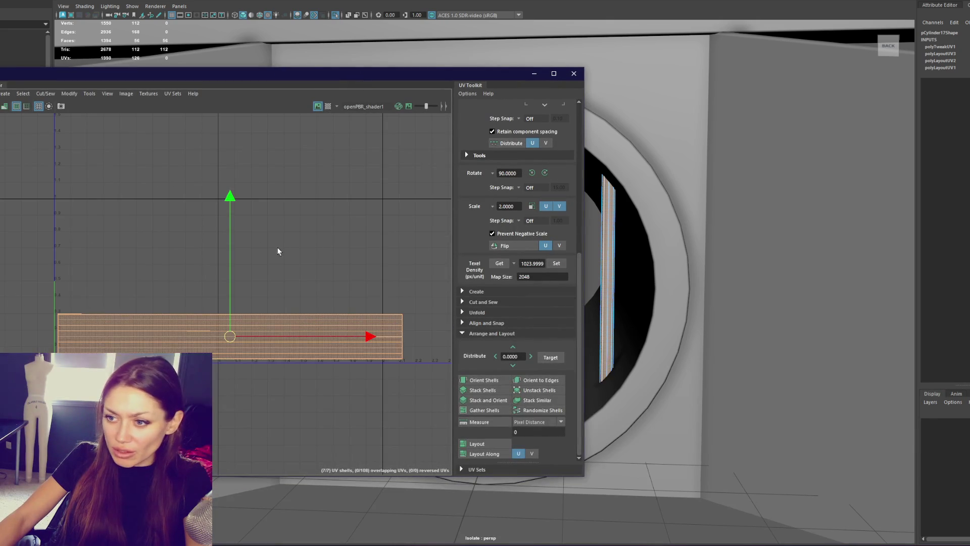
Insert a mid-height edge loop on each of the six bars.
{"action": "key", "text": "ctrl+u"}
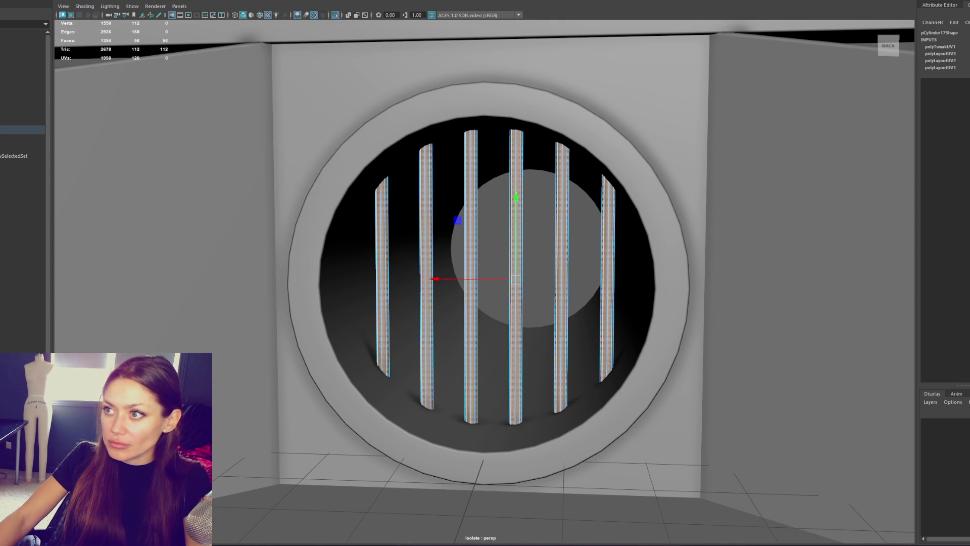
{"action": "key", "text": "ctrl+shift+e"}
{"action": "left_click", "coordinate": [609, 281]}
{"action": "left_click", "coordinate": [560, 281]}
{"action": "left_click", "coordinate": [516, 280]}
{"action": "left_click", "coordinate": [470, 279]}
{"action": "left_click", "coordinate": [426, 280]}
{"action": "left_click", "coordinate": [382, 280]}
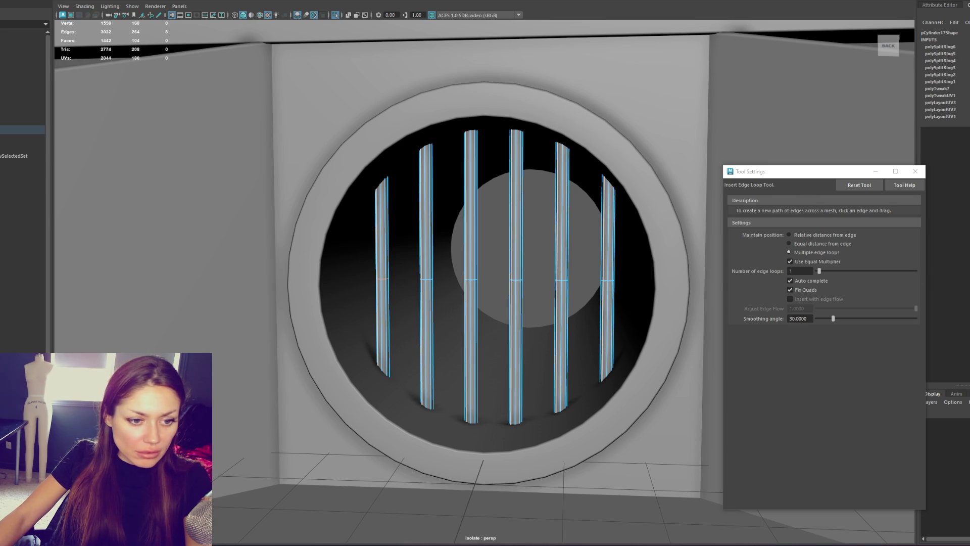
{"action": "key", "text": "q"}
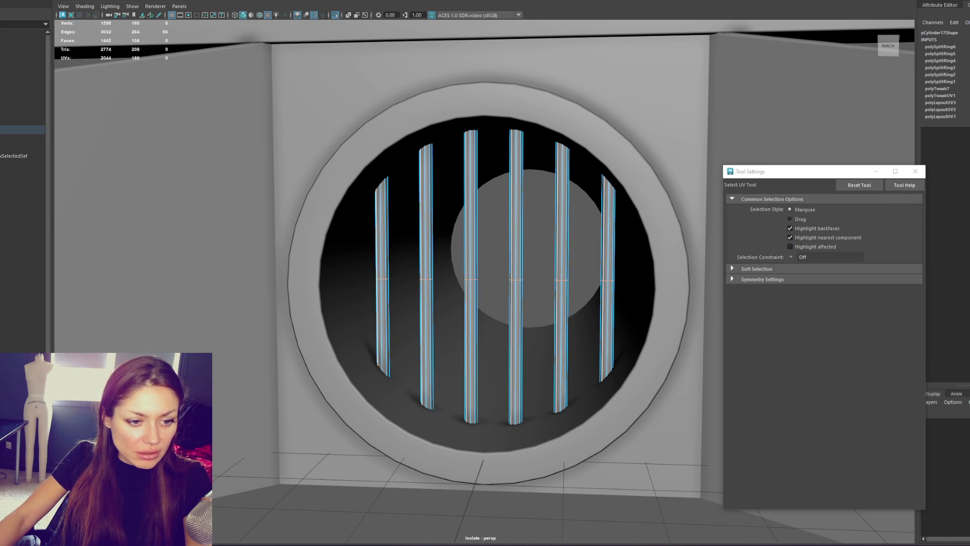
Delete the rightmost bar in wireframe view.
{"action": "key", "text": "q"}
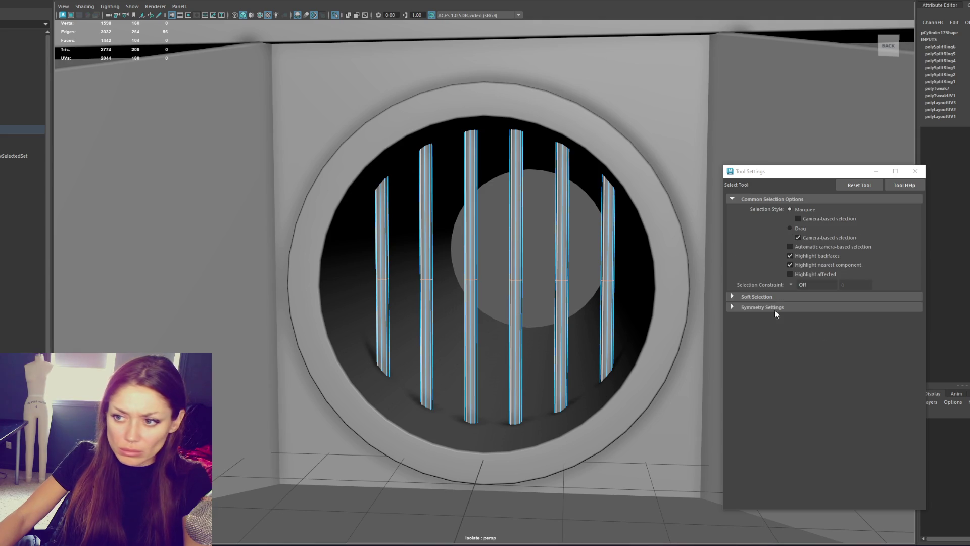
{"action": "key", "text": "4"}
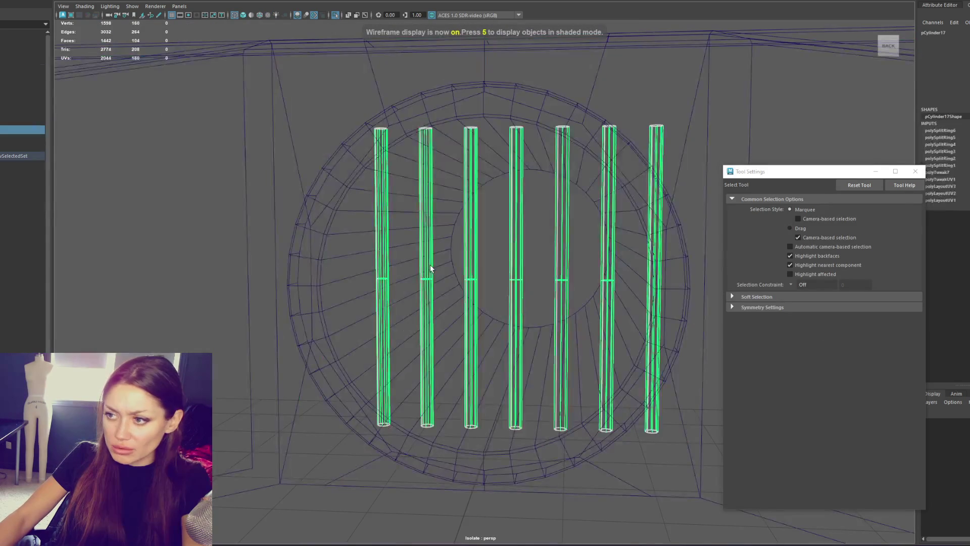
{"action": "left_click", "coordinate": [642, 101]}
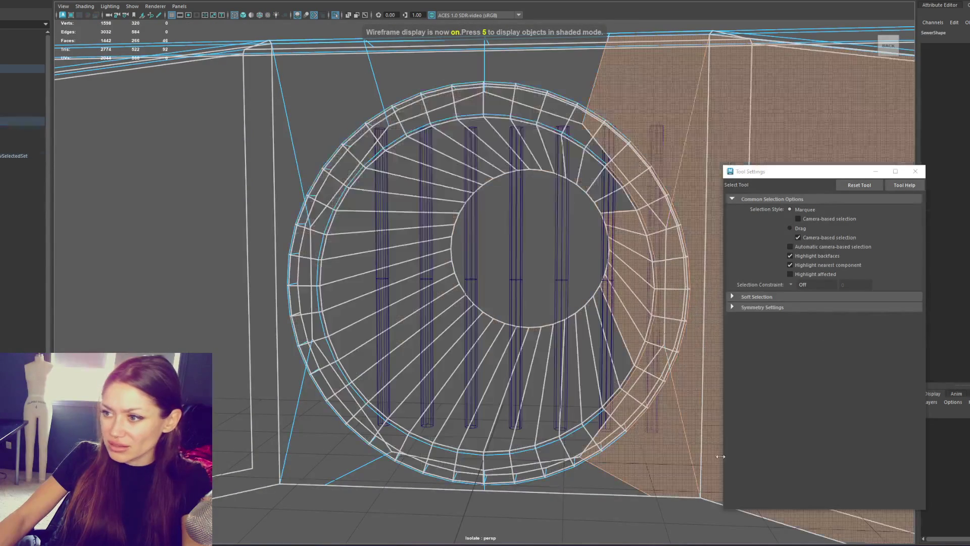
{"action": "key", "text": "ctrl+z"}
{"action": "key", "text": "ctrl+z"}
{"action": "key", "text": "ctrl+z"}
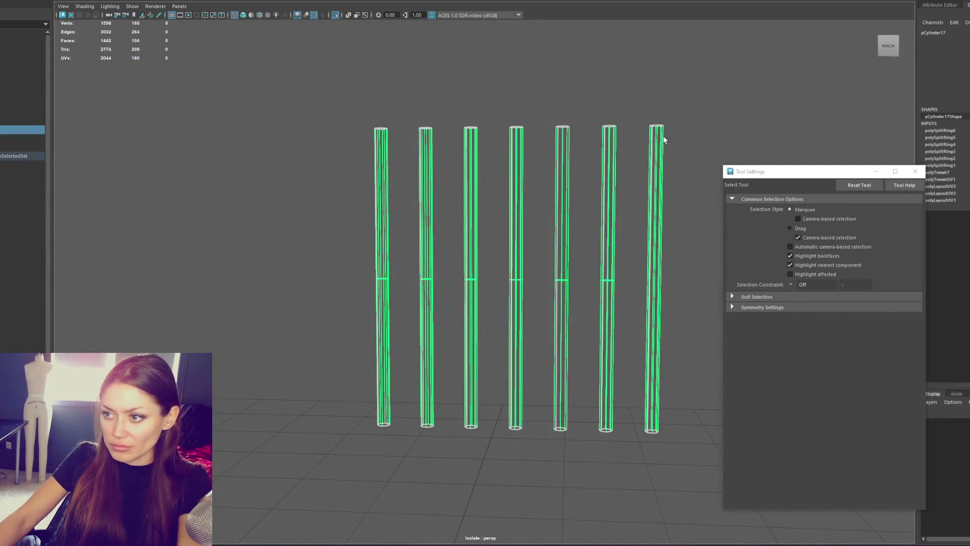
{"action": "key", "text": "Delete"}
{"action": "key", "text": "F8"}
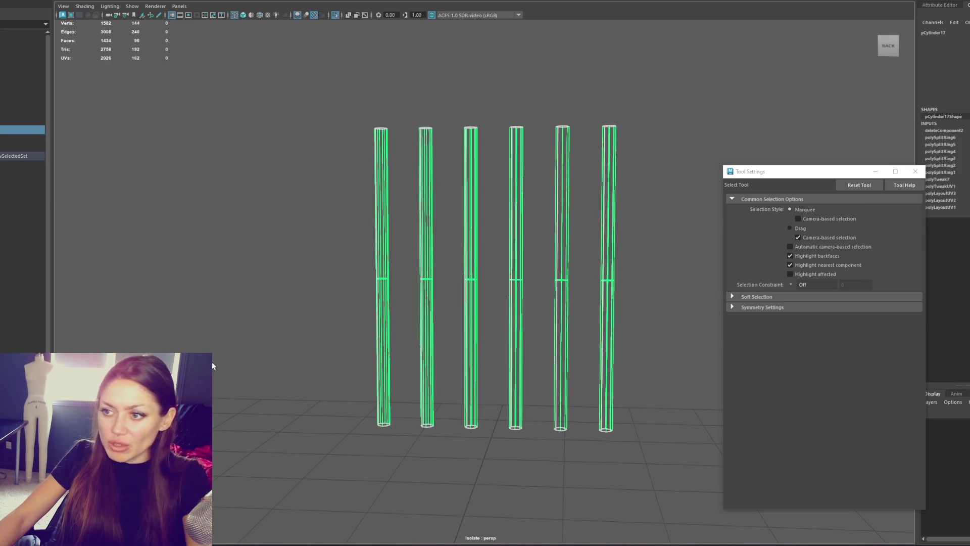
Cut the bars' UVs along the middle edges, then move and scale the UV shells.
{"action": "key", "text": "F8"}
{"action": "key", "text": "F10"}
{"action": "key", "text": "ctrl+x"}
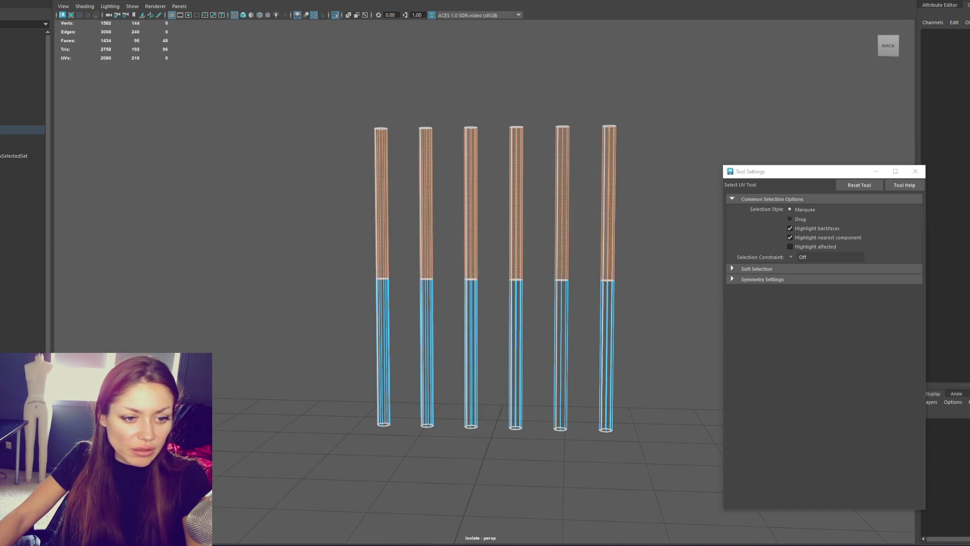
{"action": "key", "text": "w"}
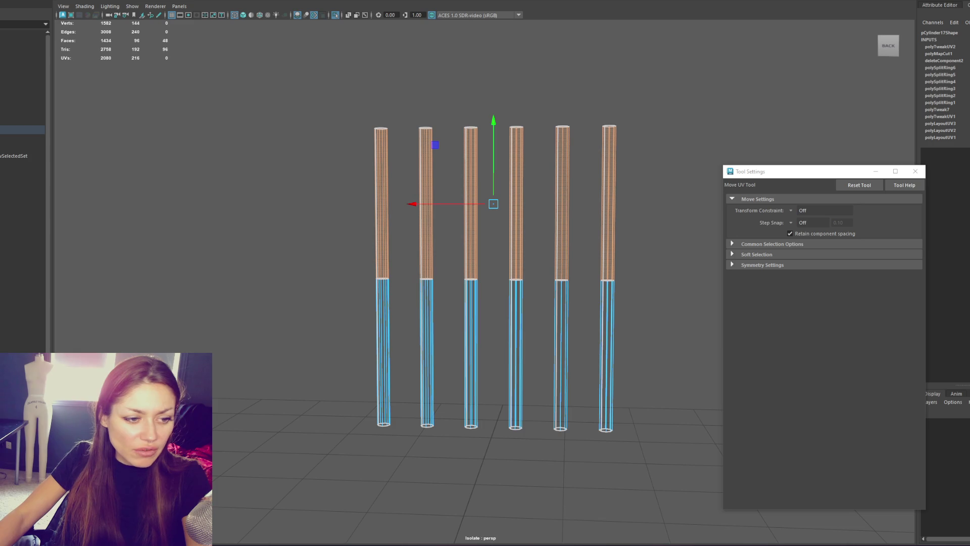
{"action": "key", "text": "shift+period"}
{"action": "key", "text": "r"}
{"action": "key", "text": "w"}
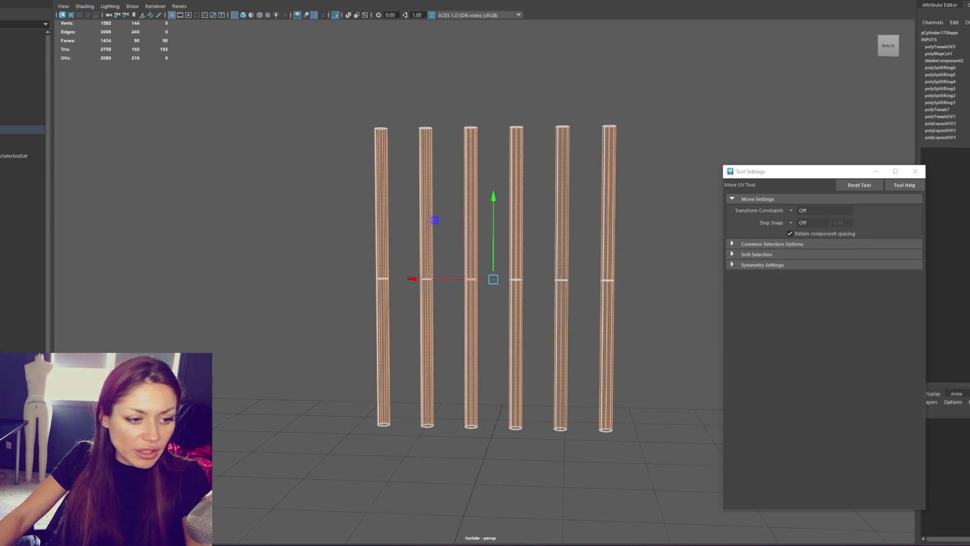
{"action": "key", "text": "r"}
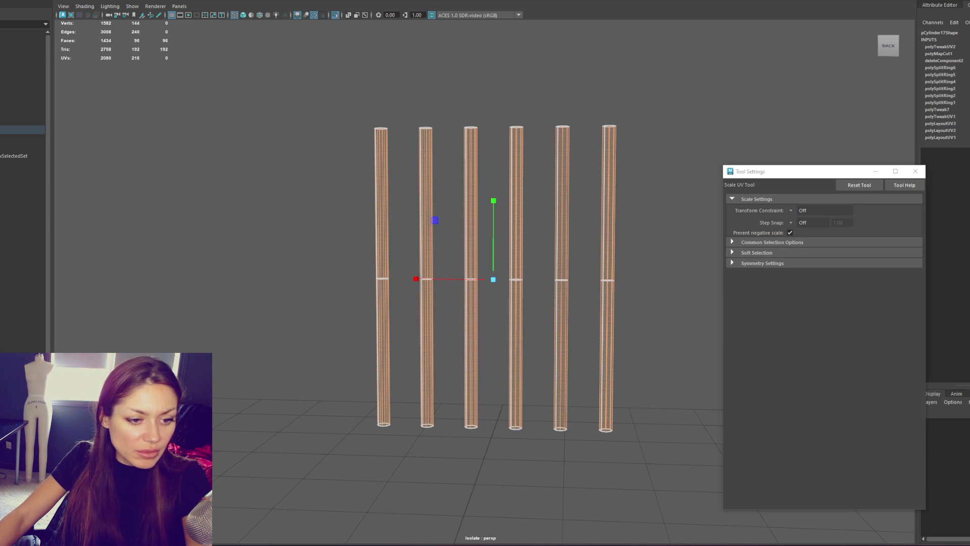
{"action": "key", "text": "w"}
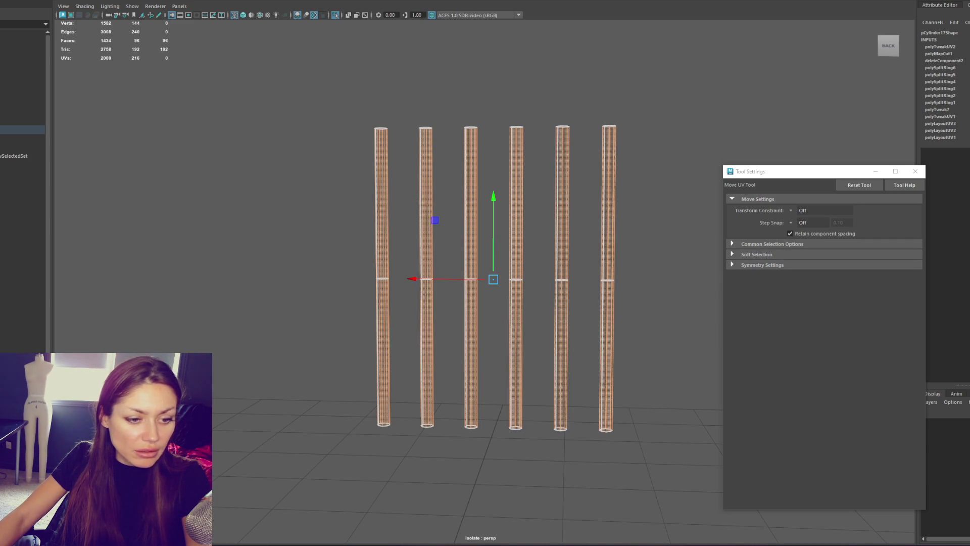
Exit isolate select to show the full scene and bring up material choices for the bars.
{"action": "left_click", "coordinate": [263, 126]}
{"action": "key", "text": "ctrl+1"}
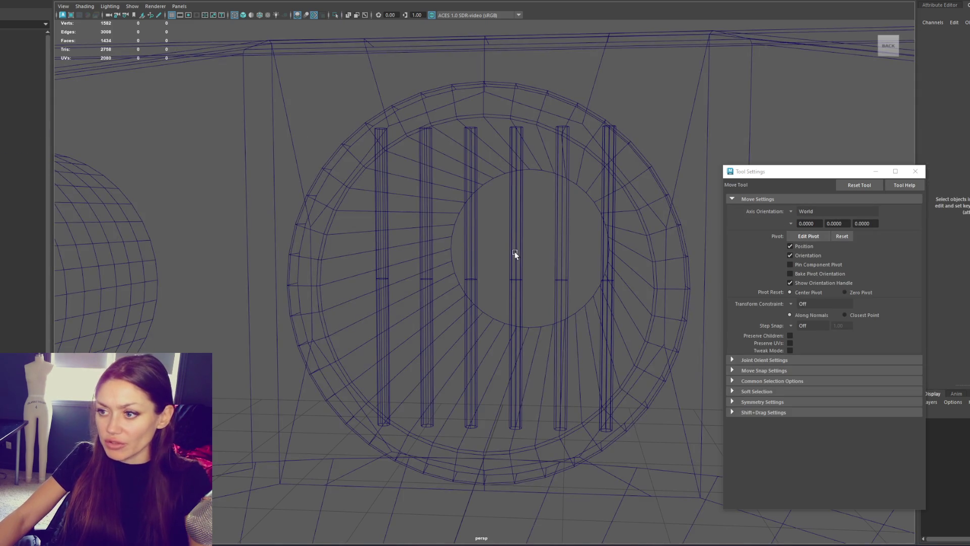
{"action": "key", "text": "ctrl+z"}
{"action": "key", "text": "6"}
{"action": "mouse_move", "coordinate": [513, 264]}
{"action": "left_mouse_down", "text": "alt"}
{"action": "mouse_move", "coordinate": [566, 311]}
{"action": "mouse_move", "coordinate": [567, 227]}
{"action": "left_mouse_up", "text": "alt"}
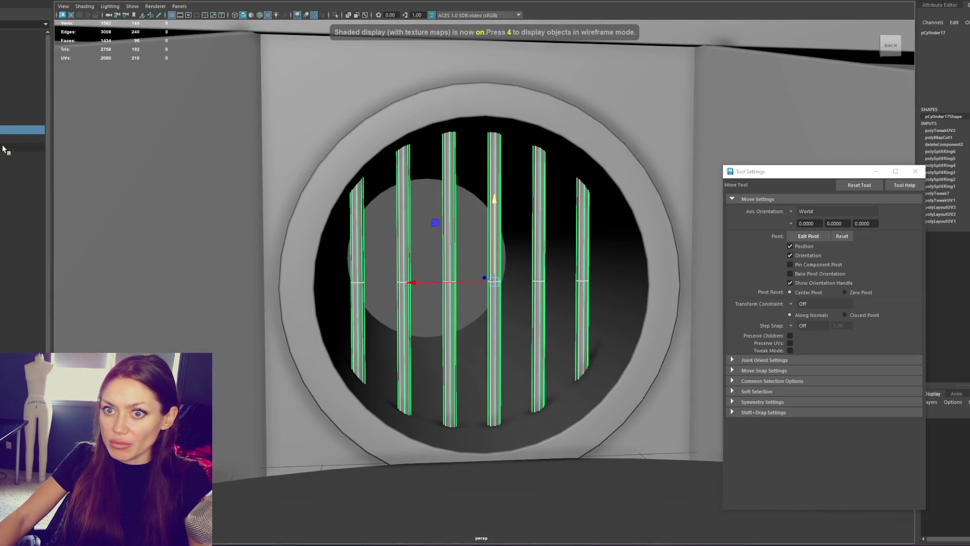
{"action": "scroll", "coordinate": [428, 168], "scroll_direction": "down", "scroll_amount": 5}
{"action": "mouse_move", "coordinate": [534, 57]}
{"action": "right_mouse_down"}
{"action": "mouse_move", "coordinate": [531, 281]}
{"action": "mouse_move", "coordinate": [593, 297]}
{"action": "mouse_move", "coordinate": [598, 308]}
{"action": "right_mouse_up"}
Assign a Blinn to the bars and rename it from blinn1 to Metal.
{"action": "key", "text": "r"}
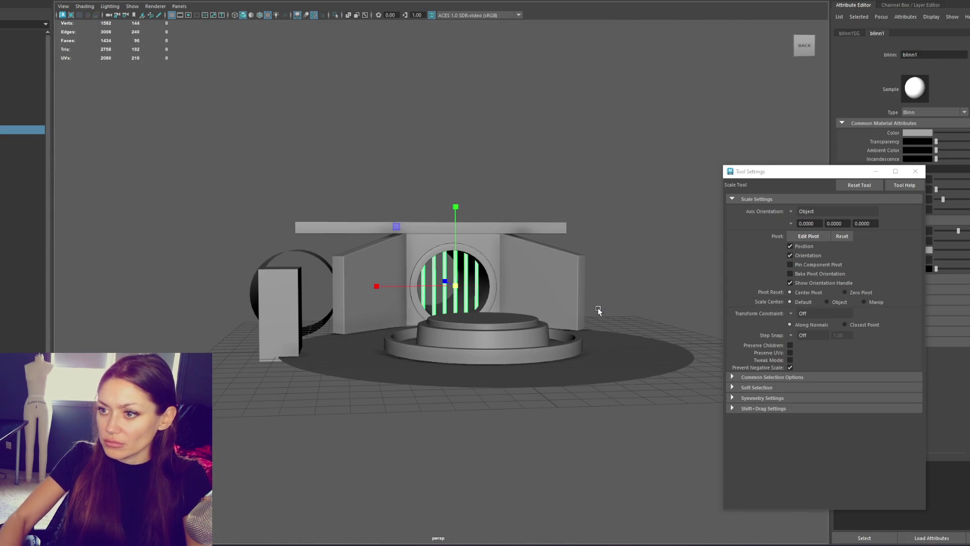
{"action": "left_click", "coordinate": [915, 171]}
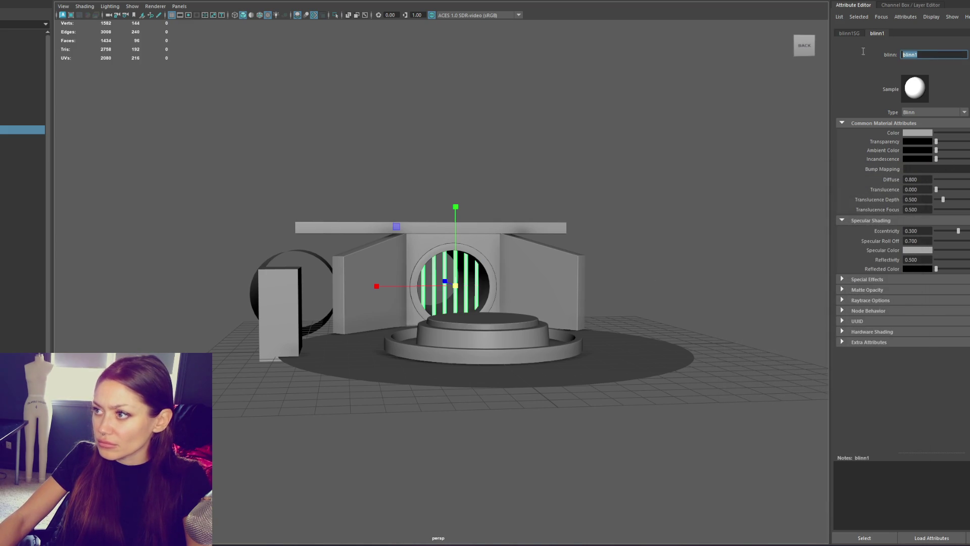
{"action": "type", "text": "Metal"}
{"action": "key", "text": "Return"}
Reselect the grate bars together with the sewer wall mesh.
{"action": "key", "text": "f"}
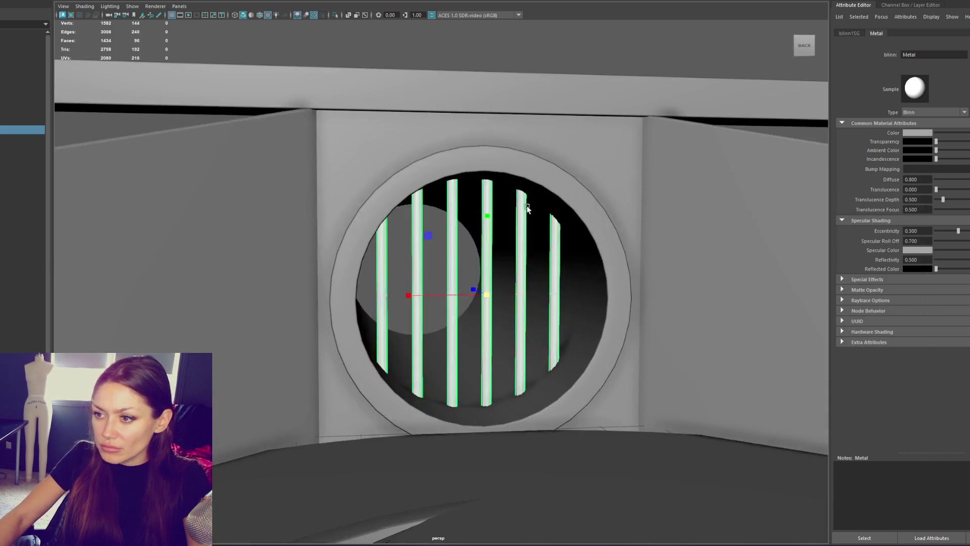
{"action": "scroll", "coordinate": [537, 225], "scroll_direction": "down", "scroll_amount": 3}
{"action": "left_click", "coordinate": [520, 82]}
{"action": "left_click", "coordinate": [500, 204]}
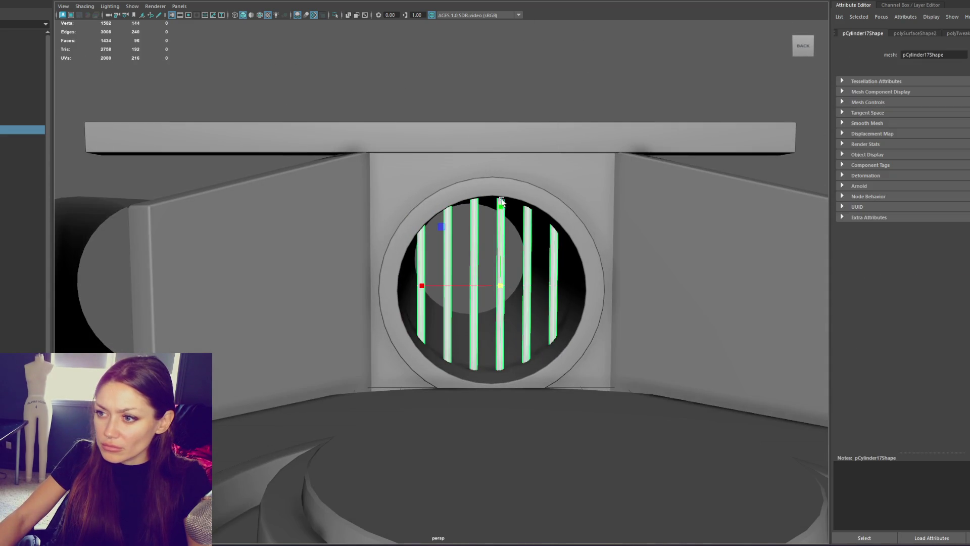
{"action": "left_click", "coordinate": [428, 171]}
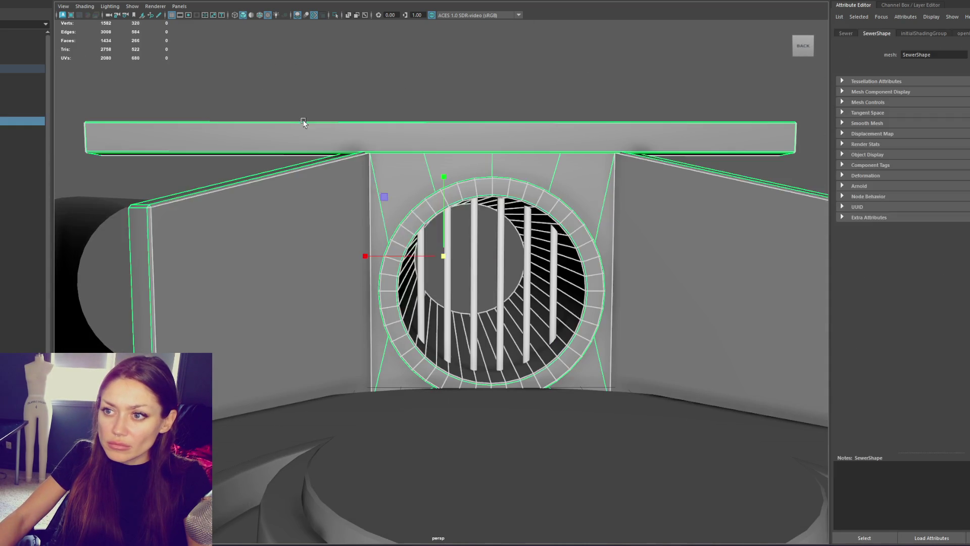
Select the sewer wall faces, isolate them, and apply a planar UV projection.
{"action": "key", "text": "F11"}
{"action": "left_click", "coordinate": [387, 133]}
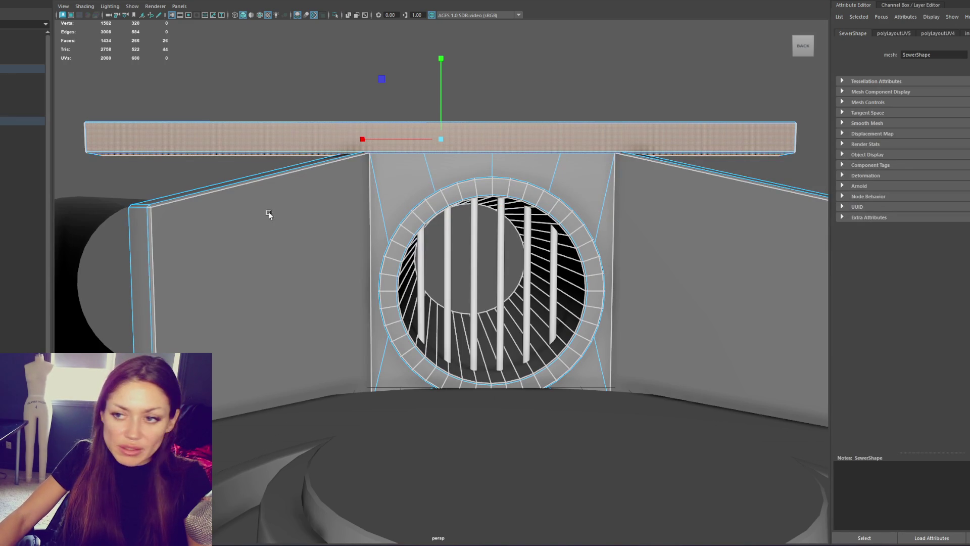
{"action": "left_click", "coordinate": [250, 256]}
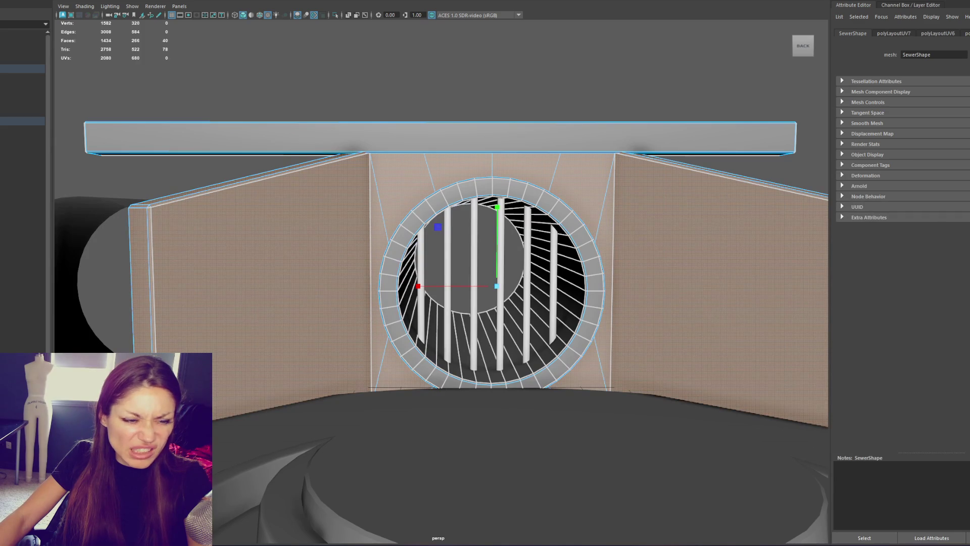
{"action": "key", "text": "ctrl+1"}
{"action": "mouse_move", "coordinate": [589, 210]}
{"action": "left_mouse_down", "text": "alt"}
{"action": "mouse_move", "coordinate": [574, 227]}
{"action": "mouse_move", "coordinate": [587, 188]}
{"action": "left_mouse_up", "text": "alt"}
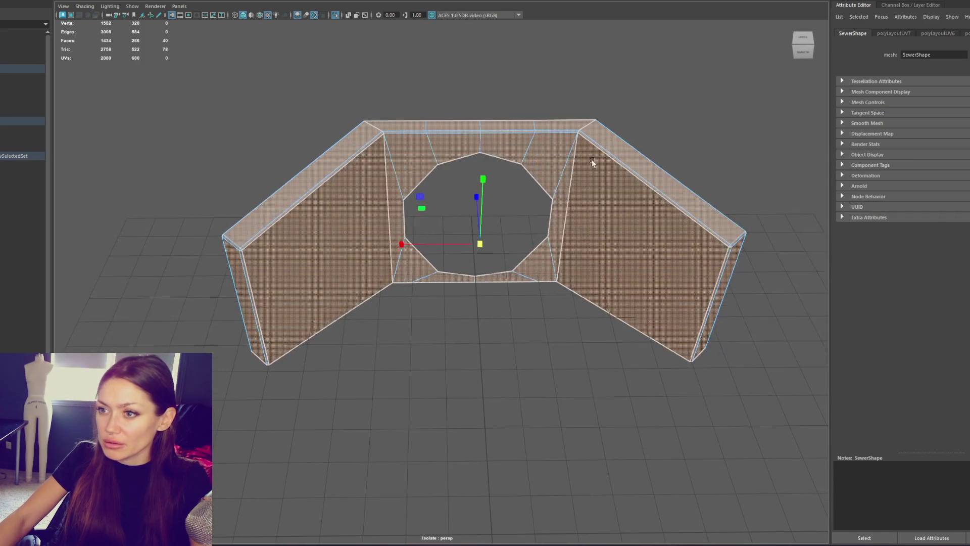
{"action": "right_click_drag", "start_coordinate": [615, 49], "coordinate": [691, 11], "text": "shift"}
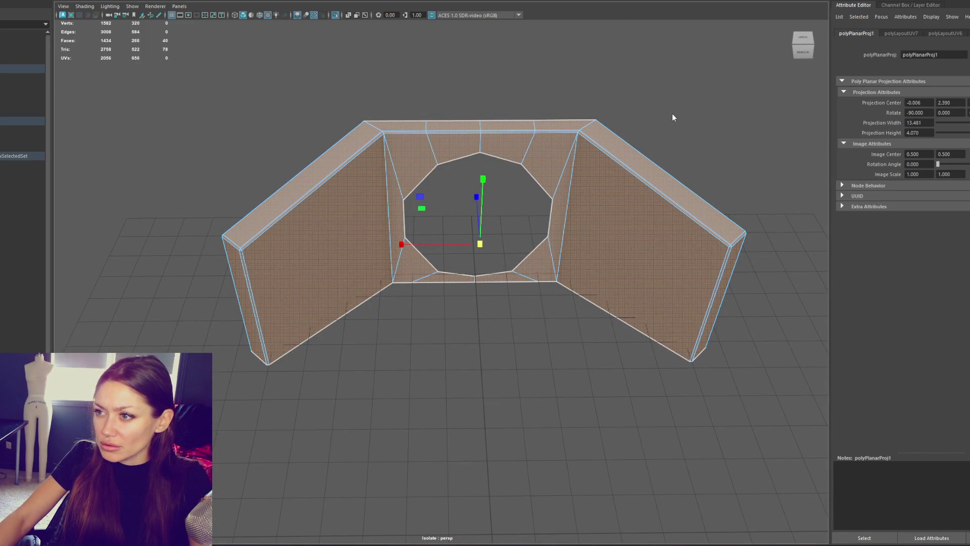
Cut UVs along the wall's selected corner edges, then exit isolation.
{"action": "key", "text": "F10"}
{"action": "left_click", "coordinate": [574, 176]}
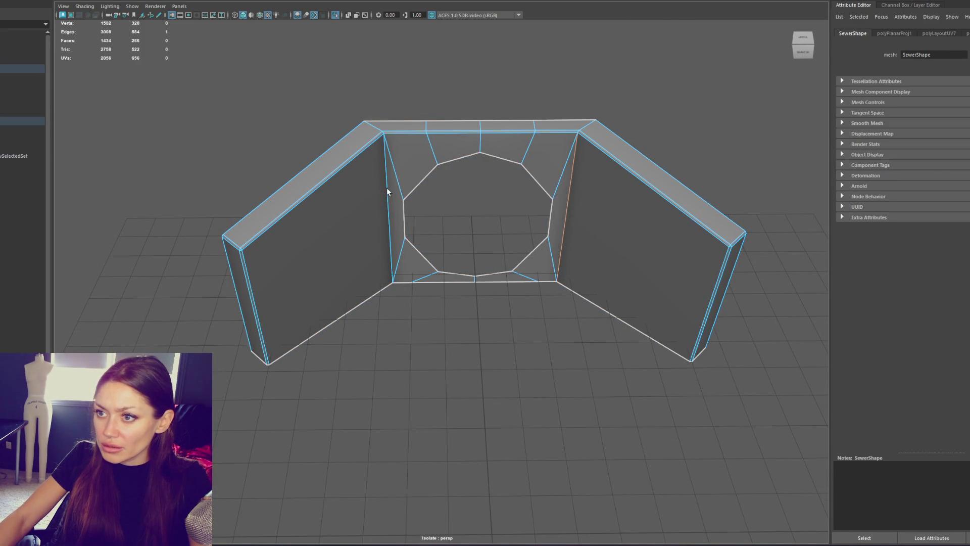
{"action": "left_click", "coordinate": [374, 127], "text": "shift"}
{"action": "left_click", "coordinate": [573, 127], "text": "shift"}
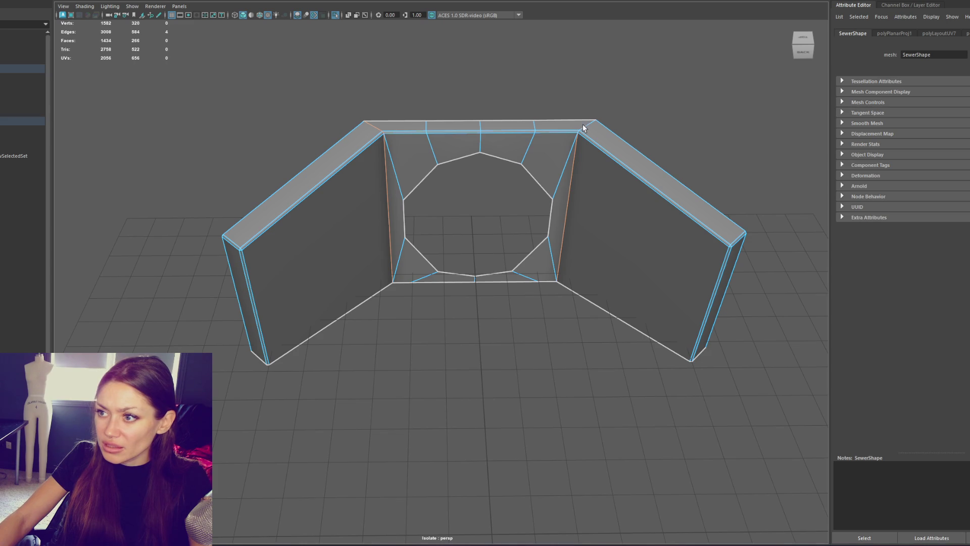
{"action": "mouse_move", "coordinate": [314, 218]}
{"action": "left_mouse_down", "text": "alt"}
{"action": "mouse_move", "coordinate": [520, 184]}
{"action": "mouse_move", "coordinate": [336, 188]}
{"action": "mouse_move", "coordinate": [258, 231]}
{"action": "left_mouse_up", "text": "alt"}
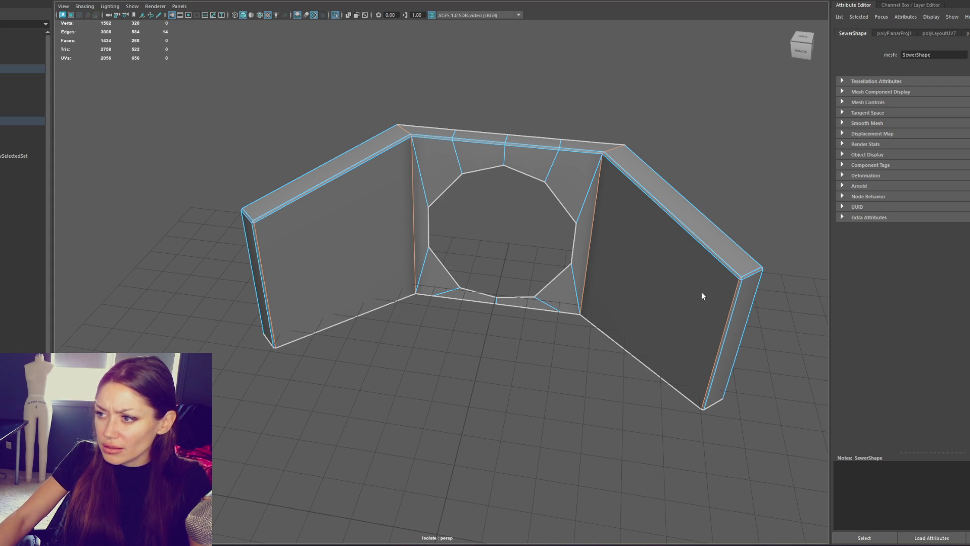
{"action": "left_click", "coordinate": [340, 243]}
{"action": "key", "text": "ctrl+greater"}
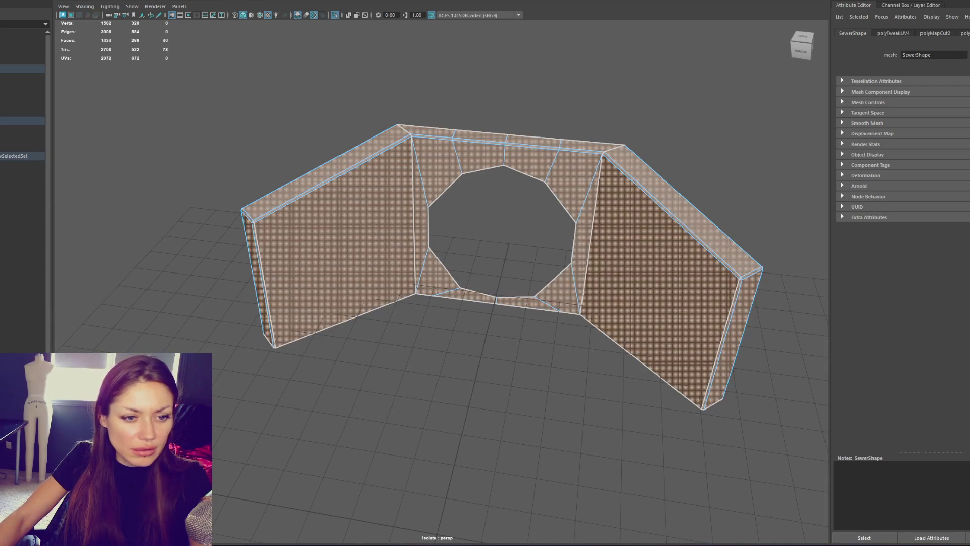
{"action": "key", "text": "ctrl+1"}
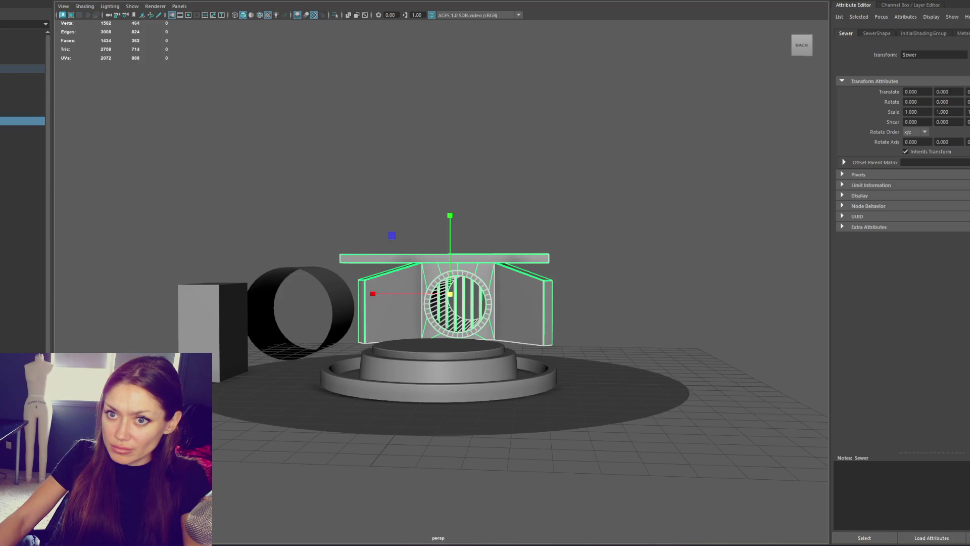
Dismiss the stray File options, then select the Sewer object and frame it.
{"action": "key", "text": "Up"}
{"action": "key", "text": "Escape"}
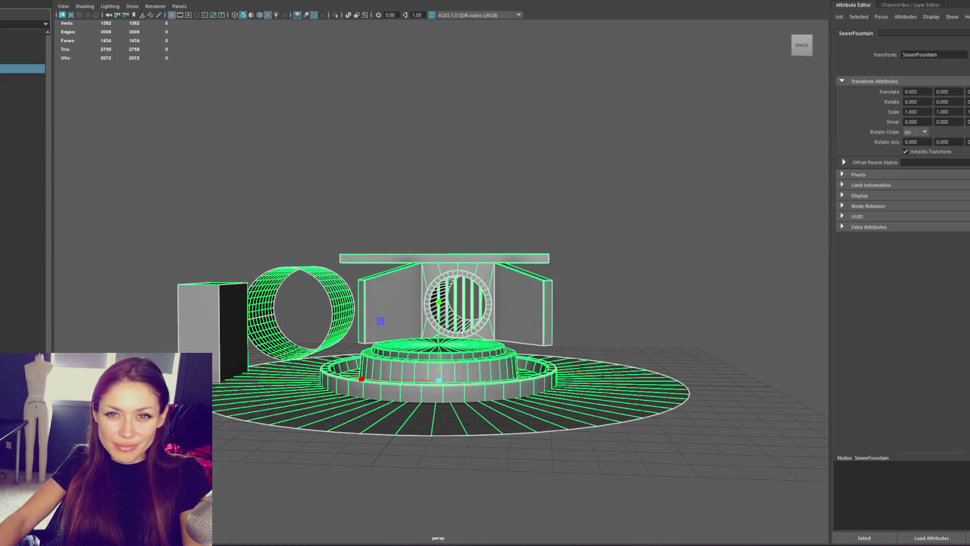
{"action": "left_click", "coordinate": [356, 298]}
{"action": "key", "text": "f"}
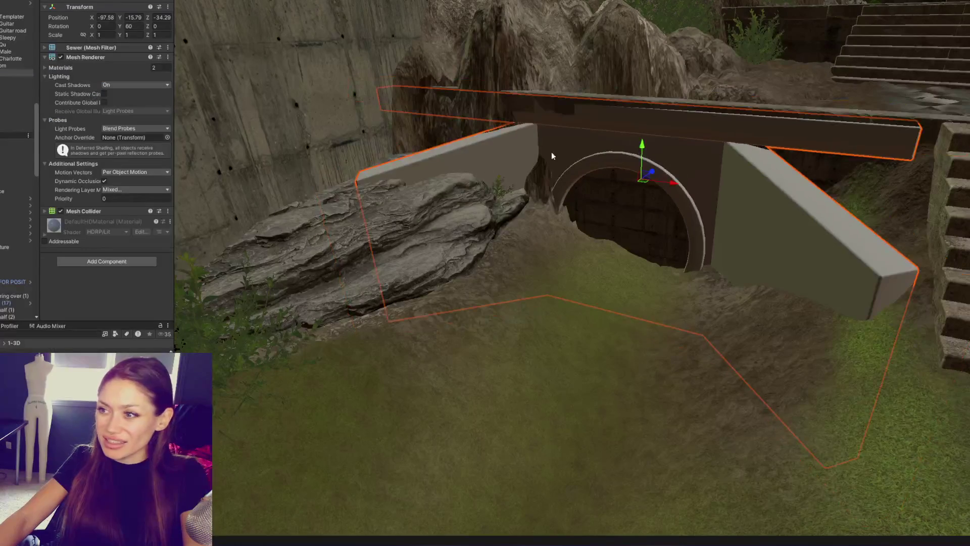
Raise and shift the Sewer object sideways with the Move gizmo, then check the Concrete_Block_B stairs.
{"action": "mouse_move", "coordinate": [653, 171]}
{"action": "left_mouse_down"}
{"action": "mouse_move", "coordinate": [644, 154]}
{"action": "mouse_move", "coordinate": [650, 140]}
{"action": "left_mouse_up"}
{"action": "left_click_drag", "start_coordinate": [673, 183], "coordinate": [681, 184]}
{"action": "middle_click_drag", "start_coordinate": [714, 177], "coordinate": [457, 165]}
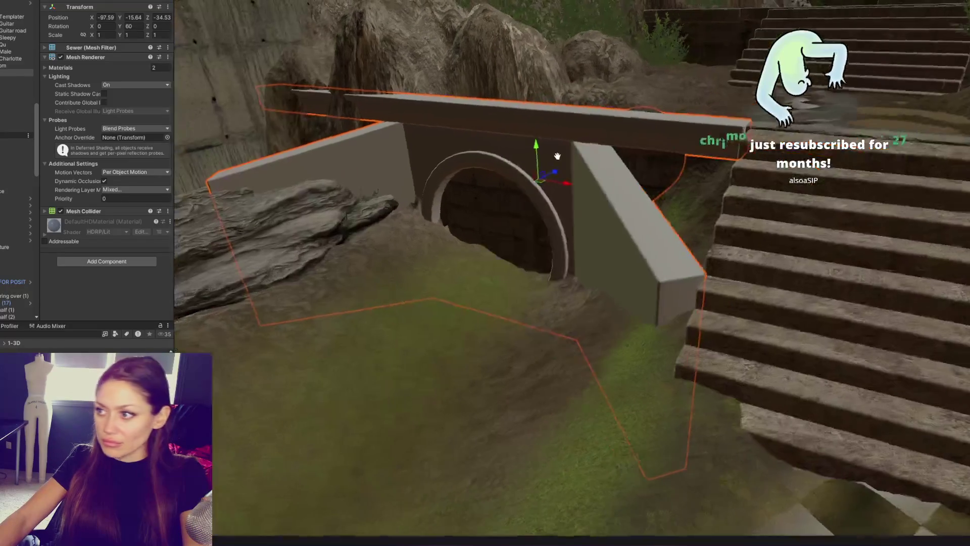
{"action": "right_click_drag", "start_coordinate": [457, 165], "coordinate": [740, 168]}
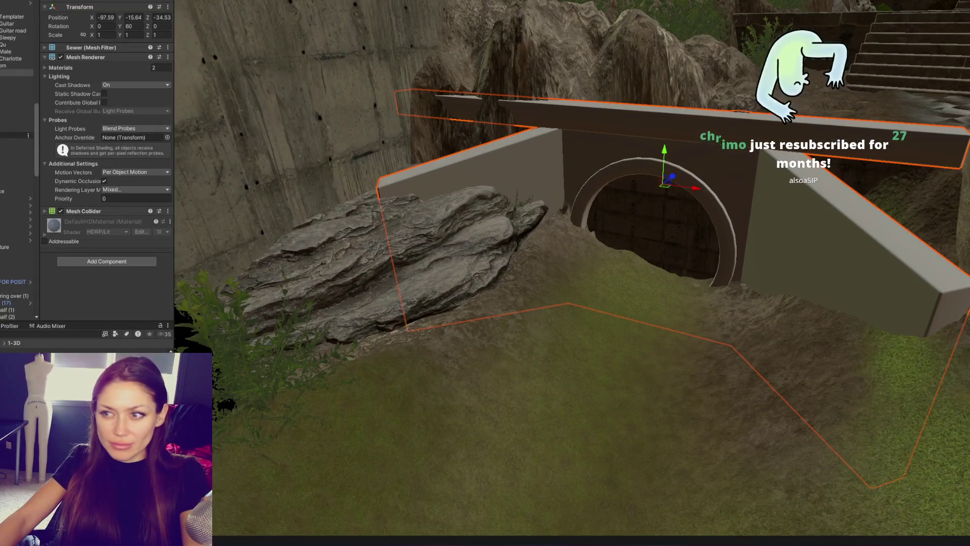
{"action": "double_click", "coordinate": [15, 309]}
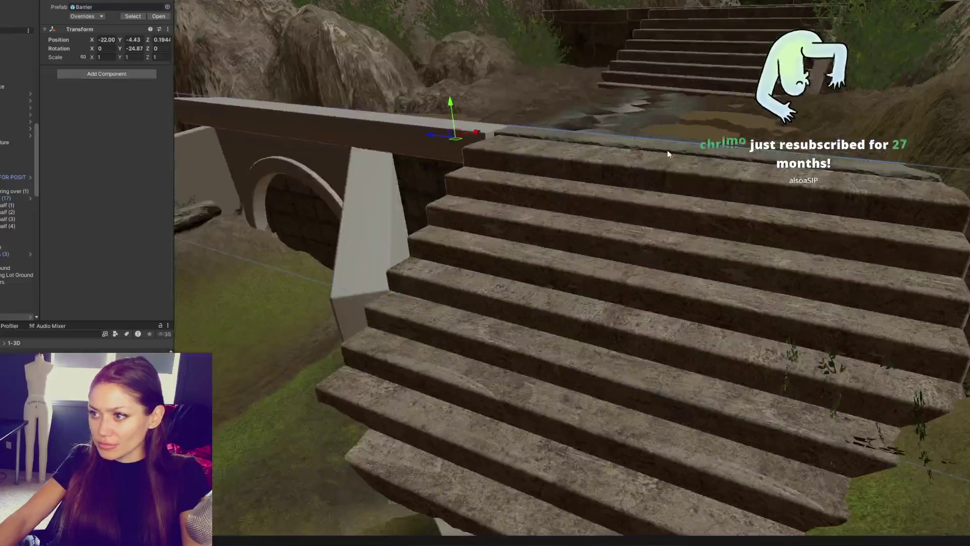
{"action": "left_click", "coordinate": [672, 151]}
{"action": "left_click", "coordinate": [374, 212]}
{"action": "key", "text": "f"}
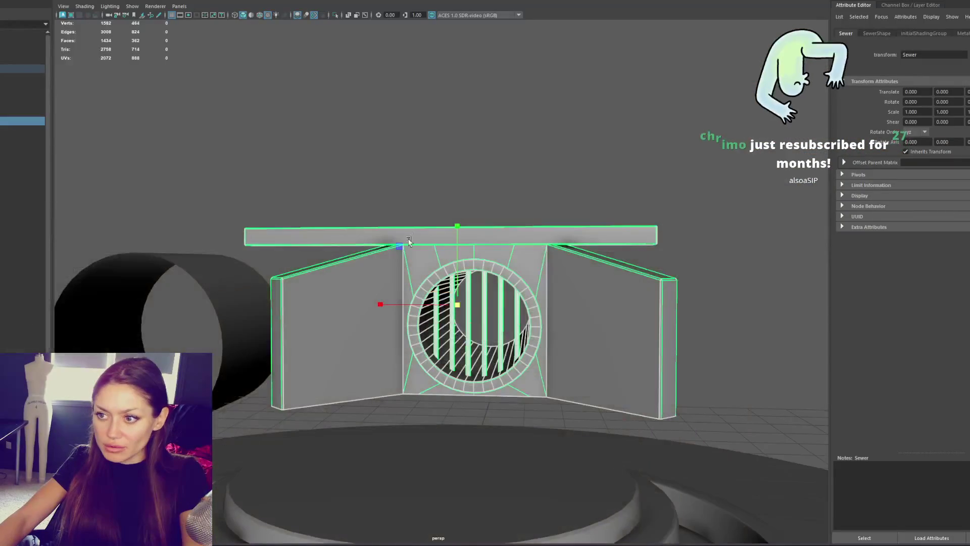
Delete the top beam faces from the sewer wall mesh.
{"action": "left_click", "coordinate": [450, 234]}
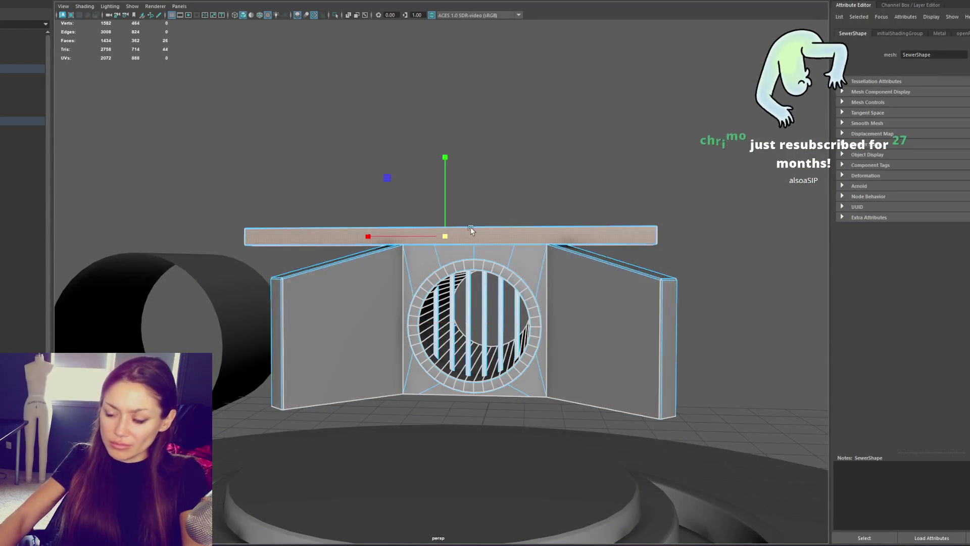
{"action": "key", "text": "Delete"}
{"action": "key", "text": "F8"}
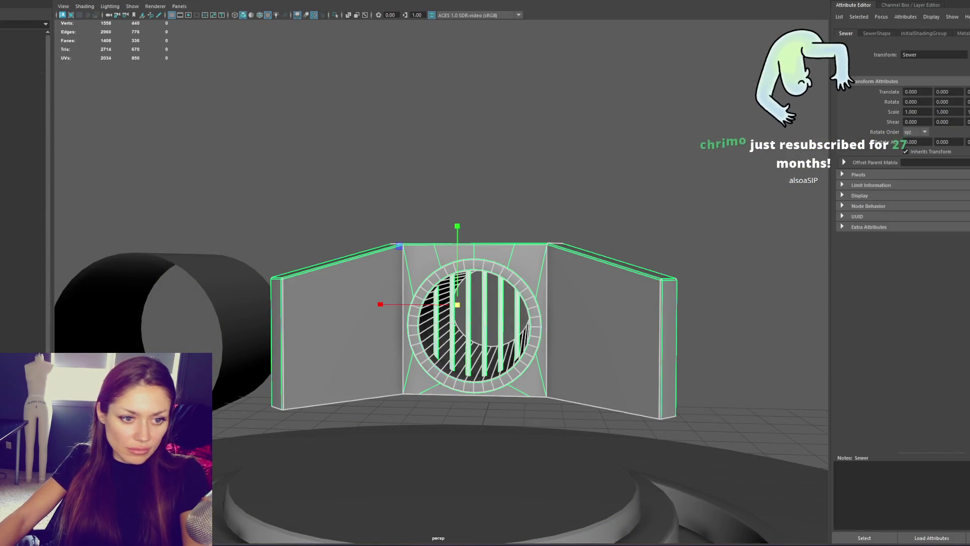
{"action": "key", "text": "F11"}
Select the centre panel and side wall faces around the circular hole.
{"action": "left_click", "coordinate": [607, 328]}
{"action": "left_click", "coordinate": [339, 329], "text": "shift"}
{"action": "left_click", "coordinate": [419, 353], "text": "shift"}
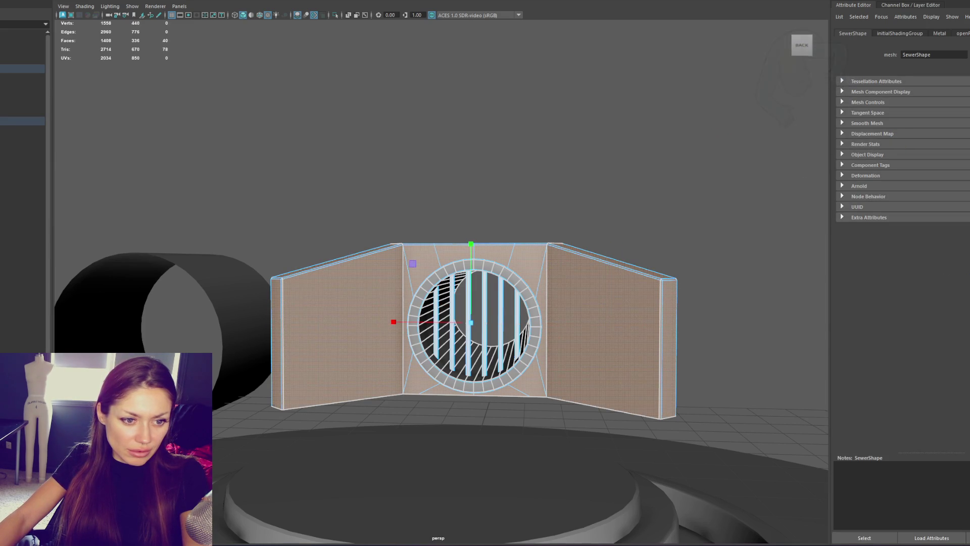
{"action": "left_click", "coordinate": [485, 152]}
{"action": "double_click", "coordinate": [416, 260]}
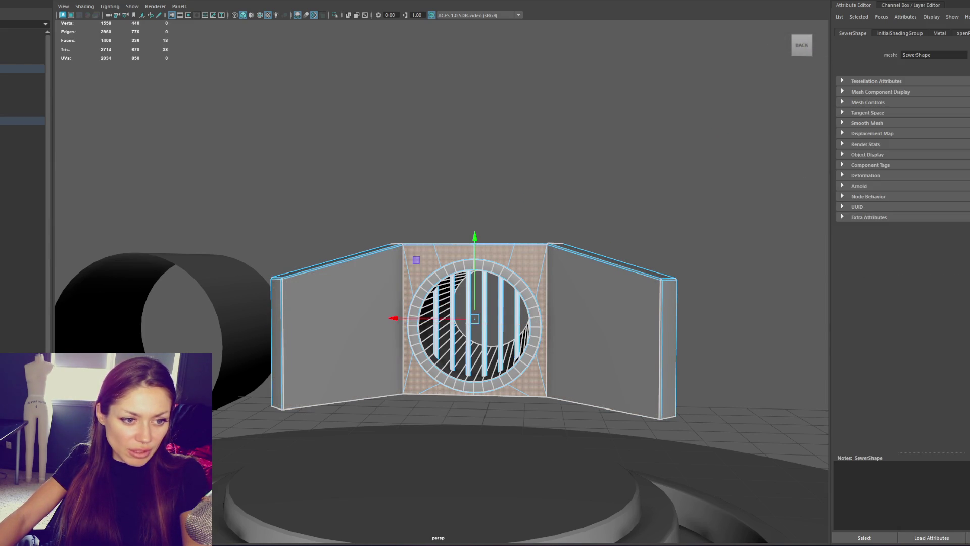
{"action": "double_click", "coordinate": [282, 262]}
{"action": "double_click", "coordinate": [548, 264]}
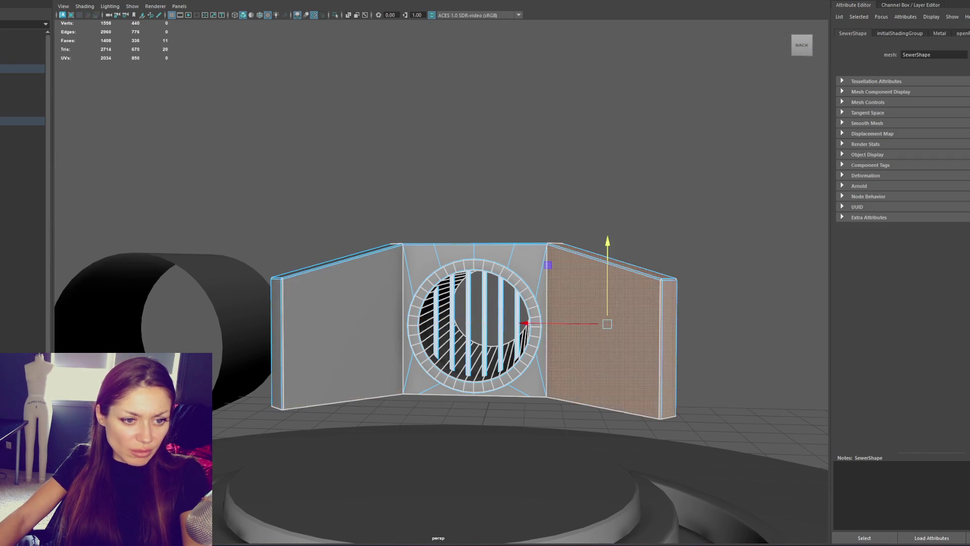
{"action": "left_click", "coordinate": [472, 244]}
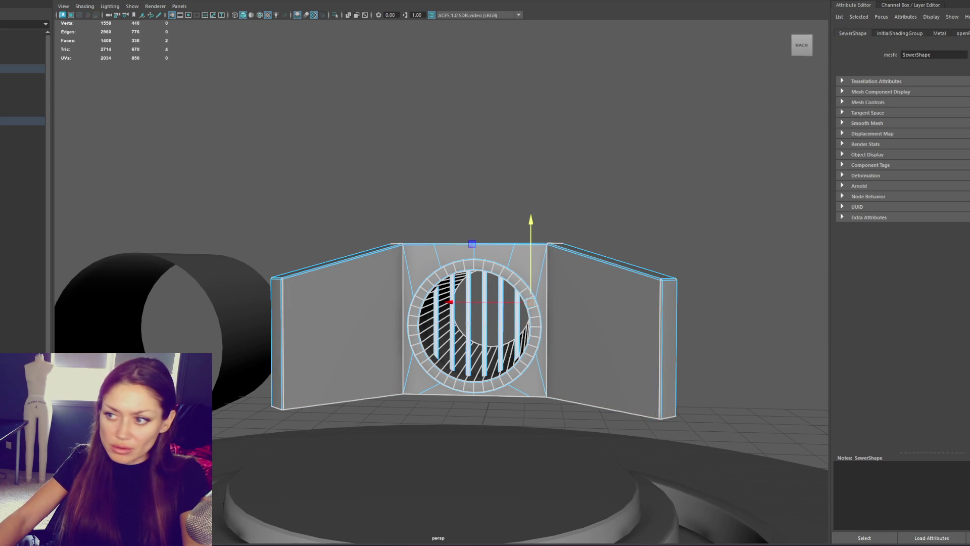
Select the hole's rim and inner tube faces and apply a planar UV projection, polyPlanarProj1.
{"action": "left_click_drag", "start_coordinate": [354, 313], "coordinate": [275, 306], "text": "alt"}
{"action": "key", "text": "f"}
{"action": "key", "text": "4"}
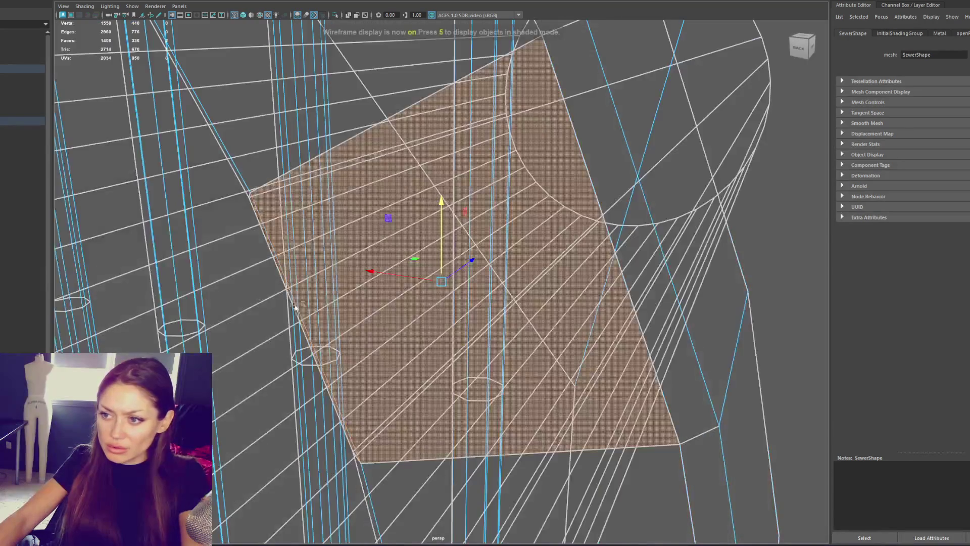
{"action": "scroll", "coordinate": [362, 317], "scroll_direction": "down", "scroll_amount": 3}
{"action": "scroll", "coordinate": [361, 317], "scroll_direction": "down", "scroll_amount": 3}
{"action": "left_click_drag", "start_coordinate": [361, 317], "coordinate": [451, 322], "text": "alt"}
{"action": "key", "text": "5"}
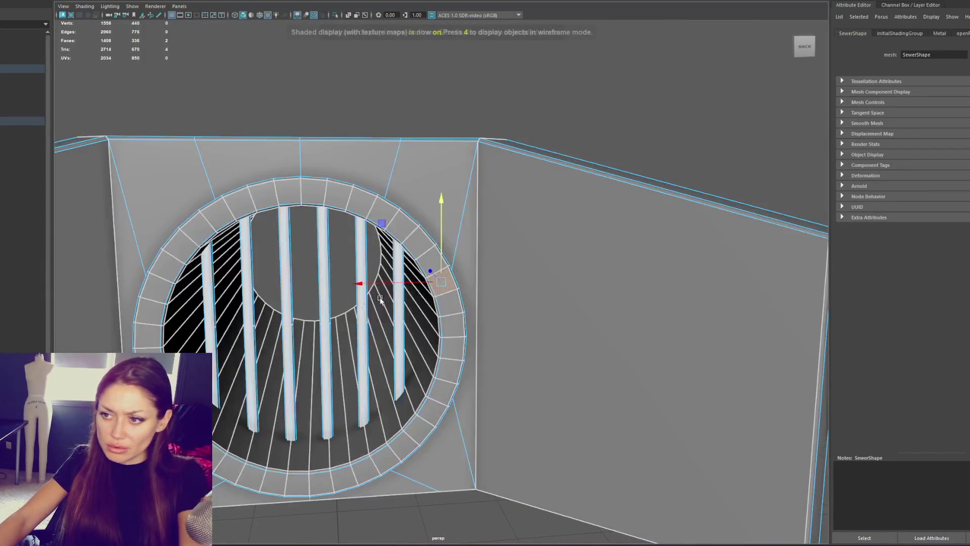
{"action": "double_click", "coordinate": [450, 322]}
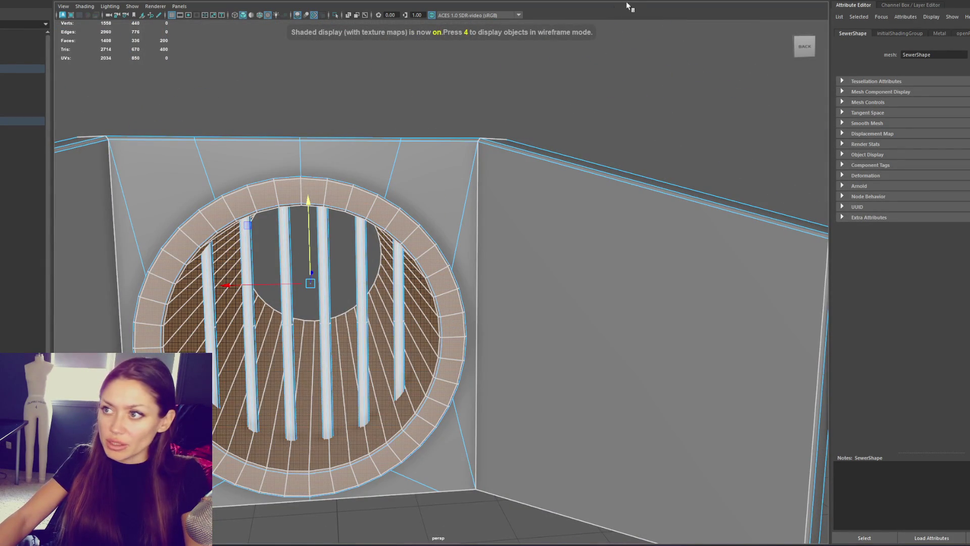
{"action": "left_click_drag", "start_coordinate": [505, 113], "coordinate": [624, 103], "text": "alt"}
Apply planar UV projections to the 40 wall faces and then the ring faces.
{"action": "key", "text": "shift+comma"}
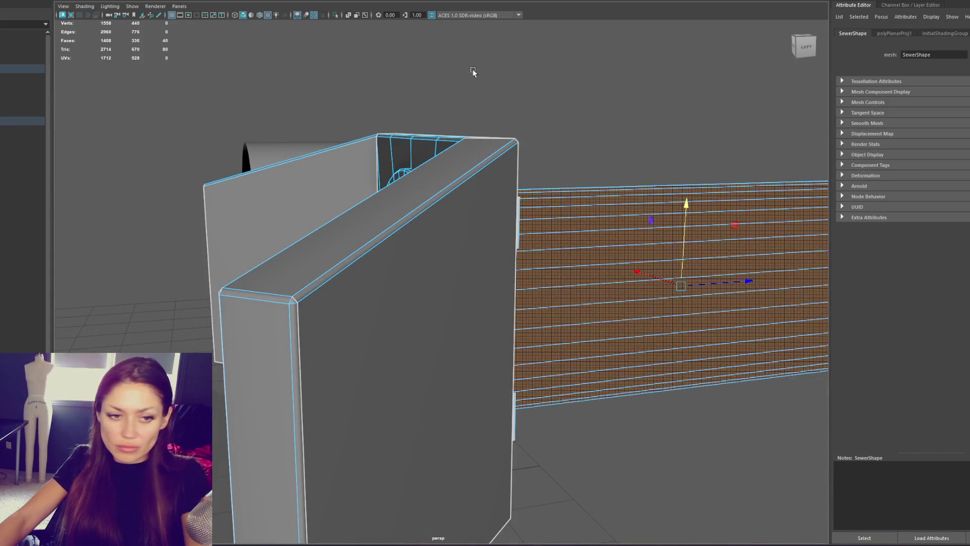
{"action": "key", "text": "g"}
{"action": "key", "text": "g"}
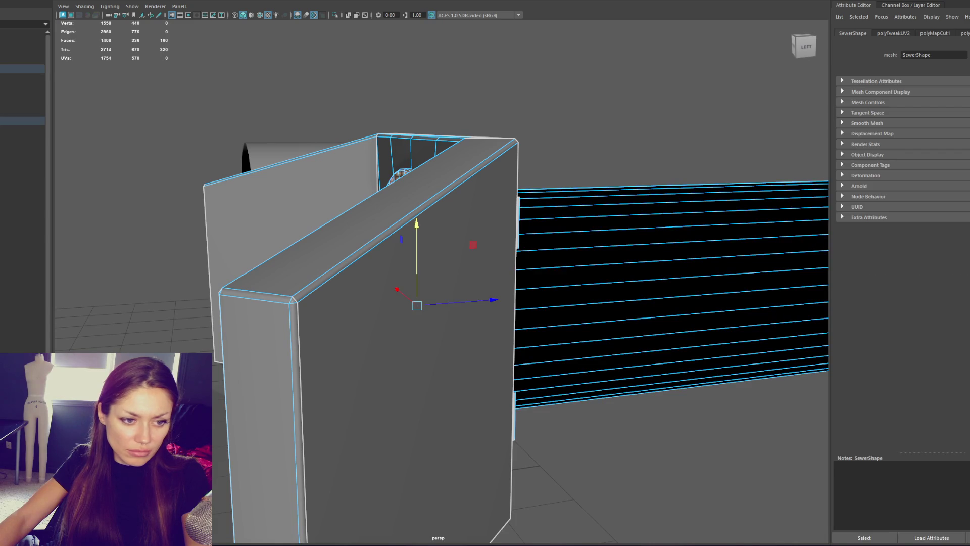
{"action": "left_click_drag", "start_coordinate": [506, 166], "coordinate": [628, 160], "text": "alt"}
{"action": "key", "text": "g"}
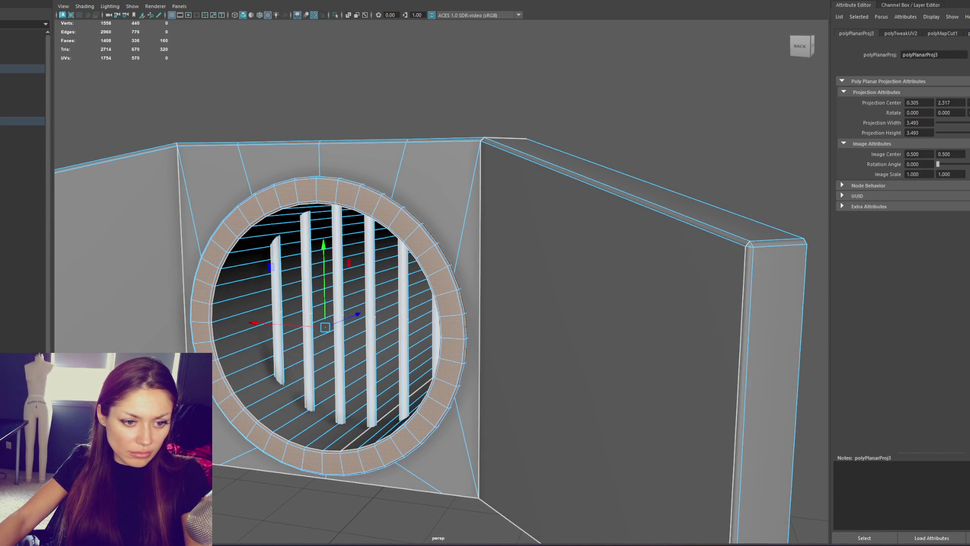
Switch to wireframe and select the whole SewerFountain object instead of the bar faces.
{"action": "left_click", "coordinate": [324, 353]}
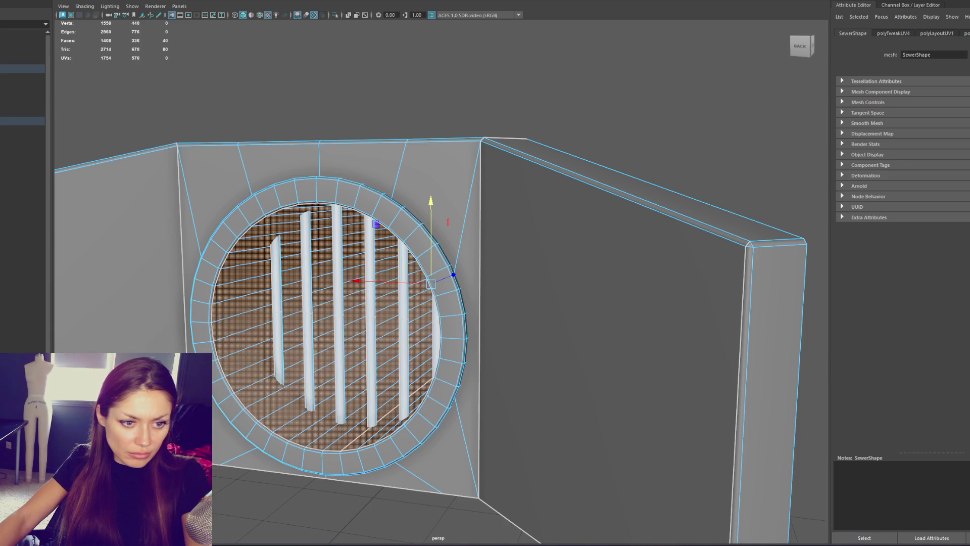
{"action": "left_click", "coordinate": [277, 283]}
{"action": "key", "text": "4"}
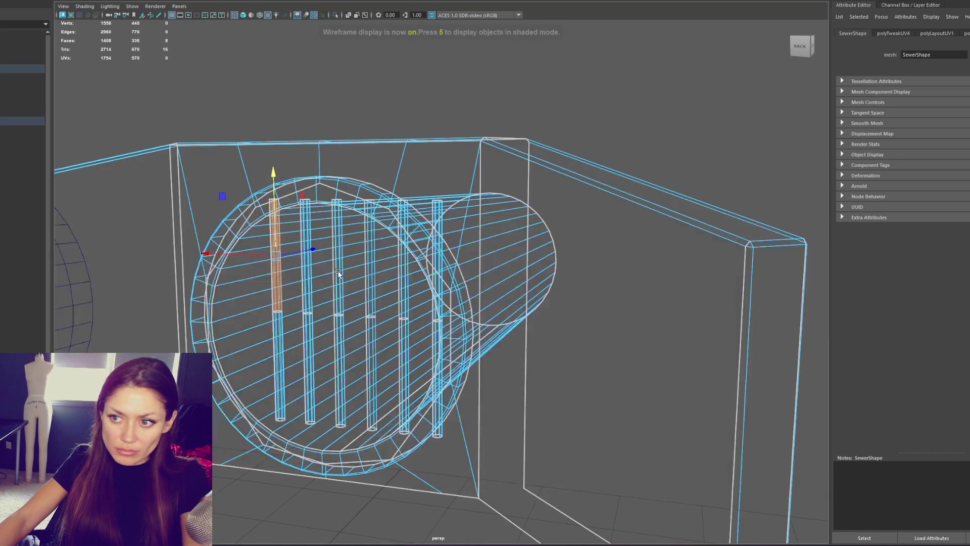
{"action": "left_click", "coordinate": [338, 104]}
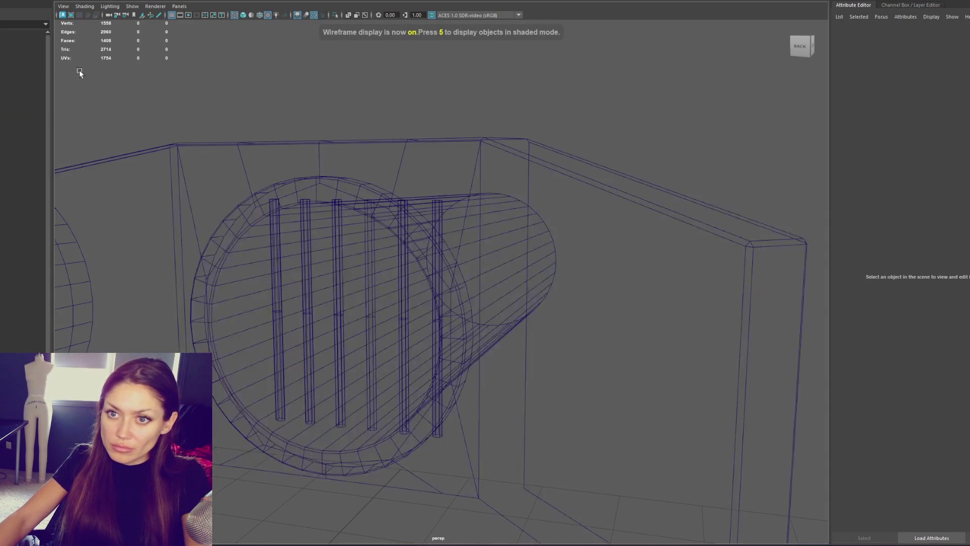
{"action": "left_click", "coordinate": [20, 73]}
{"action": "left_click", "coordinate": [81, 90]}
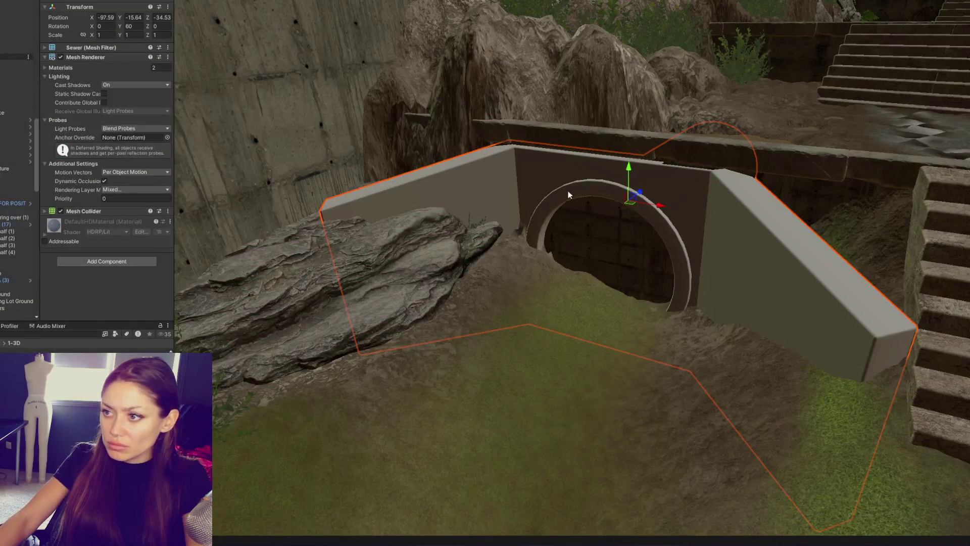
Raise the sewer slightly and slide the left and right wall blocks toward the tunnel.
{"action": "left_click_drag", "start_coordinate": [631, 170], "coordinate": [633, 164]}
{"action": "mouse_move", "coordinate": [633, 164]}
{"action": "right_mouse_down"}
{"action": "mouse_move", "coordinate": [653, 112]}
{"action": "mouse_move", "coordinate": [681, 241]}
{"action": "right_mouse_up"}
{"action": "left_click", "coordinate": [681, 241]}
{"action": "left_click_drag", "start_coordinate": [553, 198], "coordinate": [460, 197]}
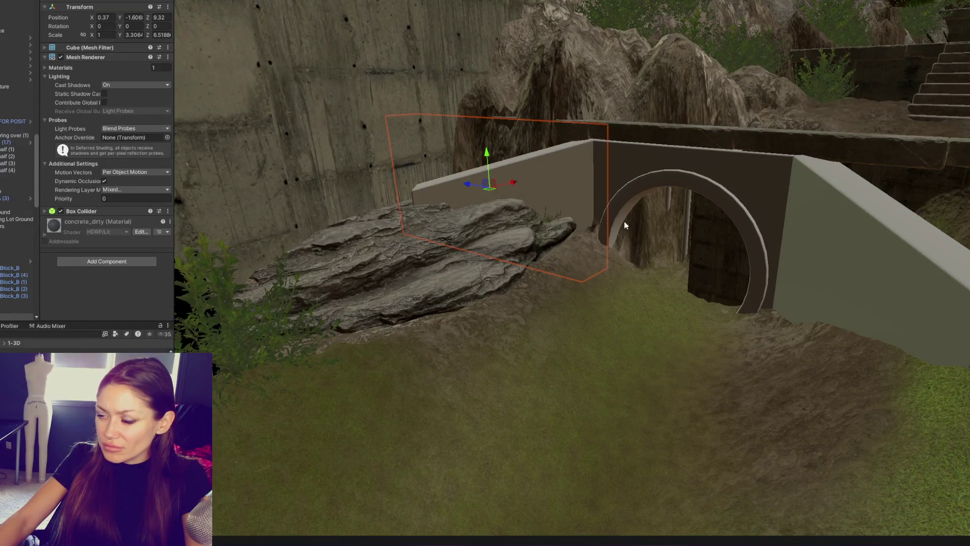
{"action": "left_click", "coordinate": [710, 257]}
{"action": "left_click", "coordinate": [794, 235]}
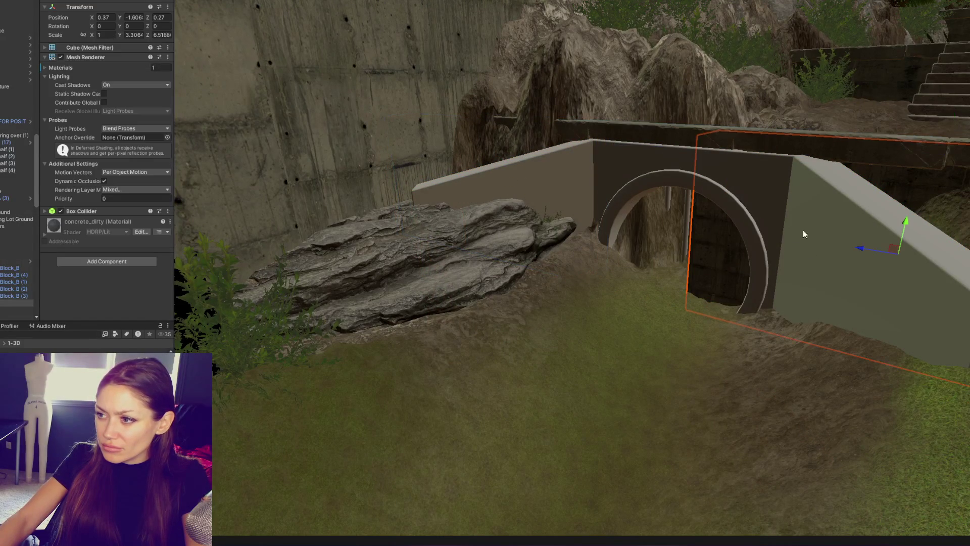
{"action": "mouse_move", "coordinate": [860, 252]}
{"action": "left_mouse_down"}
{"action": "mouse_move", "coordinate": [932, 259]}
{"action": "mouse_move", "coordinate": [861, 262]}
{"action": "mouse_move", "coordinate": [883, 255]}
{"action": "mouse_move", "coordinate": [834, 277]}
{"action": "left_mouse_up"}
Get a close frontal view of the tunnel, selecting the terrain and the puddle cube.
{"action": "left_click", "coordinate": [691, 330]}
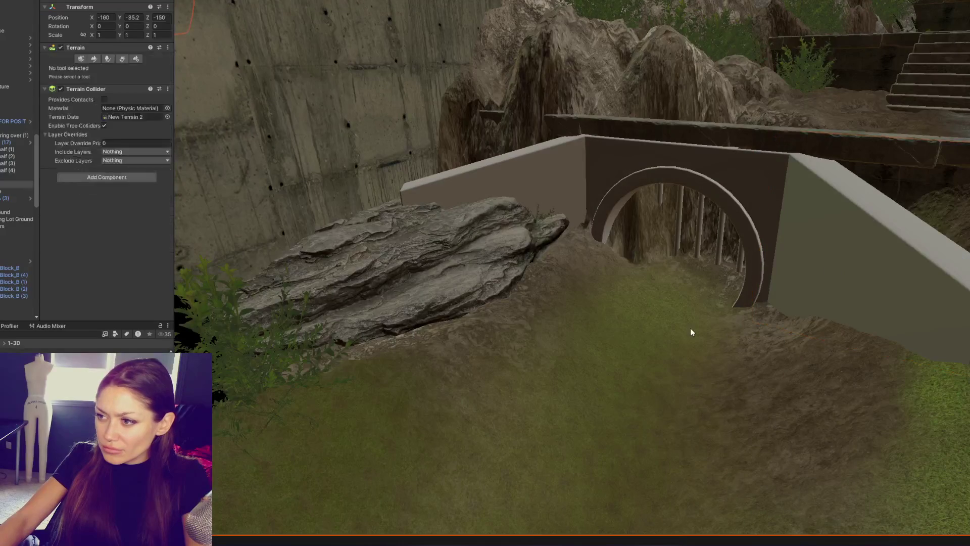
{"action": "mouse_move", "coordinate": [560, 114]}
{"action": "left_mouse_down", "text": "alt"}
{"action": "mouse_move", "coordinate": [581, 132]}
{"action": "mouse_move", "coordinate": [561, 168]}
{"action": "left_mouse_up", "text": "alt"}
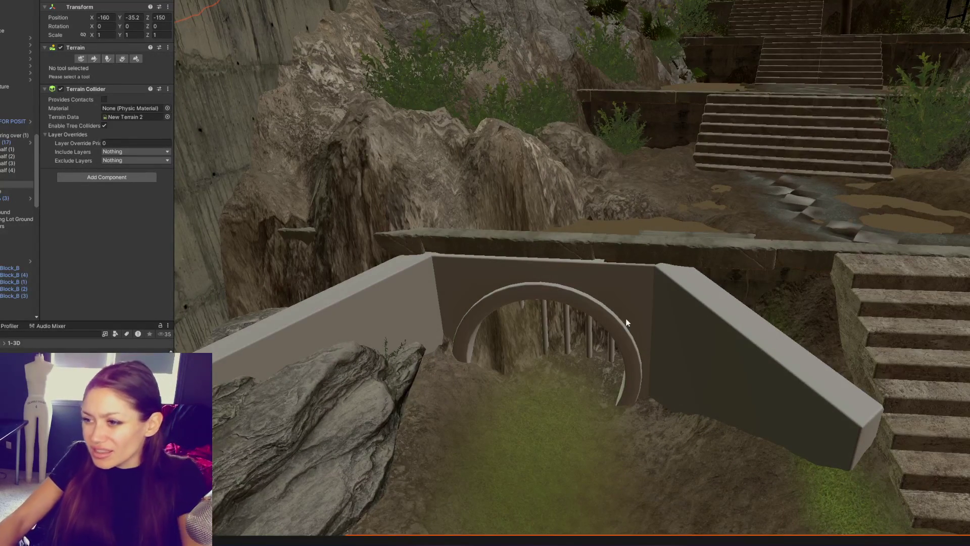
{"action": "mouse_move", "coordinate": [609, 228]}
{"action": "left_mouse_down", "text": "alt"}
{"action": "mouse_move", "coordinate": [680, 305]}
{"action": "mouse_move", "coordinate": [743, 318]}
{"action": "mouse_move", "coordinate": [736, 230]}
{"action": "left_mouse_up", "text": "alt"}
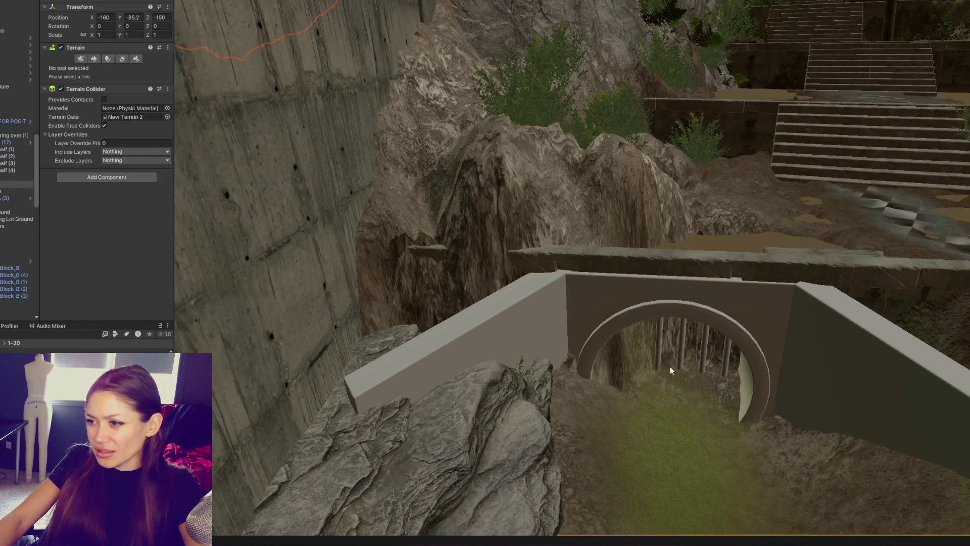
{"action": "left_click", "coordinate": [641, 209]}
{"action": "mouse_move", "coordinate": [313, 171]}
{"action": "left_mouse_down", "text": "alt"}
{"action": "mouse_move", "coordinate": [627, 203]}
{"action": "mouse_move", "coordinate": [628, 114]}
{"action": "mouse_move", "coordinate": [781, 260]}
{"action": "mouse_move", "coordinate": [366, 216]}
{"action": "left_mouse_up", "text": "alt"}
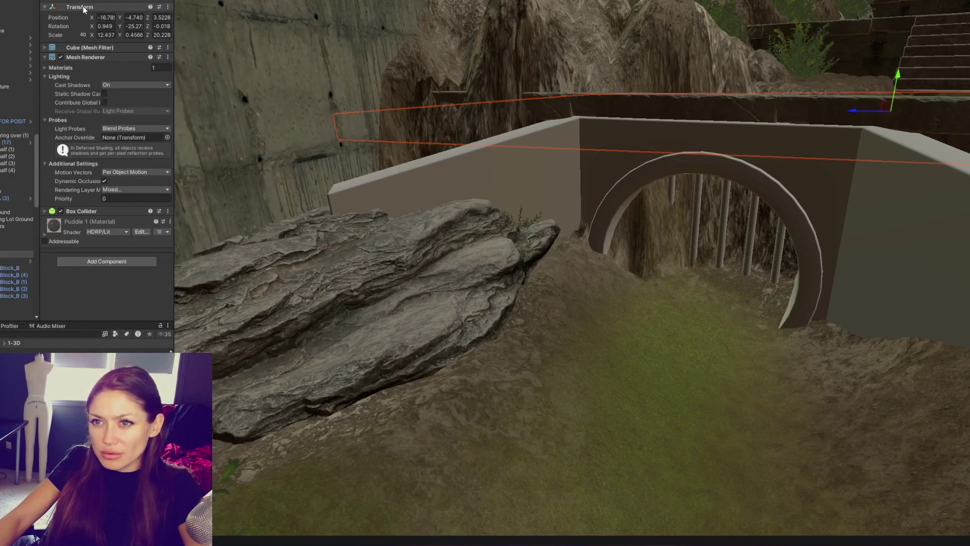
Select the Terrain and choose the Raise or Lower Terrain paint tool.
{"action": "left_click", "coordinate": [750, 391]}
{"action": "left_click", "coordinate": [94, 58]}
{"action": "left_click", "coordinate": [91, 68]}
{"action": "left_click", "coordinate": [81, 98]}
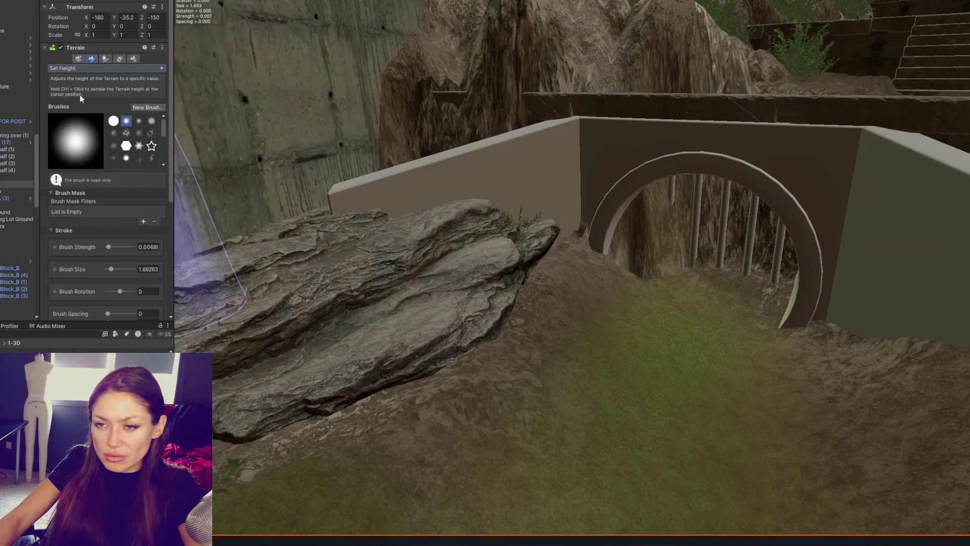
{"action": "left_click", "coordinate": [82, 69]}
{"action": "left_click", "coordinate": [851, 449]}
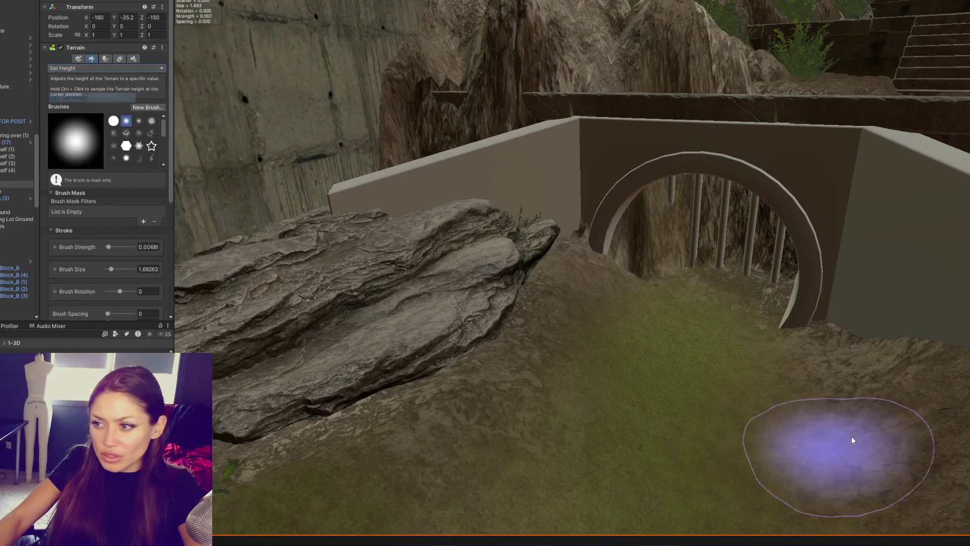
{"action": "left_click", "coordinate": [91, 68]}
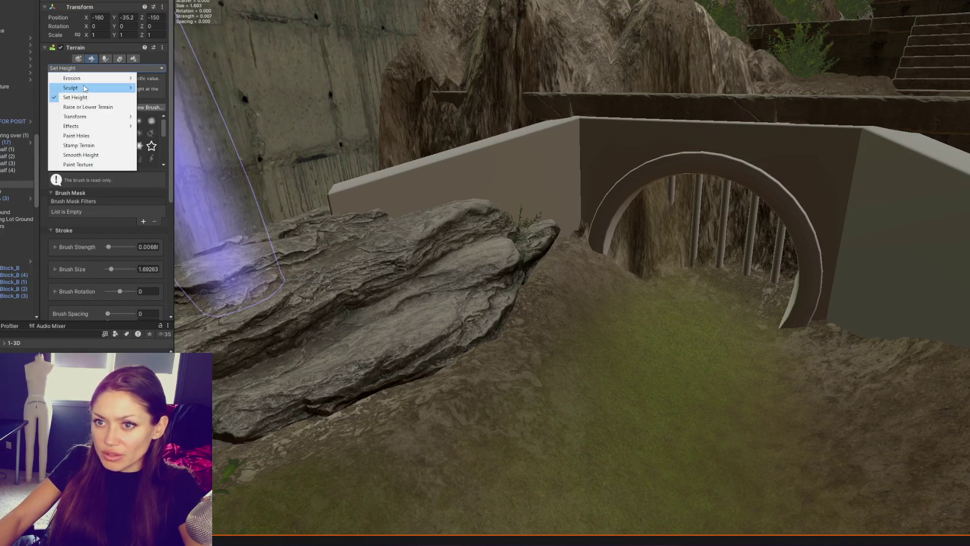
{"action": "left_click", "coordinate": [83, 90]}
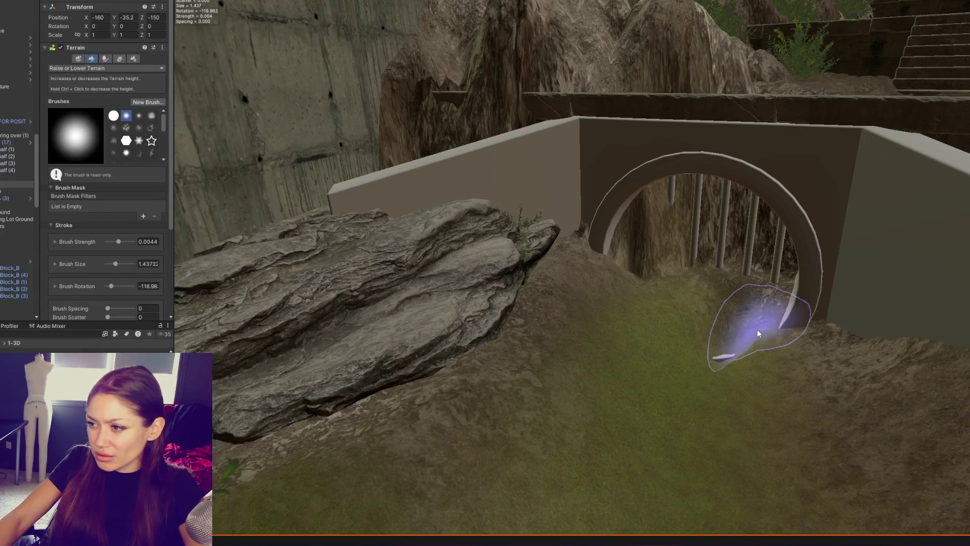
Lower the ground at the tunnel ring's base, then level it with Set Height.
{"action": "mouse_move", "coordinate": [767, 364]}
{"action": "left_mouse_down", "text": "ctrl"}
{"action": "mouse_move", "coordinate": [632, 338]}
{"action": "mouse_move", "coordinate": [649, 333]}
{"action": "mouse_move", "coordinate": [611, 303]}
{"action": "left_mouse_up", "text": "ctrl"}
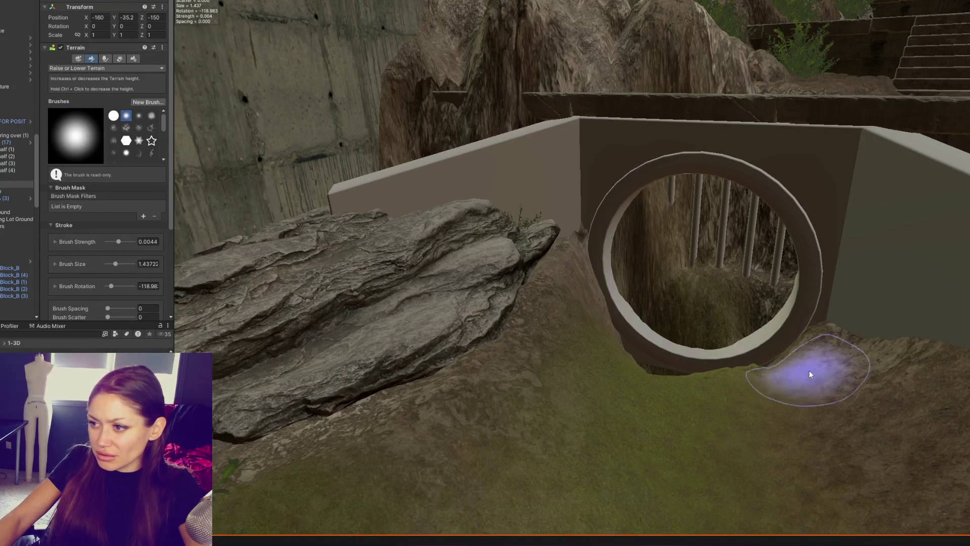
{"action": "left_click", "coordinate": [86, 68]}
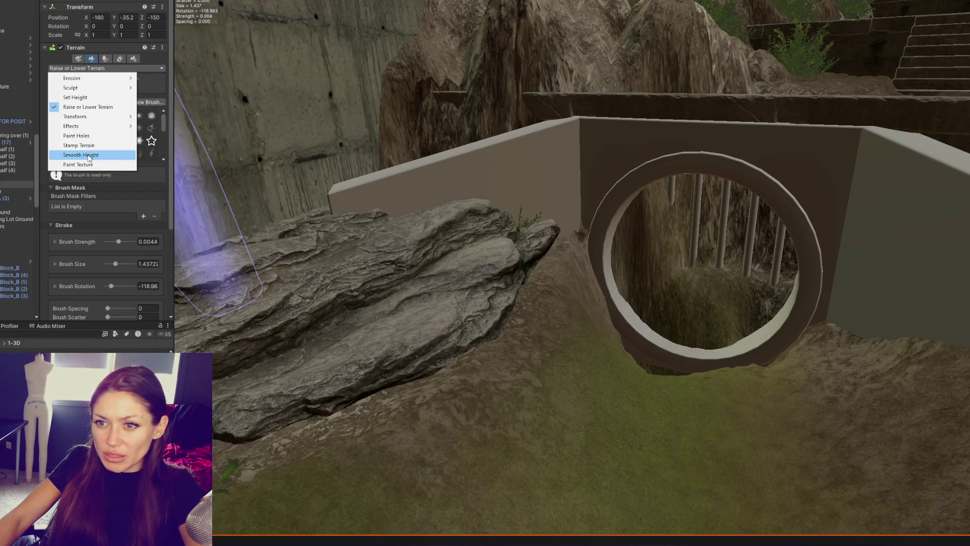
{"action": "left_click", "coordinate": [76, 97]}
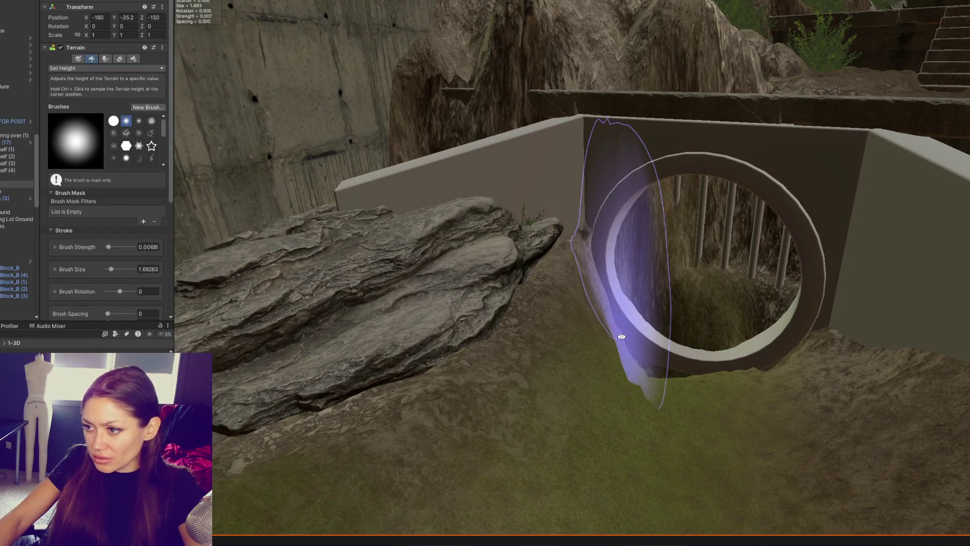
{"action": "mouse_move", "coordinate": [631, 349]}
{"action": "left_mouse_down"}
{"action": "mouse_move", "coordinate": [671, 354]}
{"action": "mouse_move", "coordinate": [671, 344]}
{"action": "mouse_move", "coordinate": [654, 381]}
{"action": "mouse_move", "coordinate": [748, 357]}
{"action": "mouse_move", "coordinate": [726, 411]}
{"action": "mouse_move", "coordinate": [855, 342]}
{"action": "left_mouse_up"}
Flatten the terrain inside the tunnel ring to expose the bars.
{"action": "scroll", "coordinate": [686, 363], "scroll_direction": "up", "scroll_amount": 2}
{"action": "mouse_move", "coordinate": [676, 303]}
{"action": "left_mouse_down", "text": "alt"}
{"action": "mouse_move", "coordinate": [696, 260]}
{"action": "mouse_move", "coordinate": [651, 475]}
{"action": "mouse_move", "coordinate": [629, 475]}
{"action": "left_mouse_up", "text": "alt"}
{"action": "mouse_move", "coordinate": [576, 453]}
{"action": "left_mouse_down"}
{"action": "mouse_move", "coordinate": [641, 428]}
{"action": "mouse_move", "coordinate": [598, 402]}
{"action": "mouse_move", "coordinate": [659, 430]}
{"action": "mouse_move", "coordinate": [569, 432]}
{"action": "mouse_move", "coordinate": [668, 409]}
{"action": "left_mouse_up"}
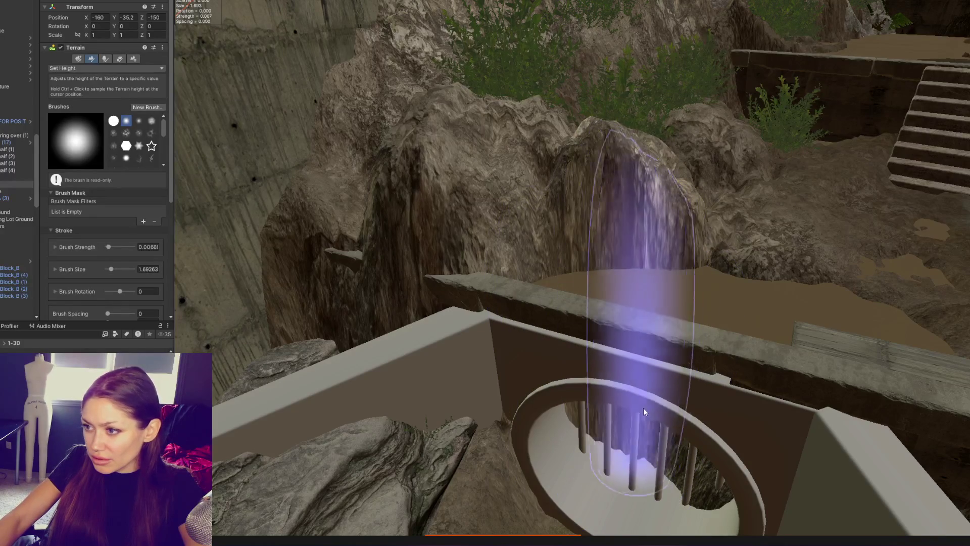
{"action": "left_click_drag", "start_coordinate": [683, 240], "coordinate": [689, 244]}
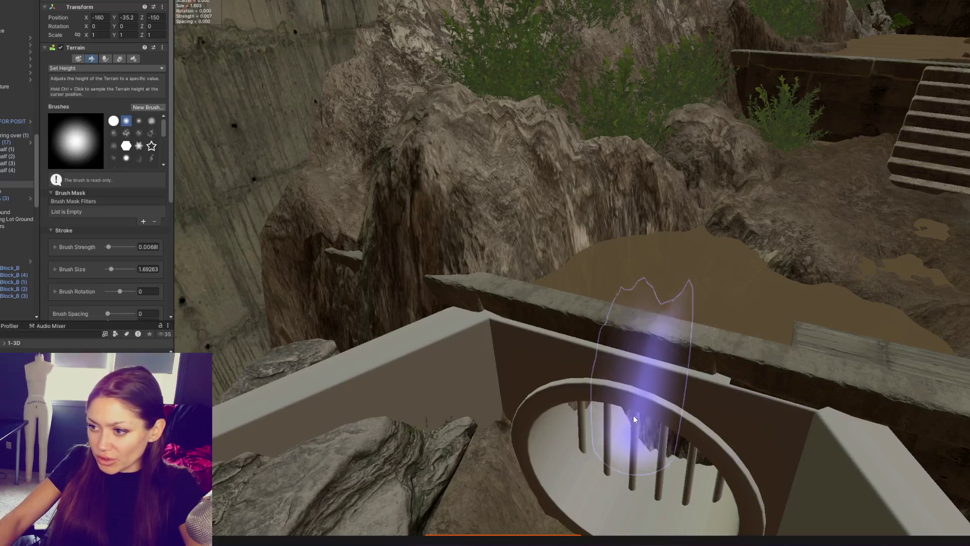
Level the terrain behind the grate, viewing it from over the wall.
{"action": "right_click_drag", "start_coordinate": [650, 369], "coordinate": [662, 336]}
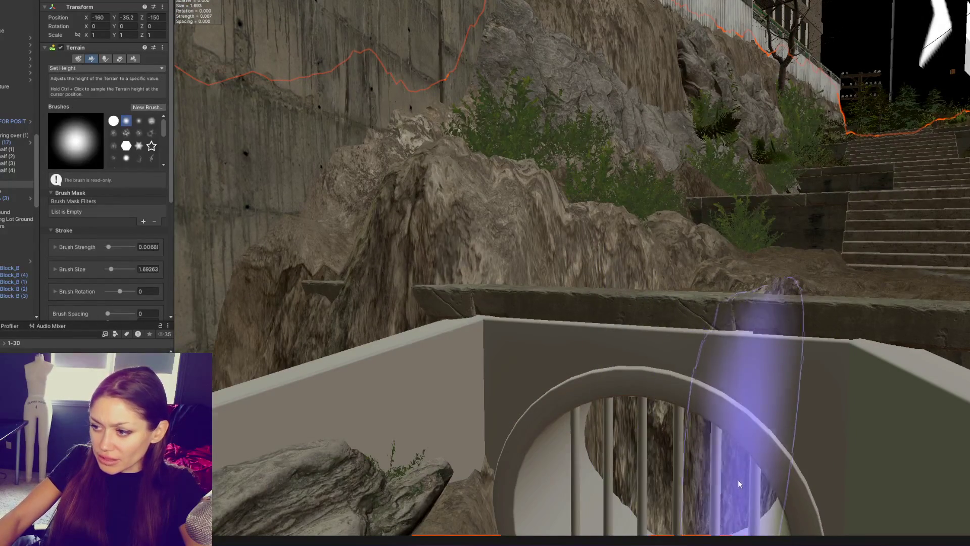
{"action": "scroll", "coordinate": [740, 485], "scroll_direction": "up", "scroll_amount": 2}
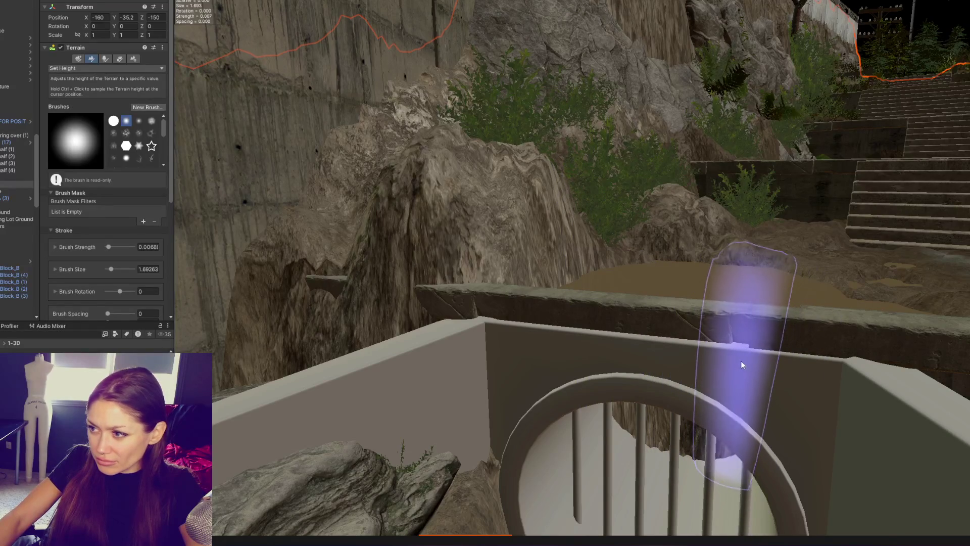
{"action": "mouse_move", "coordinate": [658, 301]}
{"action": "right_mouse_down"}
{"action": "mouse_move", "coordinate": [714, 347]}
{"action": "mouse_move", "coordinate": [671, 281]}
{"action": "mouse_move", "coordinate": [714, 265]}
{"action": "mouse_move", "coordinate": [692, 256]}
{"action": "right_mouse_up"}
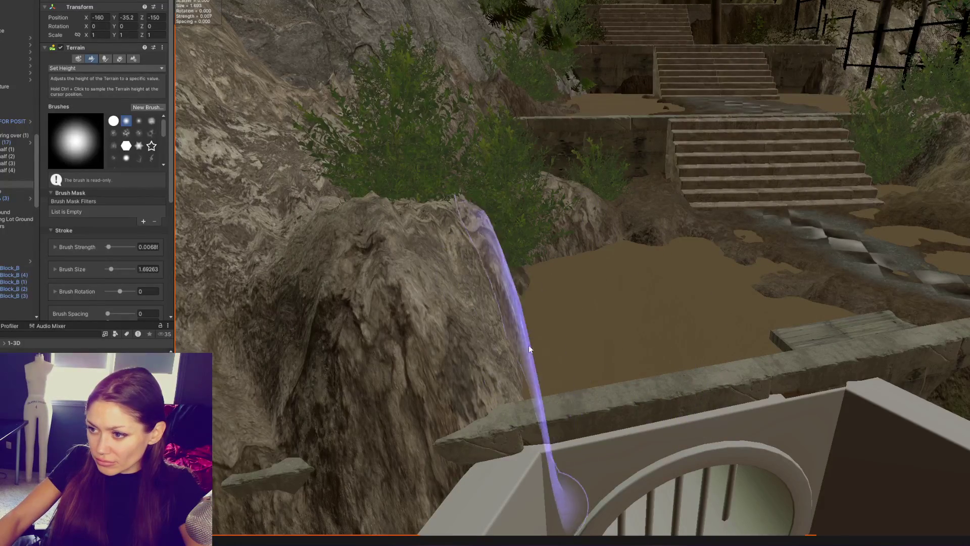
{"action": "mouse_move", "coordinate": [605, 298]}
{"action": "right_mouse_down"}
{"action": "mouse_move", "coordinate": [628, 372]}
{"action": "mouse_move", "coordinate": [692, 178]}
{"action": "mouse_move", "coordinate": [700, 218]}
{"action": "right_mouse_up"}
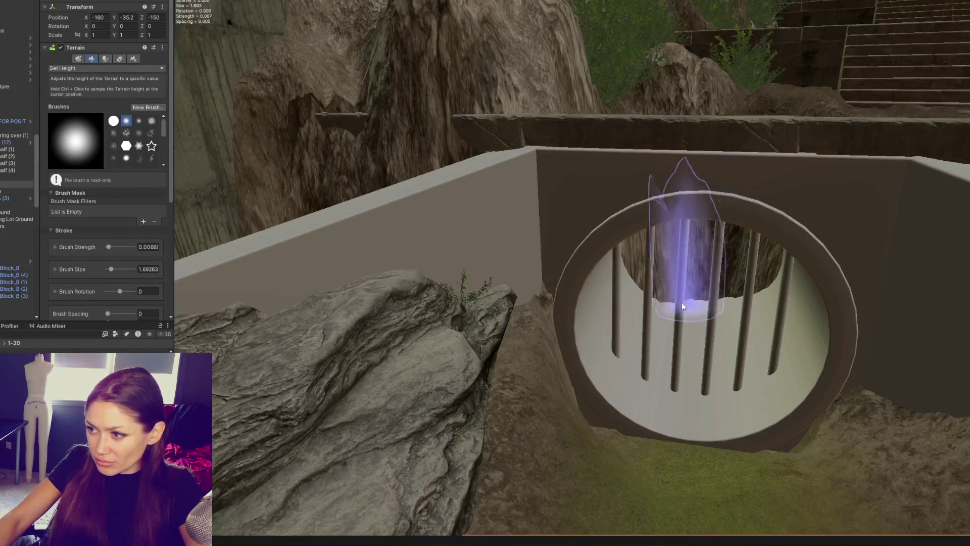
{"action": "right_click_drag", "start_coordinate": [742, 282], "coordinate": [734, 244]}
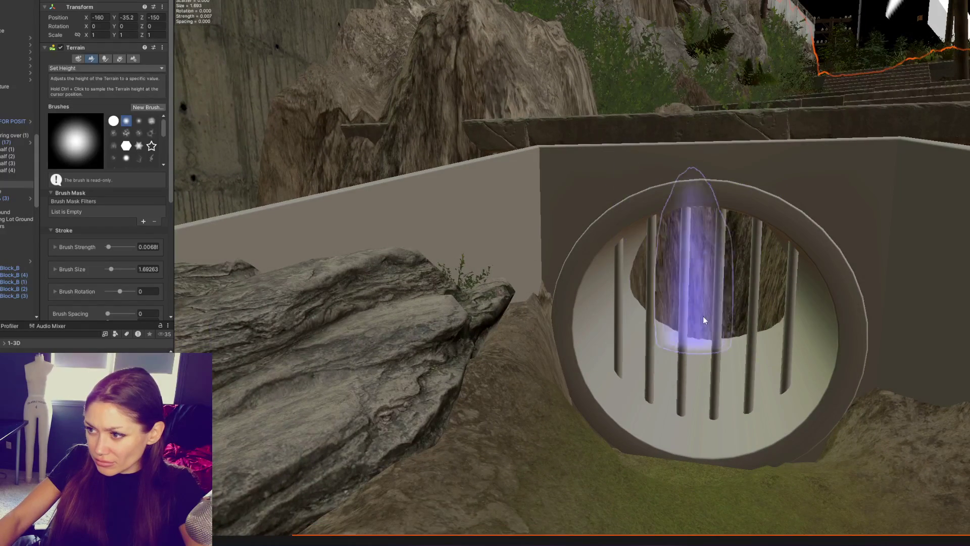
{"action": "mouse_move", "coordinate": [784, 322]}
{"action": "right_mouse_down"}
{"action": "mouse_move", "coordinate": [760, 285]}
{"action": "mouse_move", "coordinate": [801, 323]}
{"action": "right_mouse_up"}
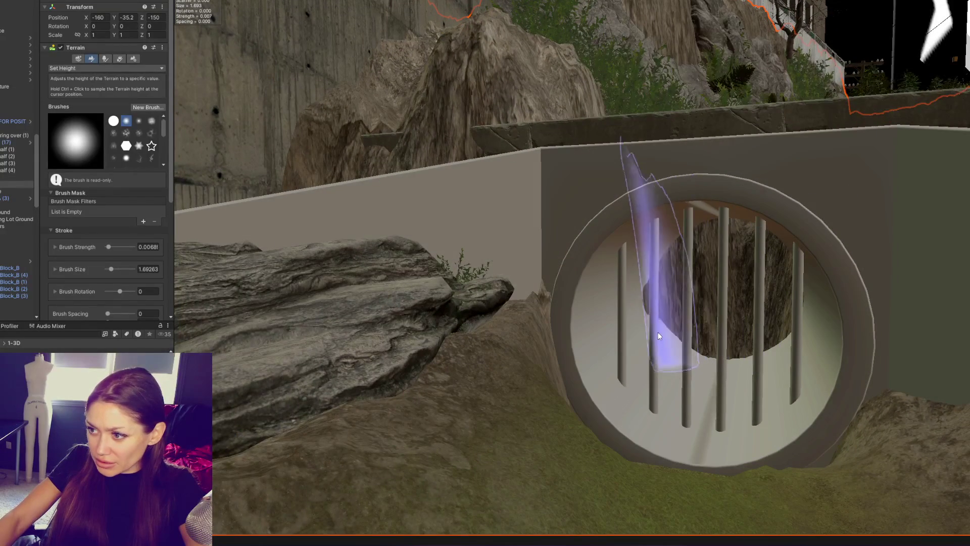
{"action": "mouse_move", "coordinate": [672, 328]}
{"action": "right_mouse_down"}
{"action": "mouse_move", "coordinate": [758, 364]}
{"action": "mouse_move", "coordinate": [768, 411]}
{"action": "mouse_move", "coordinate": [726, 360]}
{"action": "right_mouse_up"}
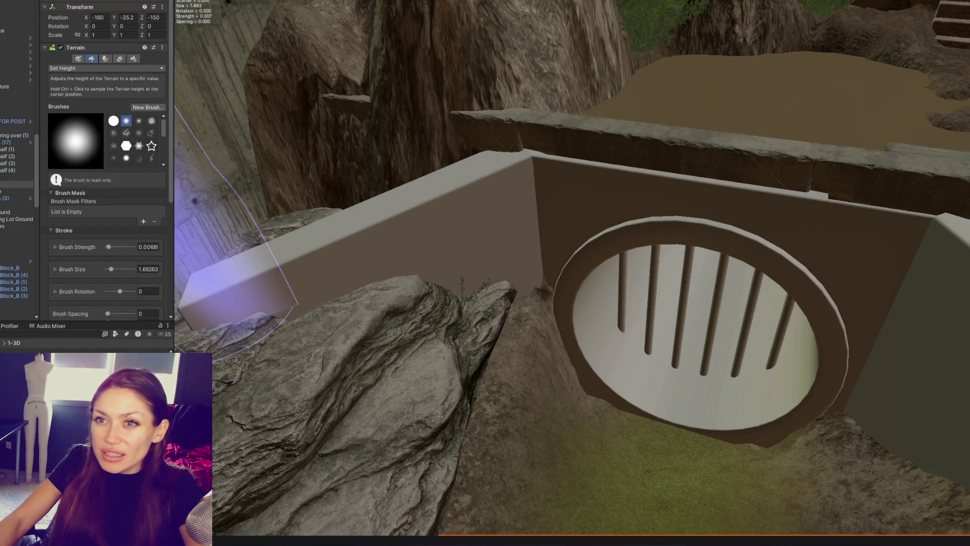
Adjust the wall block behind the barrier along its Z axis.
{"action": "left_click", "coordinate": [574, 202]}
{"action": "left_click_drag", "start_coordinate": [573, 202], "coordinate": [569, 275], "text": "alt"}
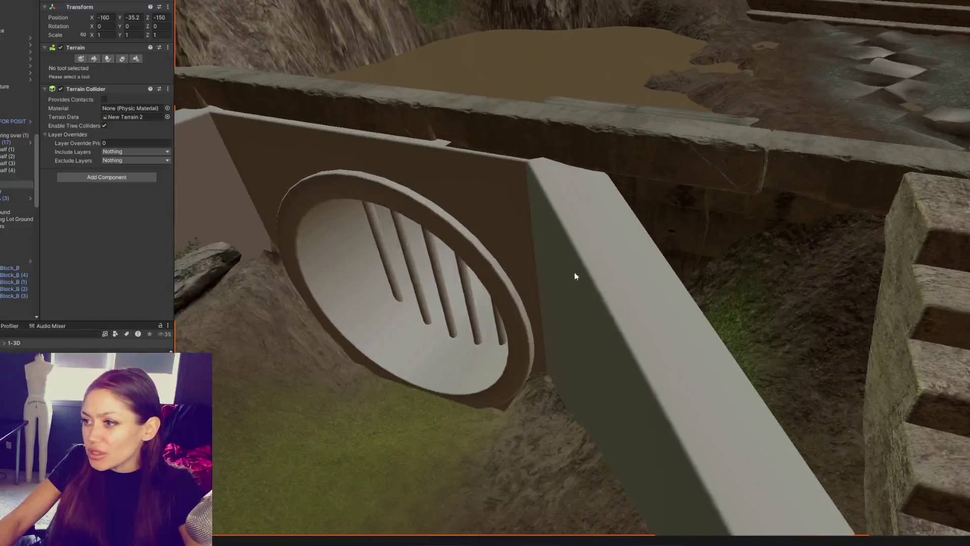
{"action": "left_click", "coordinate": [693, 254]}
{"action": "left_click", "coordinate": [708, 248]}
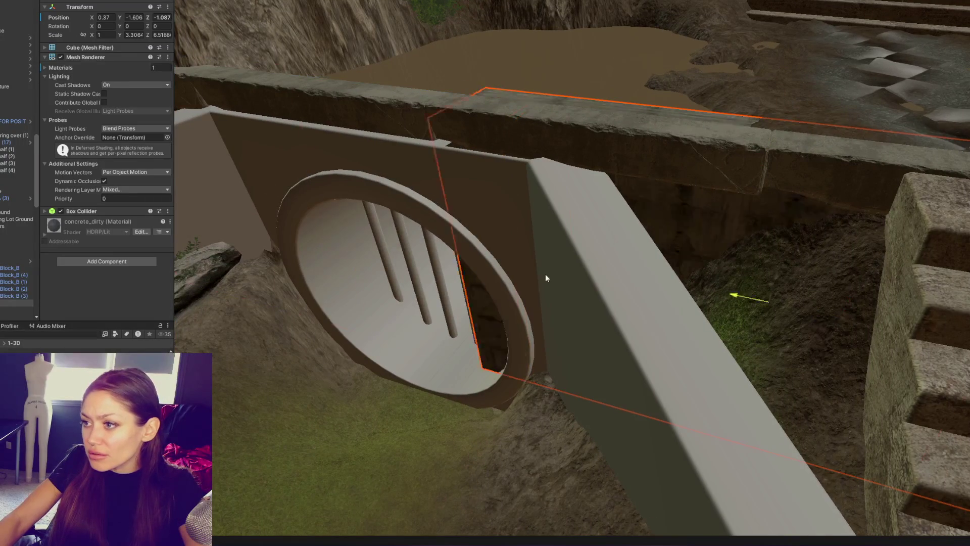
{"action": "left_click_drag", "start_coordinate": [780, 321], "coordinate": [820, 329]}
{"action": "mouse_move", "coordinate": [820, 329]}
{"action": "middle_mouse_down"}
{"action": "mouse_move", "coordinate": [551, 170]}
{"action": "mouse_move", "coordinate": [295, 215]}
{"action": "mouse_move", "coordinate": [362, 234]}
{"action": "mouse_move", "coordinate": [855, 304]}
{"action": "middle_mouse_up"}
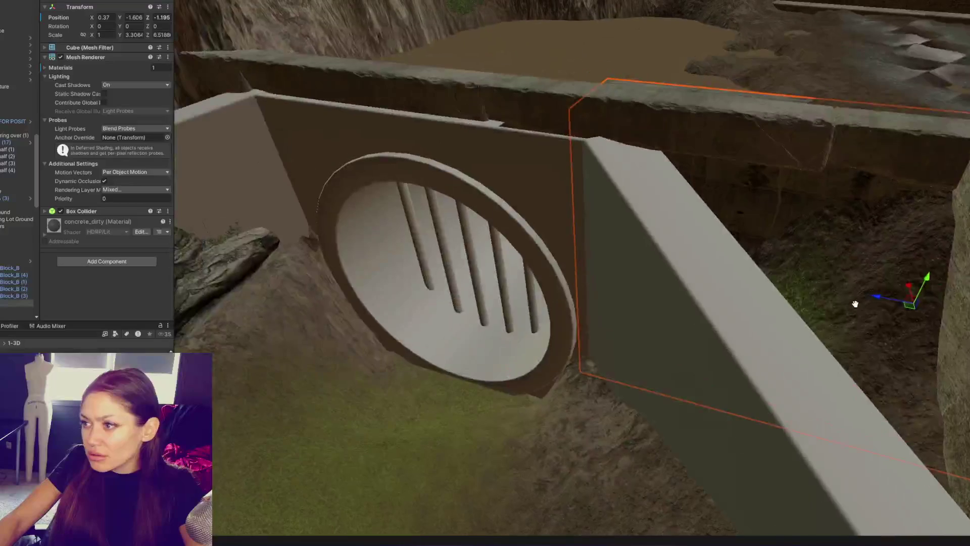
{"action": "mouse_move", "coordinate": [511, 234]}
{"action": "left_mouse_down", "text": "alt"}
{"action": "mouse_move", "coordinate": [541, 234]}
{"action": "mouse_move", "coordinate": [549, 271]}
{"action": "left_mouse_up", "text": "alt"}
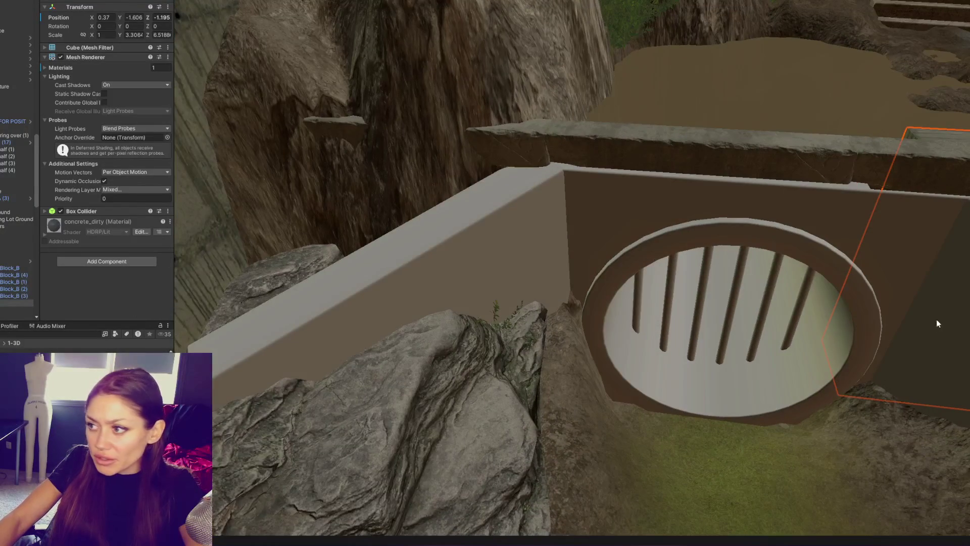
{"action": "left_click_drag", "start_coordinate": [933, 322], "coordinate": [685, 293], "text": "alt"}
{"action": "left_click_drag", "start_coordinate": [860, 288], "coordinate": [4, 237]}
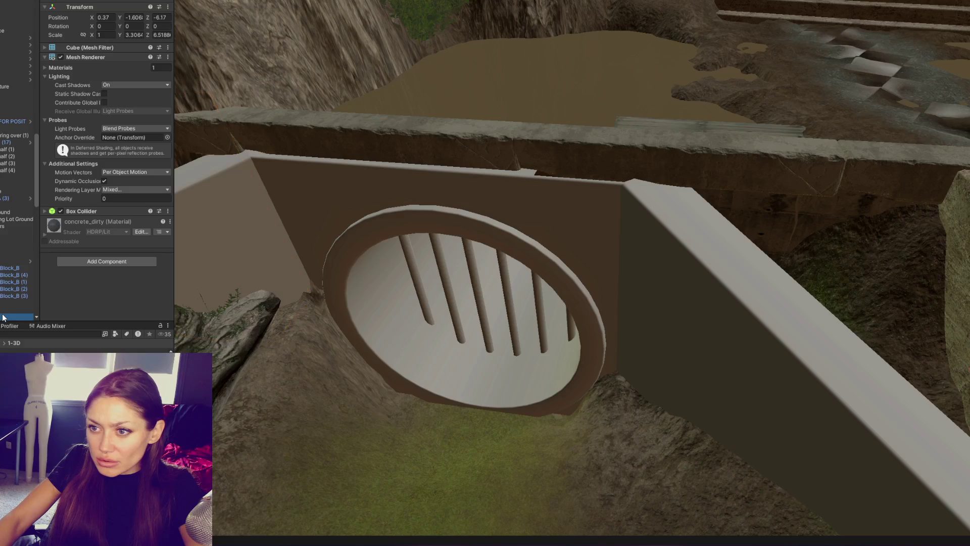
{"action": "left_click_drag", "start_coordinate": [355, 235], "coordinate": [223, 277], "text": "alt"}
{"action": "left_click_drag", "start_coordinate": [319, 181], "coordinate": [497, 225], "text": "alt"}
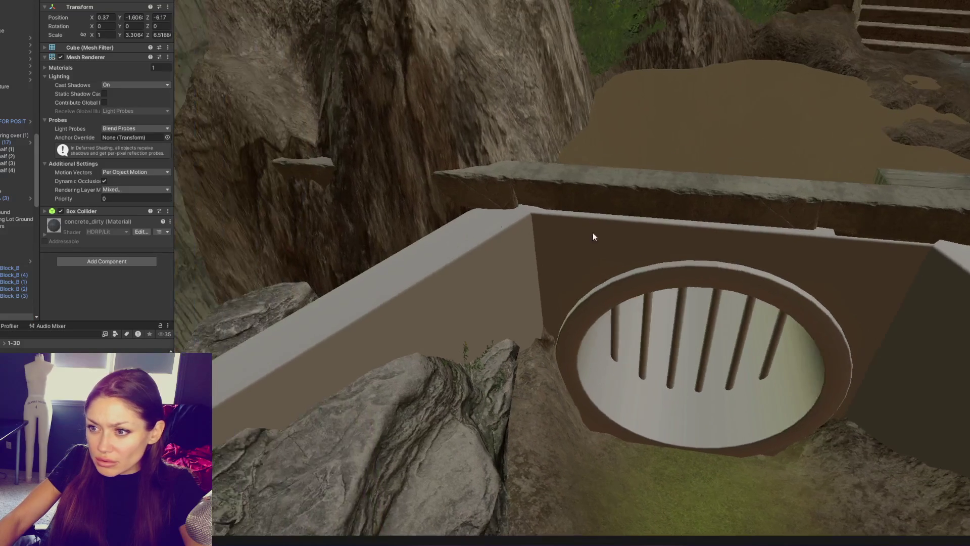
Move the cube into the pipe opening and lower it inside the pipe.
{"action": "left_click", "coordinate": [15, 310]}
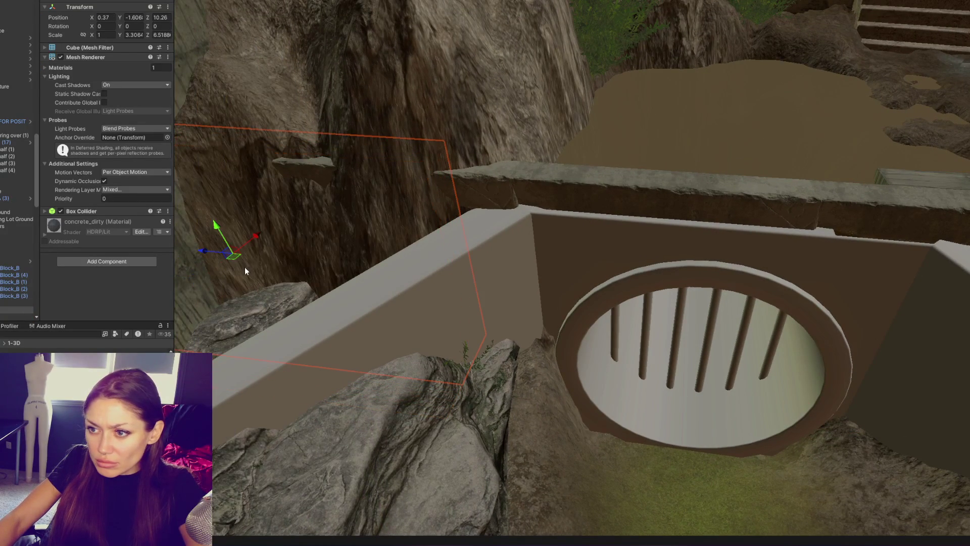
{"action": "mouse_move", "coordinate": [309, 220]}
{"action": "left_mouse_down"}
{"action": "mouse_move", "coordinate": [428, 138]}
{"action": "mouse_move", "coordinate": [384, 146]}
{"action": "mouse_move", "coordinate": [644, 185]}
{"action": "left_mouse_up"}
{"action": "mouse_move", "coordinate": [644, 185]}
{"action": "right_mouse_down"}
{"action": "mouse_move", "coordinate": [610, 109]}
{"action": "mouse_move", "coordinate": [622, 121]}
{"action": "right_mouse_up"}
{"action": "mouse_move", "coordinate": [726, 230]}
{"action": "left_mouse_down"}
{"action": "mouse_move", "coordinate": [722, 278]}
{"action": "mouse_move", "coordinate": [722, 262]}
{"action": "left_mouse_up"}
{"action": "right_click_drag", "start_coordinate": [722, 261], "coordinate": [706, 271]}
{"action": "left_click_drag", "start_coordinate": [656, 315], "coordinate": [664, 316]}
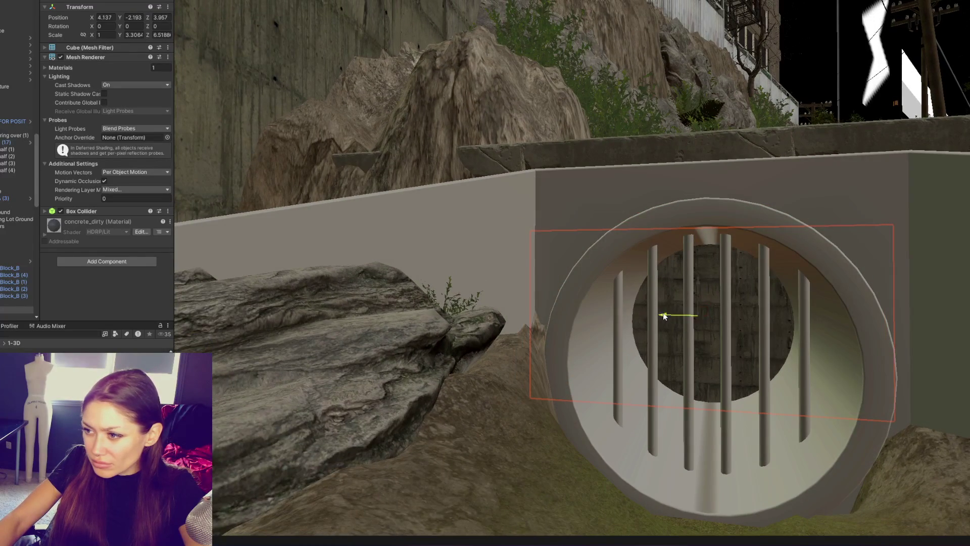
Search 'pipe' in Project, apply the Blackbody material to the cube, and shift it along X.
{"action": "type", "text": "pipe"}
{"action": "mouse_move", "coordinate": [102, 364]}
{"action": "left_mouse_down"}
{"action": "mouse_move", "coordinate": [710, 347]}
{"action": "mouse_move", "coordinate": [719, 331]}
{"action": "mouse_move", "coordinate": [784, 309]}
{"action": "mouse_move", "coordinate": [736, 256]}
{"action": "mouse_move", "coordinate": [574, 264]}
{"action": "left_mouse_up"}
{"action": "left_click_drag", "start_coordinate": [884, 328], "coordinate": [891, 328]}
{"action": "mouse_move", "coordinate": [892, 328]}
{"action": "left_mouse_down", "text": "alt"}
{"action": "mouse_move", "coordinate": [946, 320]}
{"action": "mouse_move", "coordinate": [758, 298]}
{"action": "mouse_move", "coordinate": [789, 311]}
{"action": "mouse_move", "coordinate": [804, 305]}
{"action": "mouse_move", "coordinate": [695, 232]}
{"action": "mouse_move", "coordinate": [745, 238]}
{"action": "mouse_move", "coordinate": [624, 238]}
{"action": "mouse_move", "coordinate": [637, 223]}
{"action": "mouse_move", "coordinate": [686, 227]}
{"action": "mouse_move", "coordinate": [566, 290]}
{"action": "left_mouse_up", "text": "alt"}
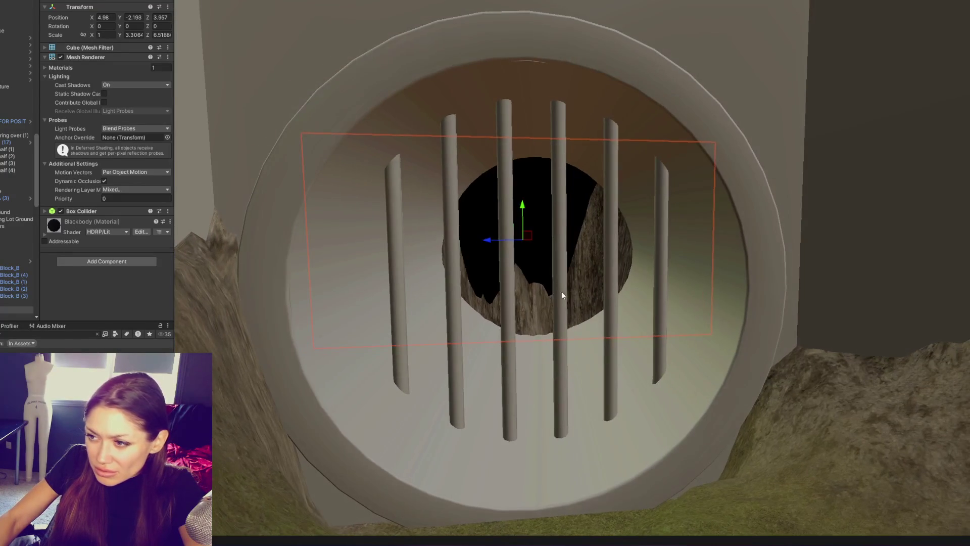
{"action": "left_click", "coordinate": [581, 303]}
{"action": "left_click", "coordinate": [607, 327]}
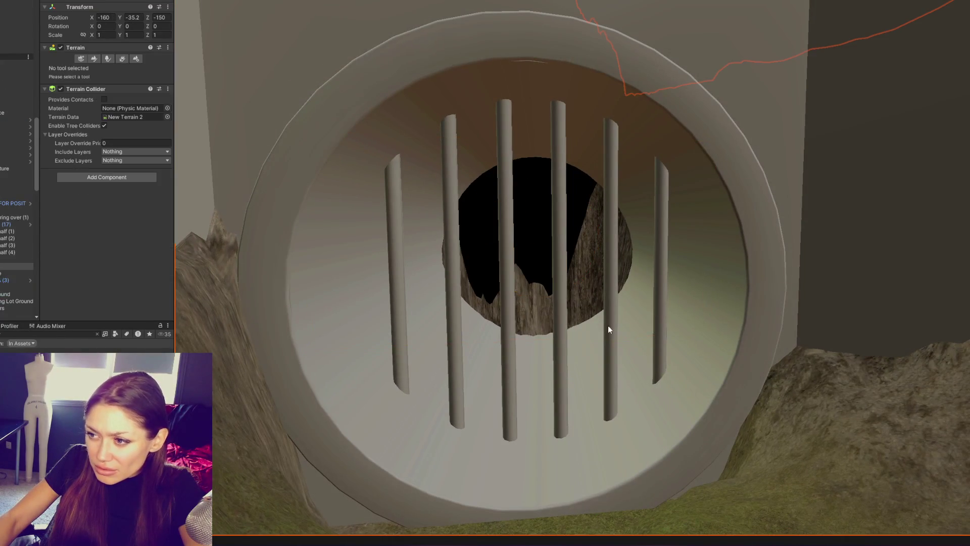
Flatten the rock inside the pipe opening with the Set Height terrain brush.
{"action": "left_click", "coordinate": [81, 59]}
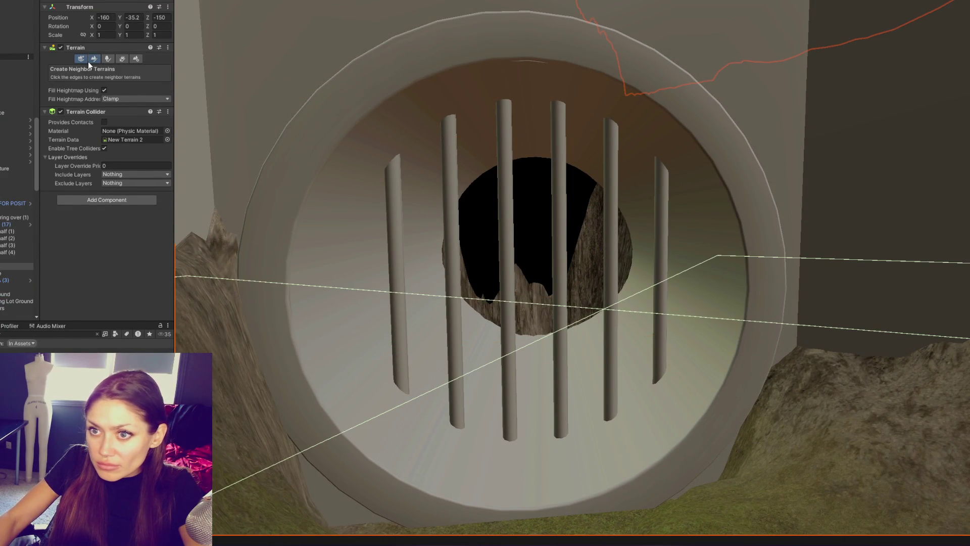
{"action": "left_click", "coordinate": [91, 60]}
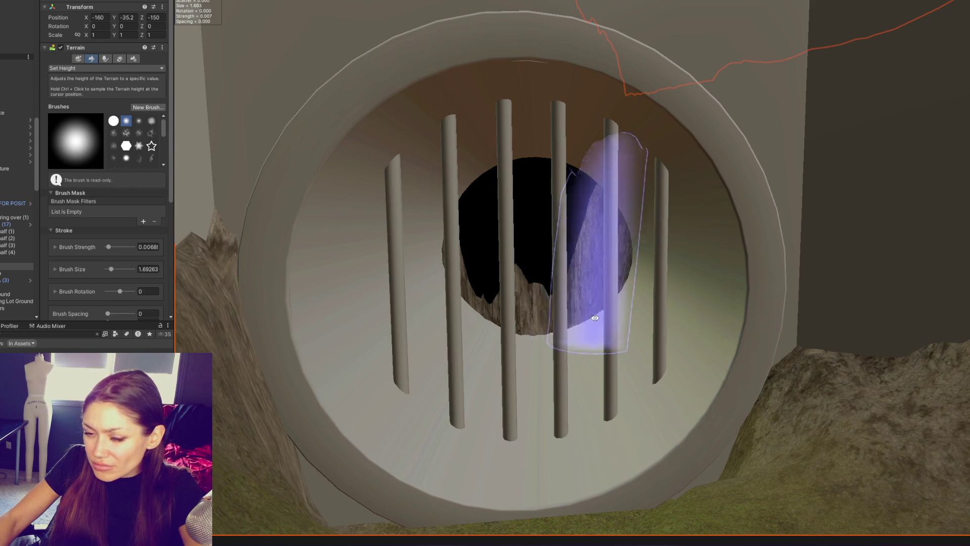
{"action": "scroll", "coordinate": [597, 315], "scroll_direction": "down", "scroll_amount": 1}
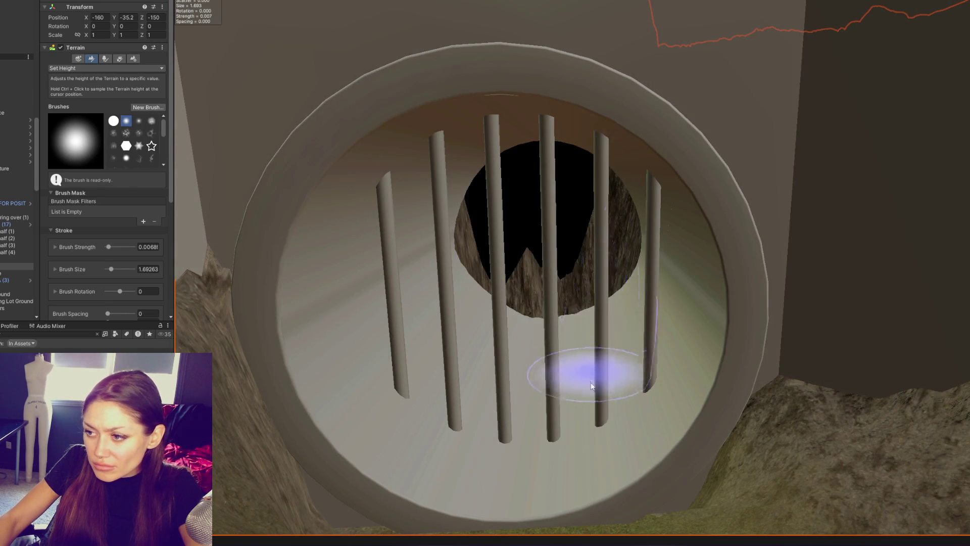
{"action": "middle_click_drag", "start_coordinate": [592, 366], "coordinate": [596, 337]}
{"action": "mouse_move", "coordinate": [592, 252]}
{"action": "left_mouse_down"}
{"action": "mouse_move", "coordinate": [541, 275]}
{"action": "mouse_move", "coordinate": [490, 271]}
{"action": "mouse_move", "coordinate": [631, 279]}
{"action": "mouse_move", "coordinate": [607, 283]}
{"action": "left_mouse_up"}
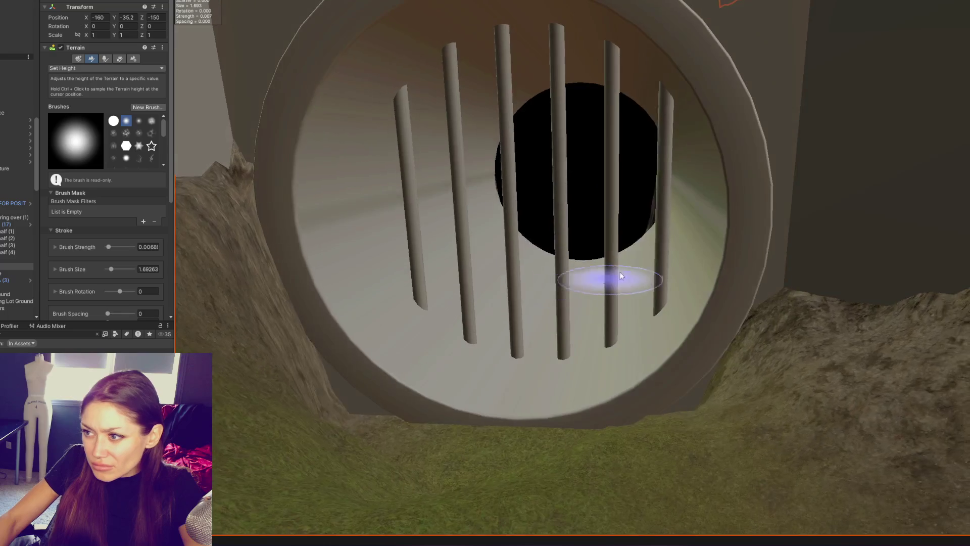
{"action": "left_click_drag", "start_coordinate": [675, 249], "coordinate": [643, 249], "text": "alt"}
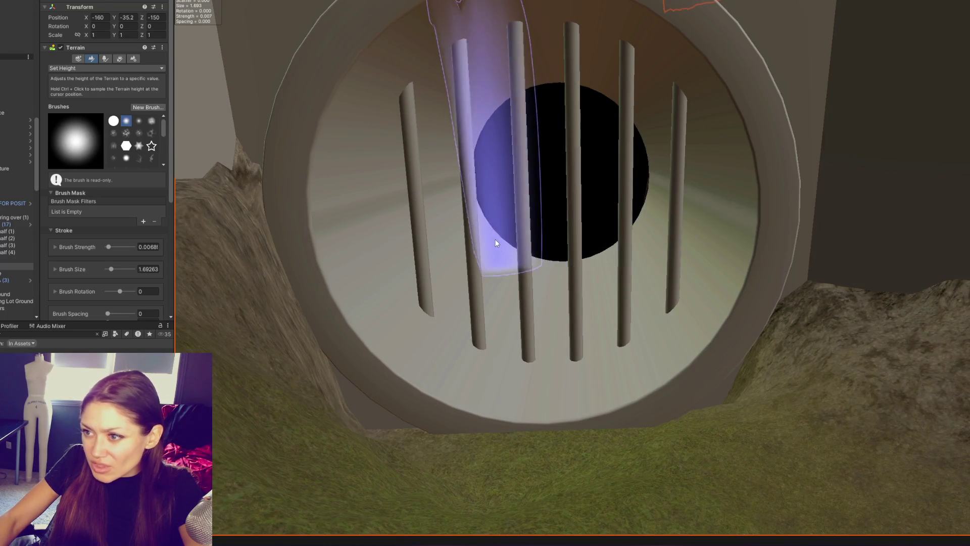
{"action": "key", "text": "f"}
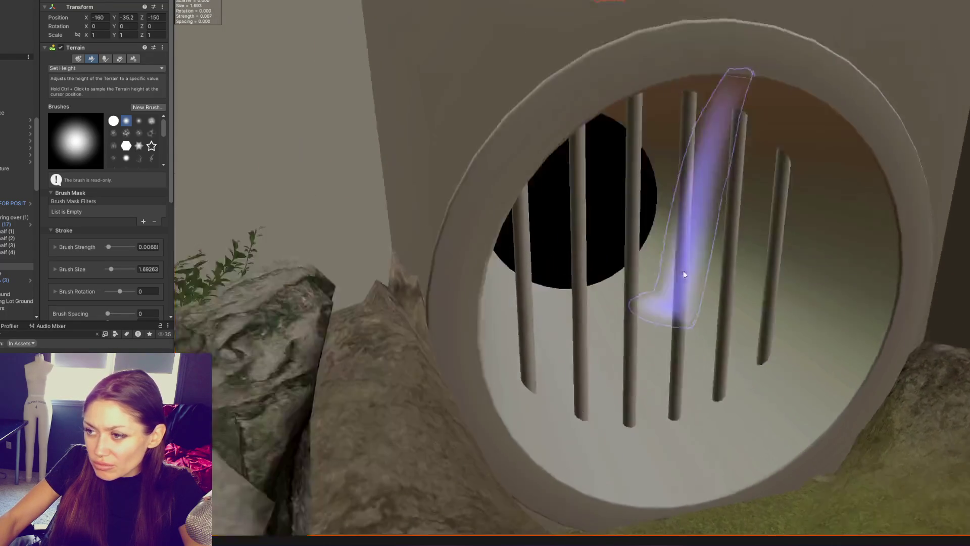
{"action": "scroll", "coordinate": [682, 271], "scroll_direction": "down", "scroll_amount": 5}
{"action": "key", "text": "q"}
{"action": "mouse_move", "coordinate": [683, 271]}
{"action": "left_mouse_down", "text": "alt"}
{"action": "mouse_move", "coordinate": [572, 185]}
{"action": "mouse_move", "coordinate": [515, 96]}
{"action": "left_mouse_up", "text": "alt"}
Select the barrier wall pieces and apply the concrete_dirty material to them.
{"action": "left_click", "coordinate": [425, 172]}
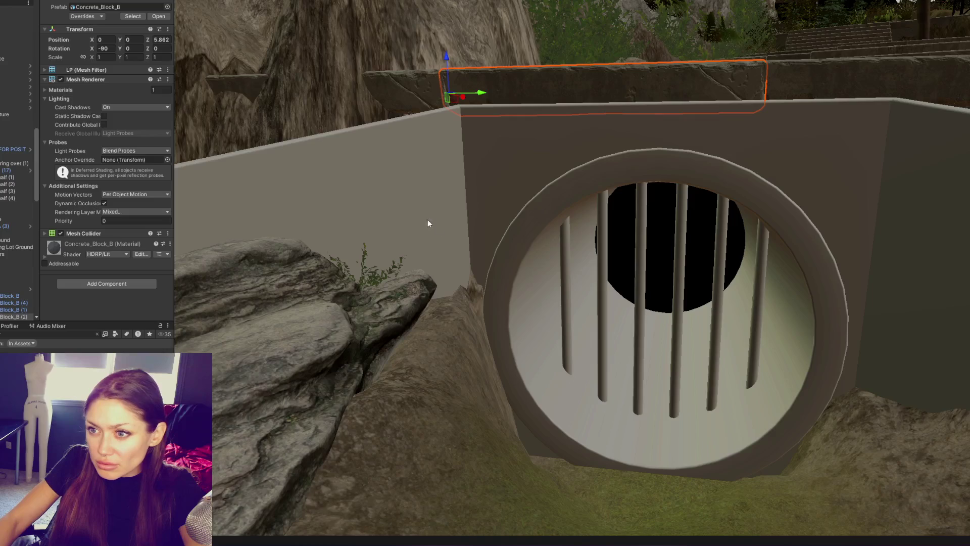
{"action": "key", "text": "f"}
{"action": "left_click", "coordinate": [761, 123]}
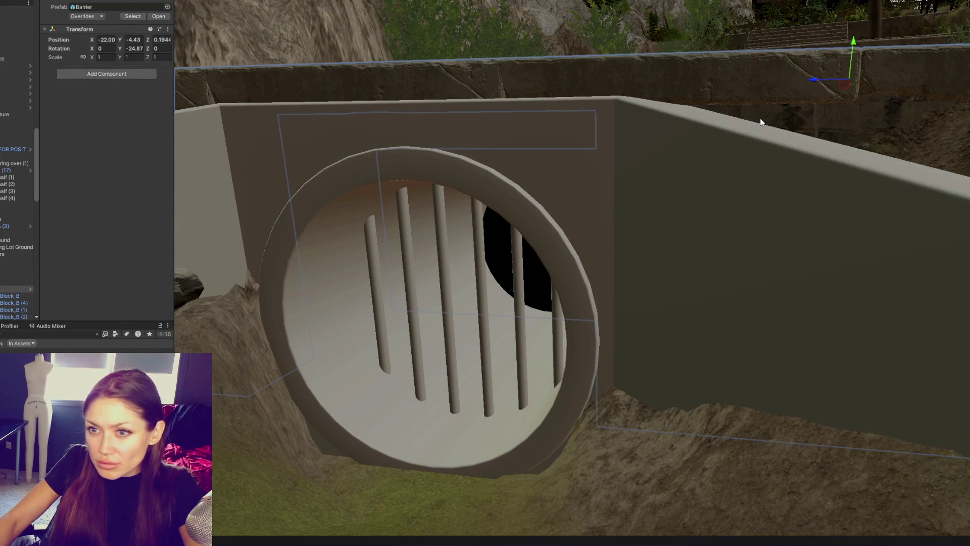
{"action": "left_click", "coordinate": [761, 122]}
{"action": "mouse_move", "coordinate": [187, 206]}
{"action": "left_mouse_down"}
{"action": "mouse_move", "coordinate": [349, 160]}
{"action": "mouse_move", "coordinate": [549, 157]}
{"action": "left_mouse_up"}
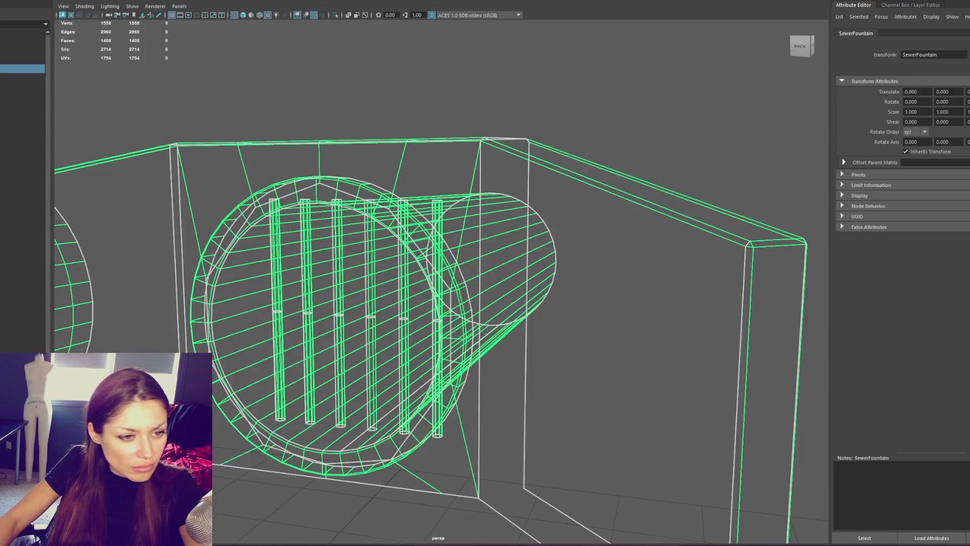
Select the sewer's wall faces and pick edges along the wall.
{"action": "left_click", "coordinate": [605, 352]}
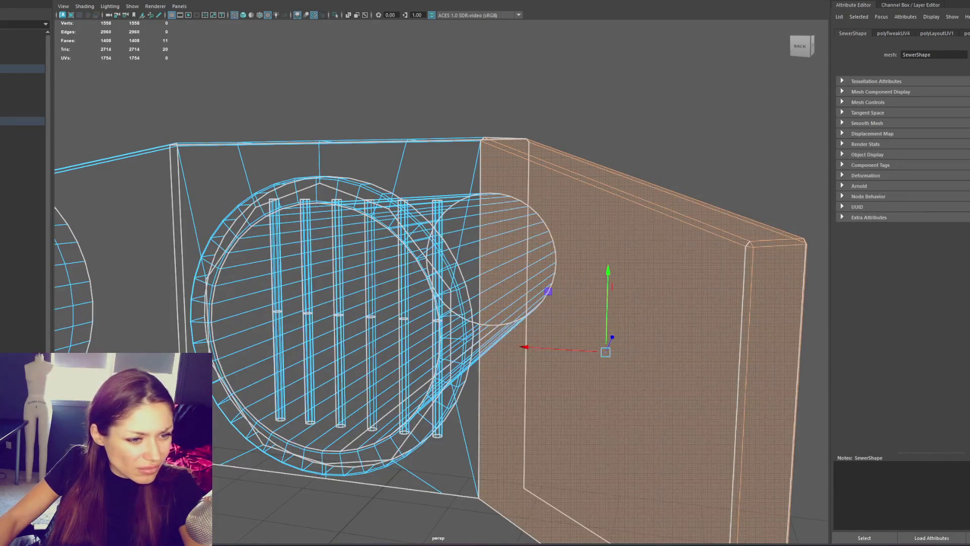
{"action": "key", "text": "F10"}
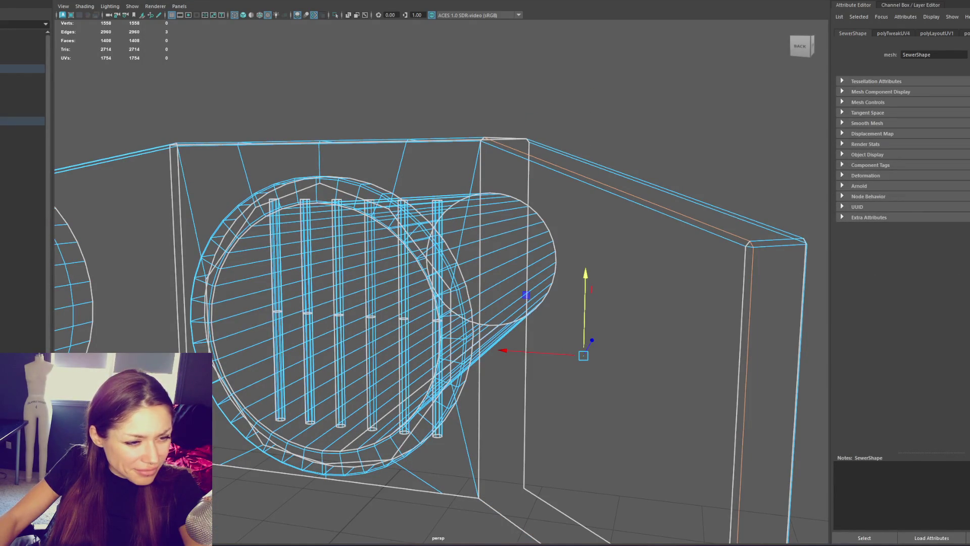
{"action": "left_click_drag", "start_coordinate": [620, 140], "coordinate": [711, 156], "text": "alt"}
{"action": "left_click", "coordinate": [652, 287]}
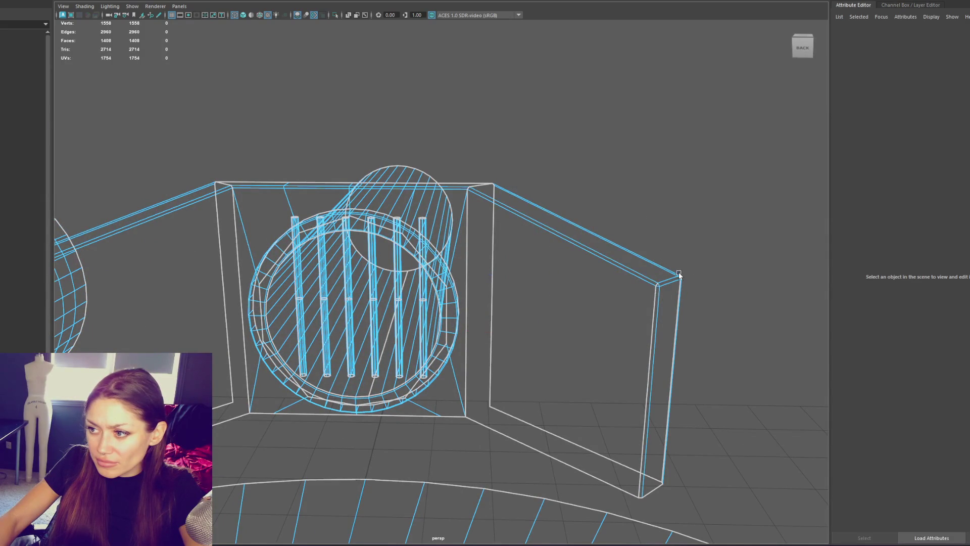
{"action": "left_click", "coordinate": [653, 302]}
{"action": "left_click_drag", "start_coordinate": [618, 288], "coordinate": [578, 221], "text": "alt"}
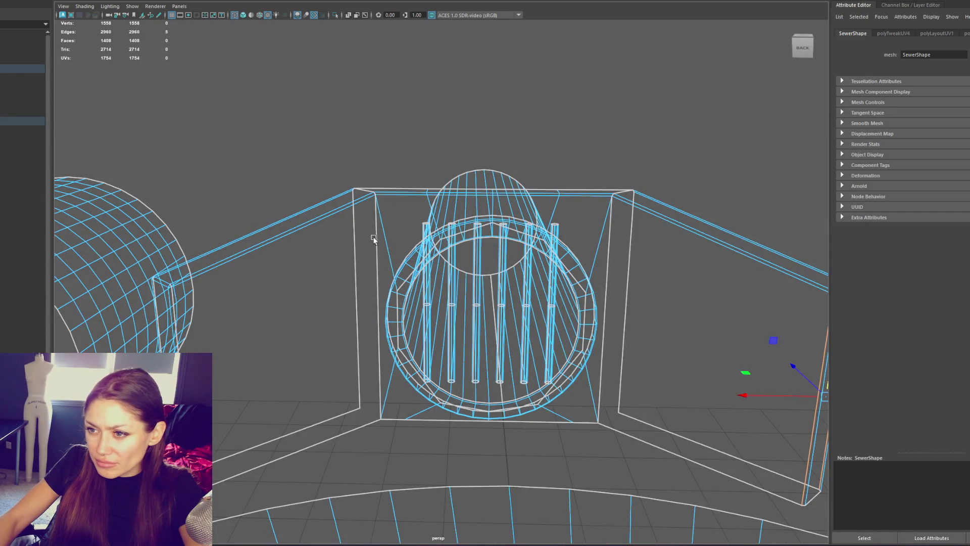
{"action": "left_click_drag", "start_coordinate": [632, 267], "coordinate": [535, 249], "text": "alt"}
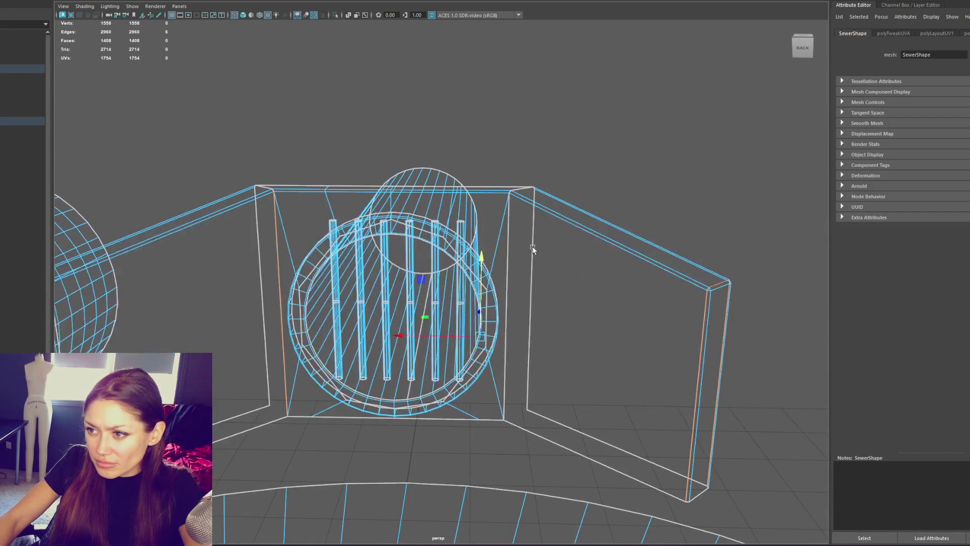
{"action": "left_click", "coordinate": [511, 242]}
{"action": "left_click", "coordinate": [507, 247]}
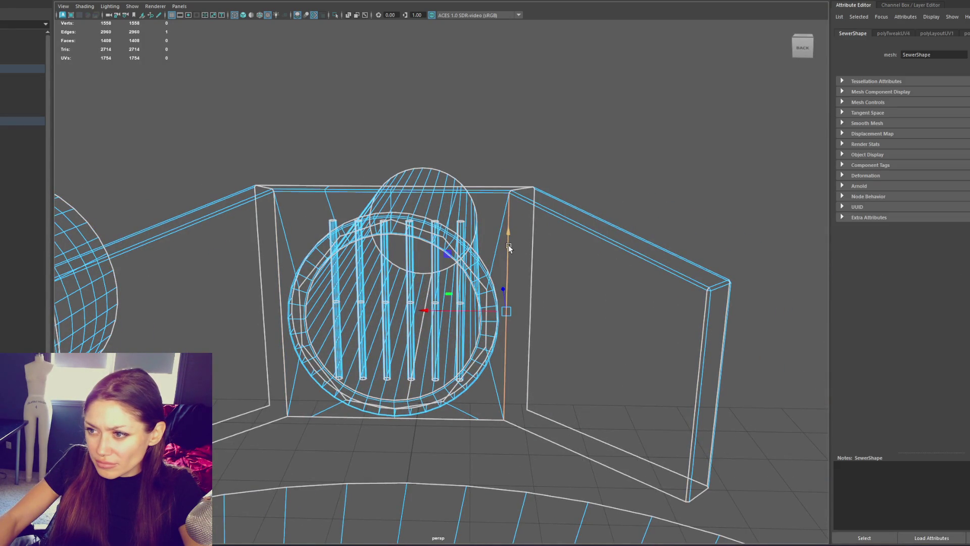
{"action": "scroll", "coordinate": [508, 244], "scroll_direction": "down", "scroll_amount": 5}
{"action": "key", "text": "F8"}
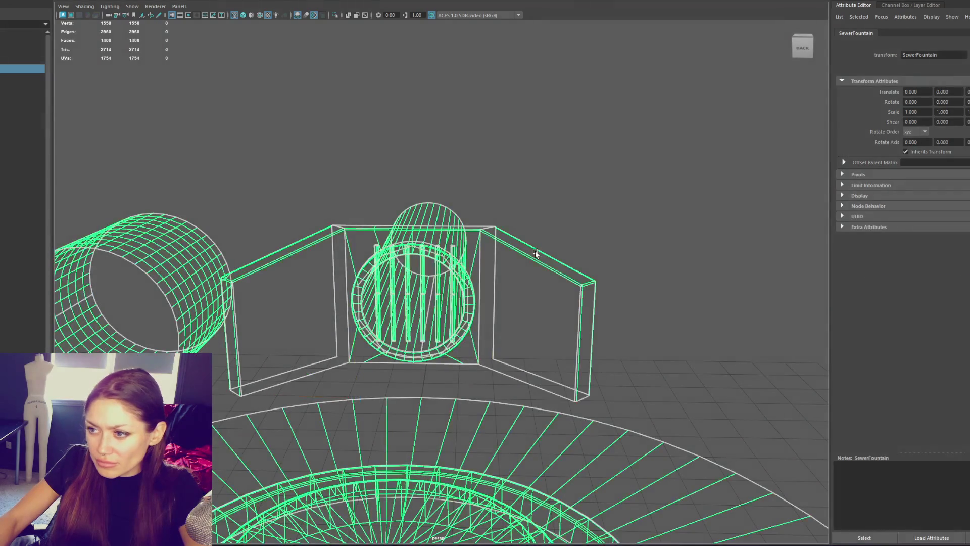
Select the sewer wall's faces and apply a planar UV projection.
{"action": "left_click", "coordinate": [558, 202]}
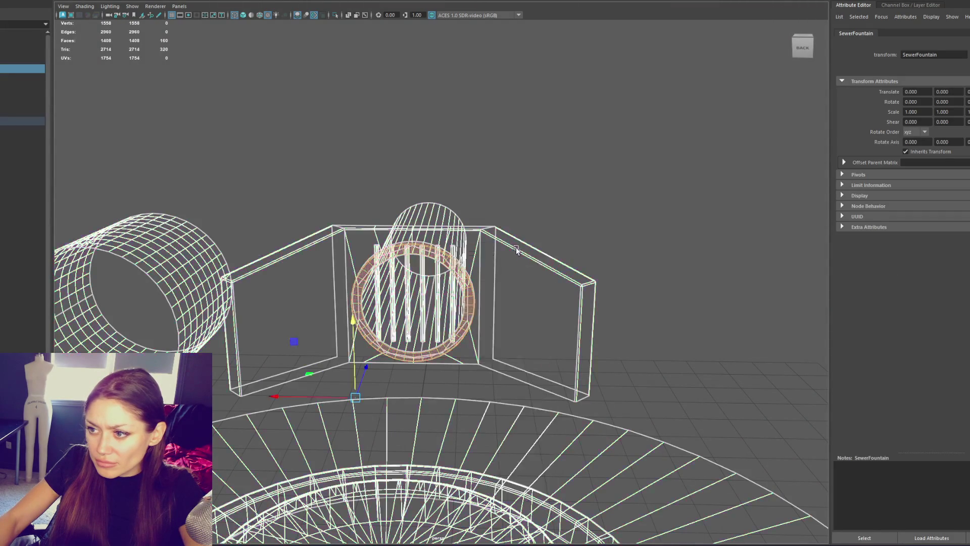
{"action": "left_click_drag", "start_coordinate": [545, 216], "coordinate": [589, 41]}
{"action": "mouse_move", "coordinate": [588, 188]}
{"action": "right_mouse_down", "text": "shift"}
{"action": "mouse_move", "coordinate": [592, 180]}
{"action": "mouse_move", "coordinate": [586, 269]}
{"action": "right_mouse_up", "text": "shift"}
Cut the UVs along both walls' top edge loops to separate the top strip.
{"action": "double_click", "coordinate": [618, 265]}
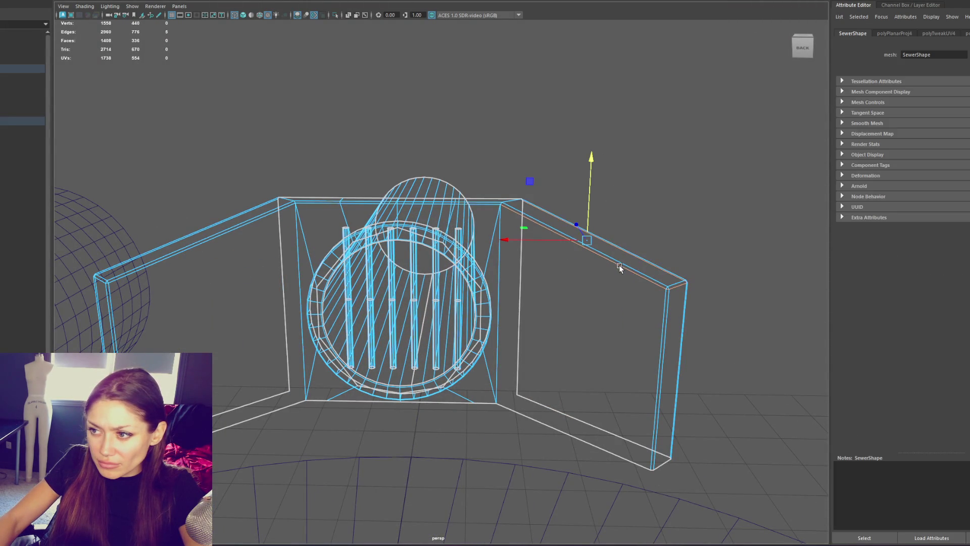
{"action": "double_click", "coordinate": [268, 214], "text": "shift"}
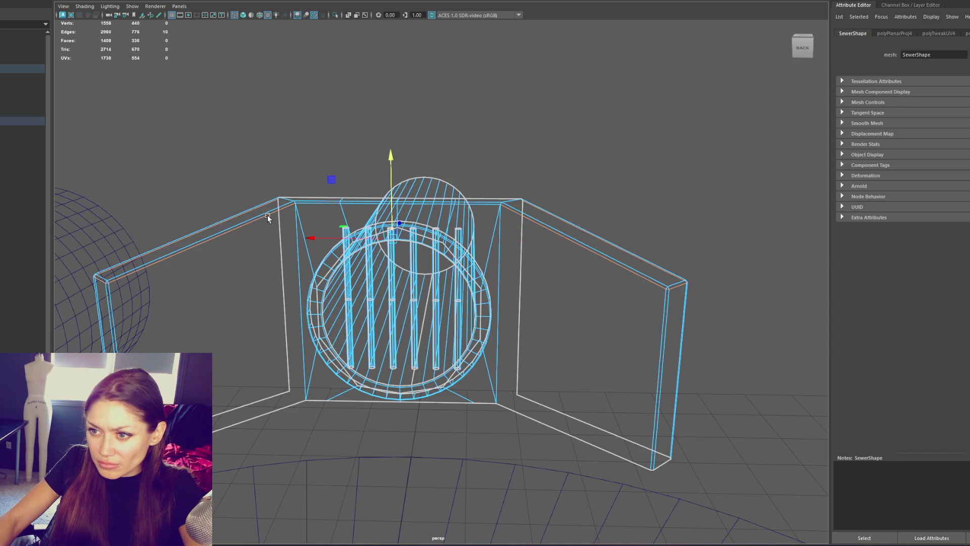
{"action": "left_click", "coordinate": [116, 275]}
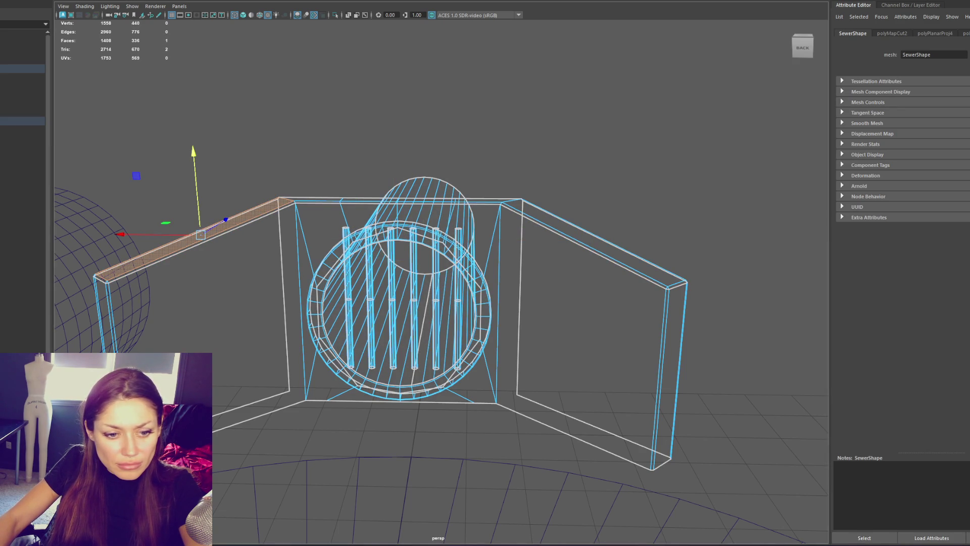
{"action": "double_click", "coordinate": [674, 284], "text": "shift"}
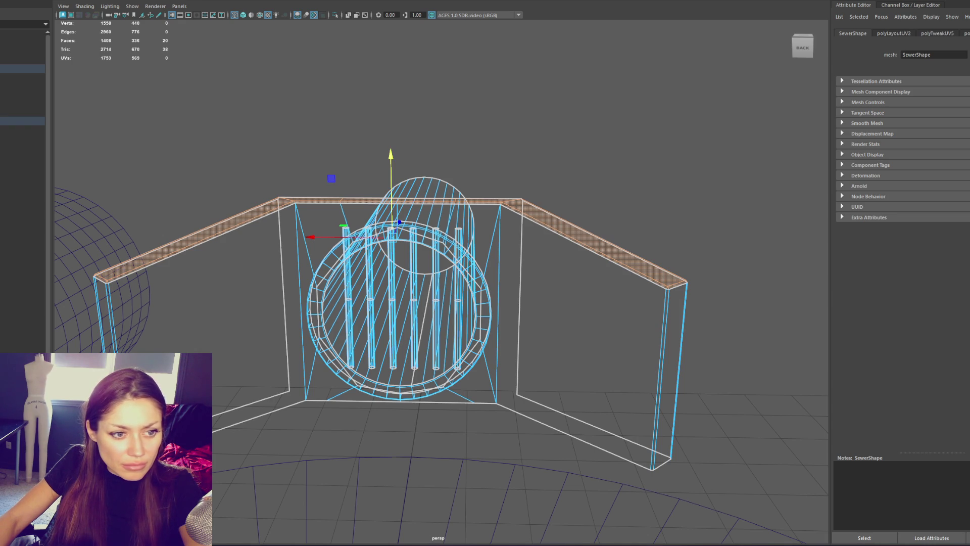
{"action": "key", "text": "Escape"}
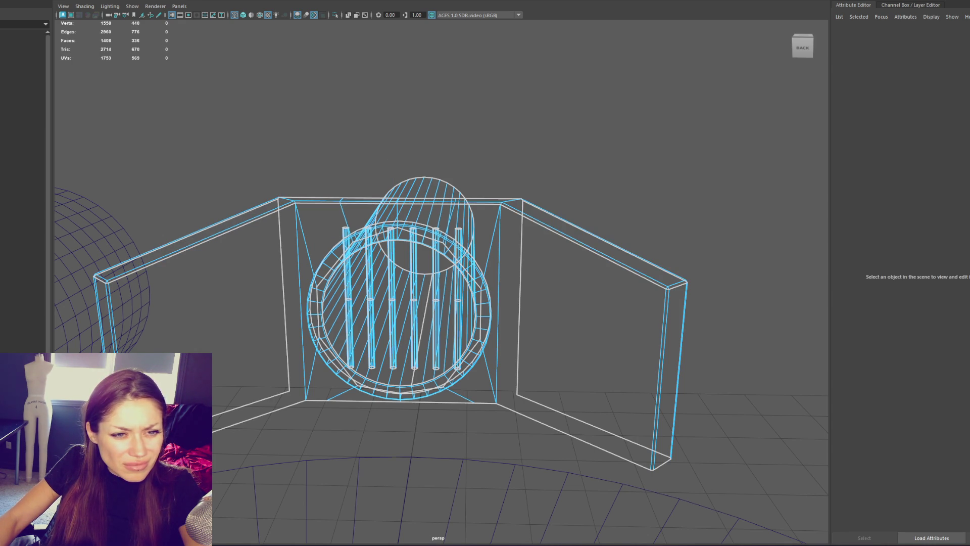
Select all the wall faces and apply planar projection polyPlanarProj5, rotated 90 degrees.
{"action": "left_click", "coordinate": [200, 317]}
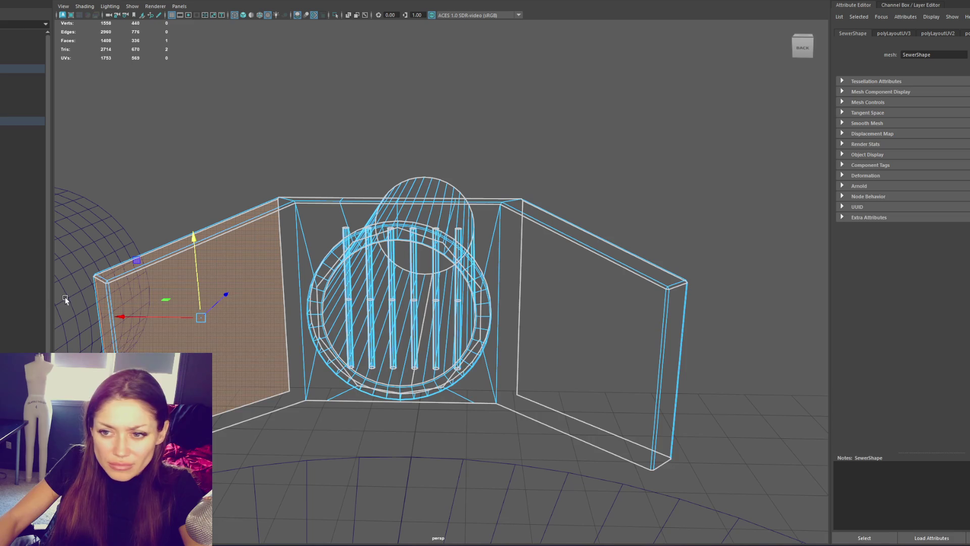
{"action": "key", "text": "Escape"}
{"action": "left_click_drag", "start_coordinate": [340, 300], "coordinate": [272, 406], "text": "alt"}
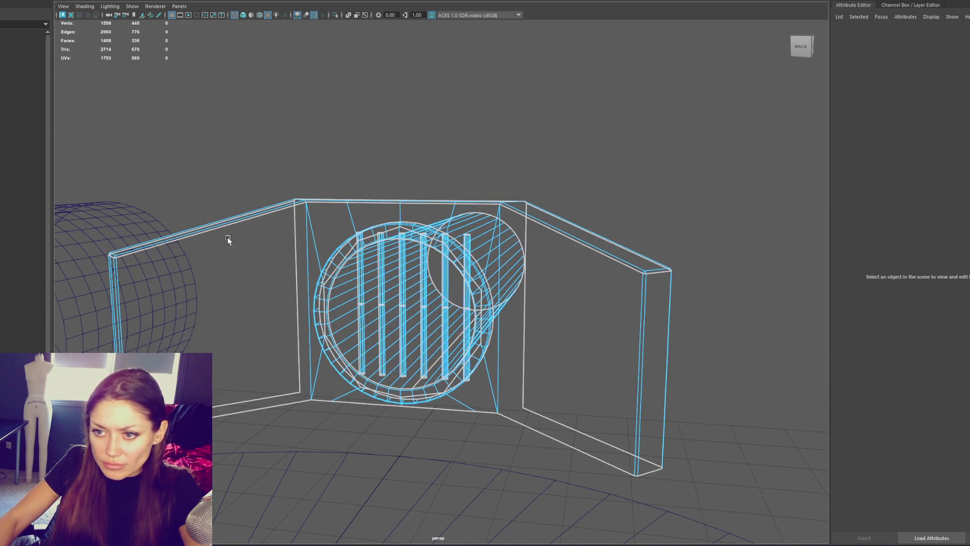
{"action": "left_click", "coordinate": [230, 234]}
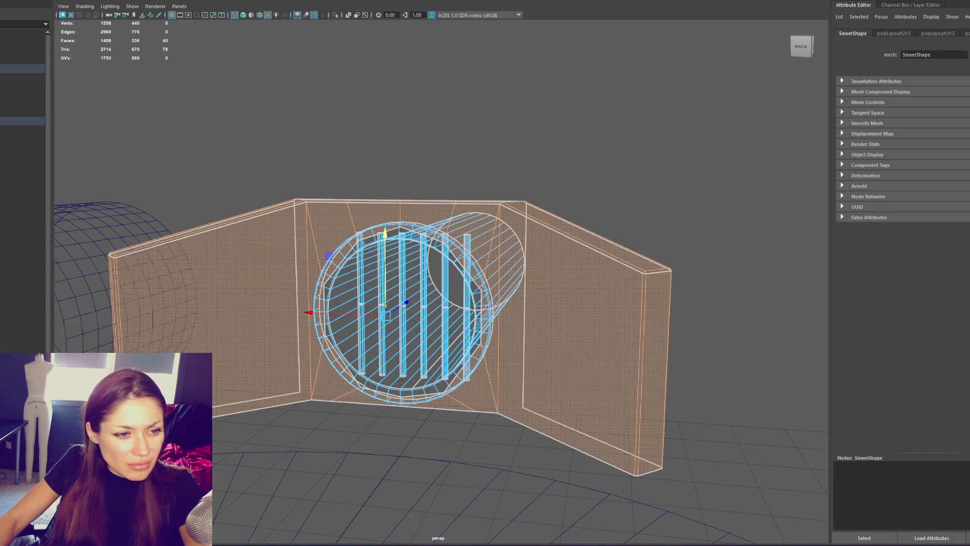
{"action": "left_click", "coordinate": [647, 1]}
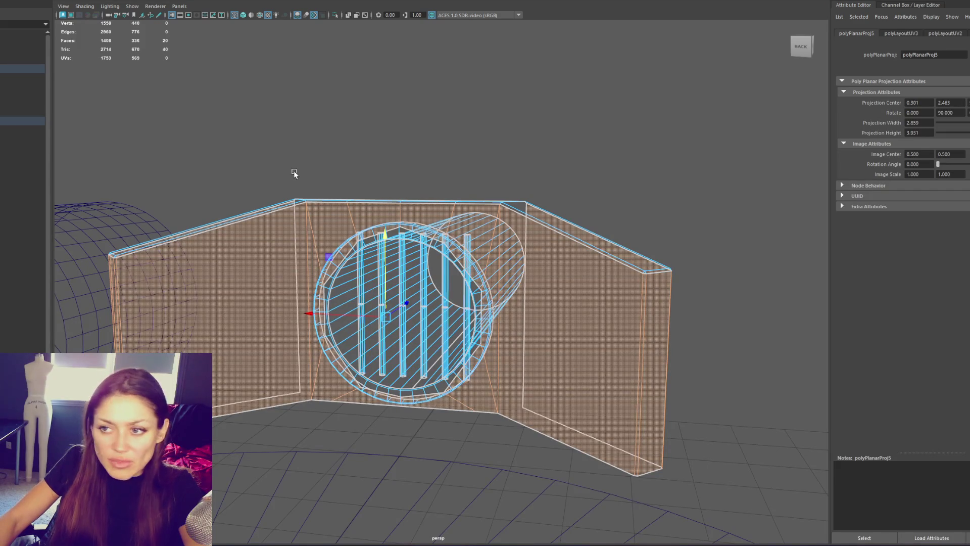
Return to object mode and select the whole sewer mesh.
{"action": "key", "text": "F8"}
{"action": "left_click", "coordinate": [2, 69]}
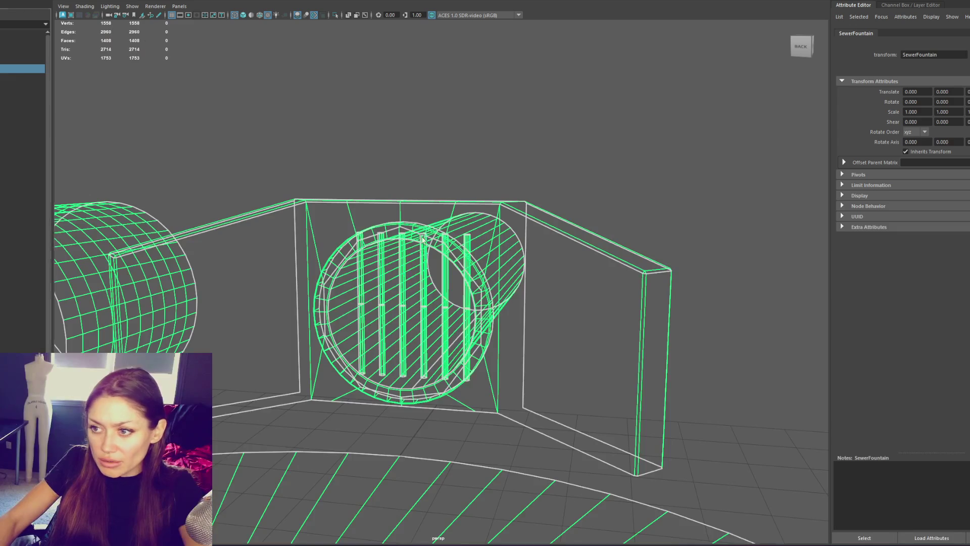
{"action": "right_click", "coordinate": [422, 237]}
{"action": "left_click", "coordinate": [398, 230]}
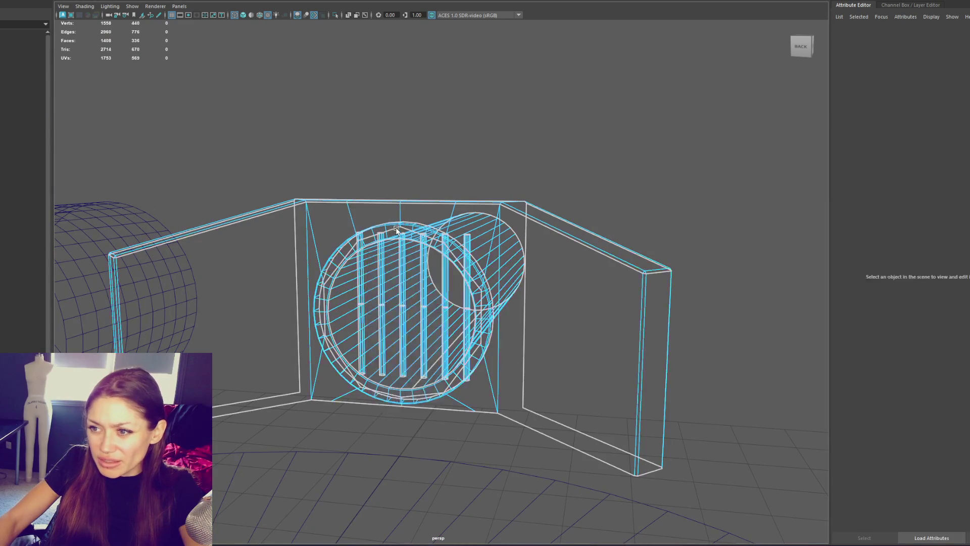
Select the tunnel opening's ring faces and apply a Planar UV projection to them twice.
{"action": "key", "text": "w"}
{"action": "scroll", "coordinate": [380, 217], "scroll_direction": "up", "scroll_amount": 3}
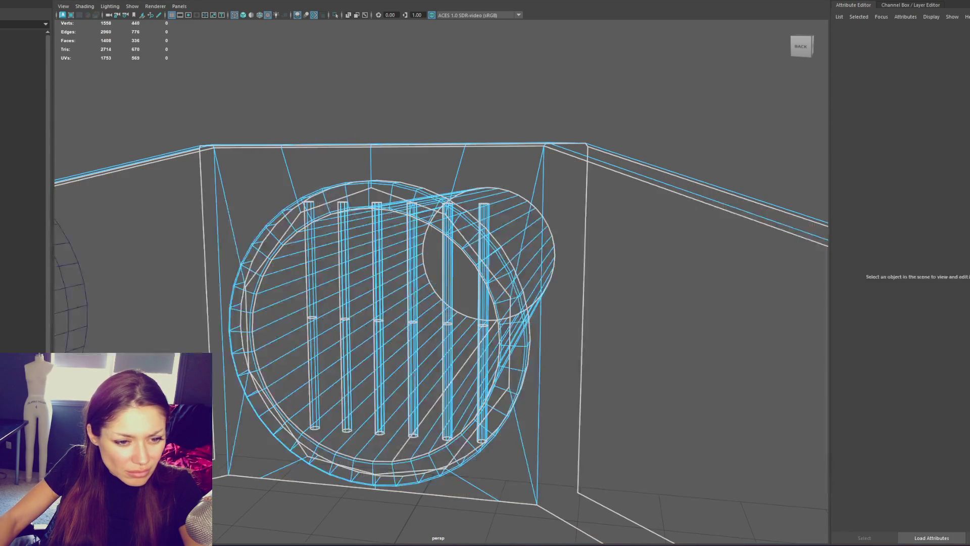
{"action": "left_click", "coordinate": [240, 328]}
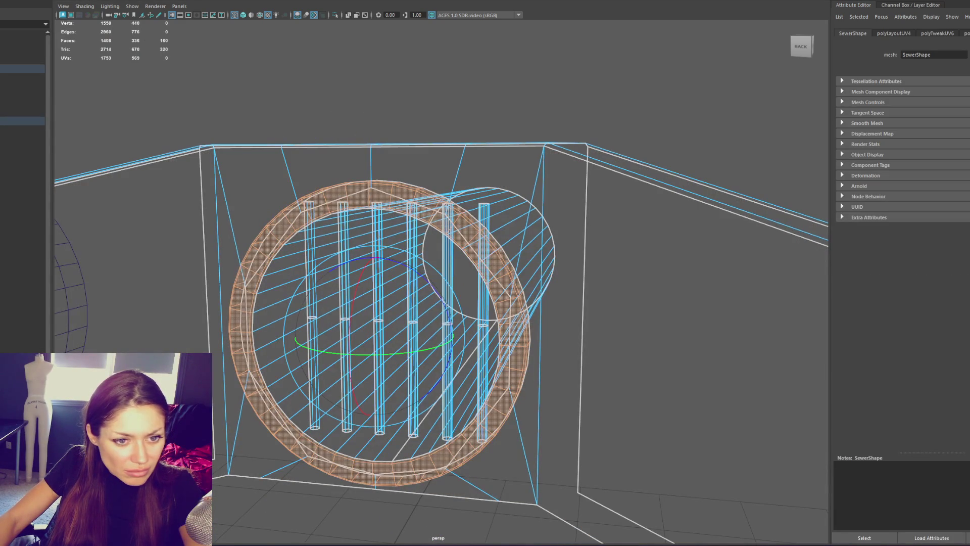
{"action": "key", "text": "w"}
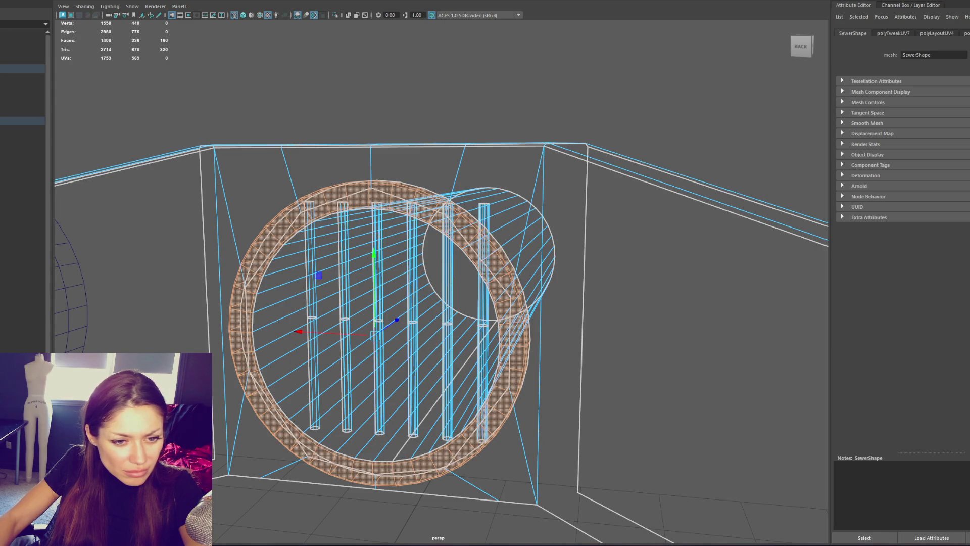
{"action": "key", "text": "e"}
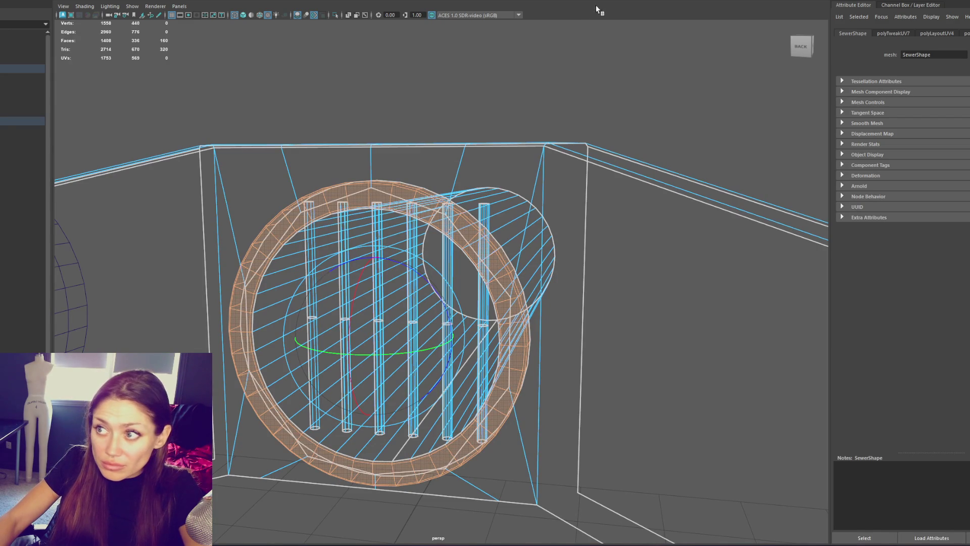
{"action": "left_click", "coordinate": [635, 0]}
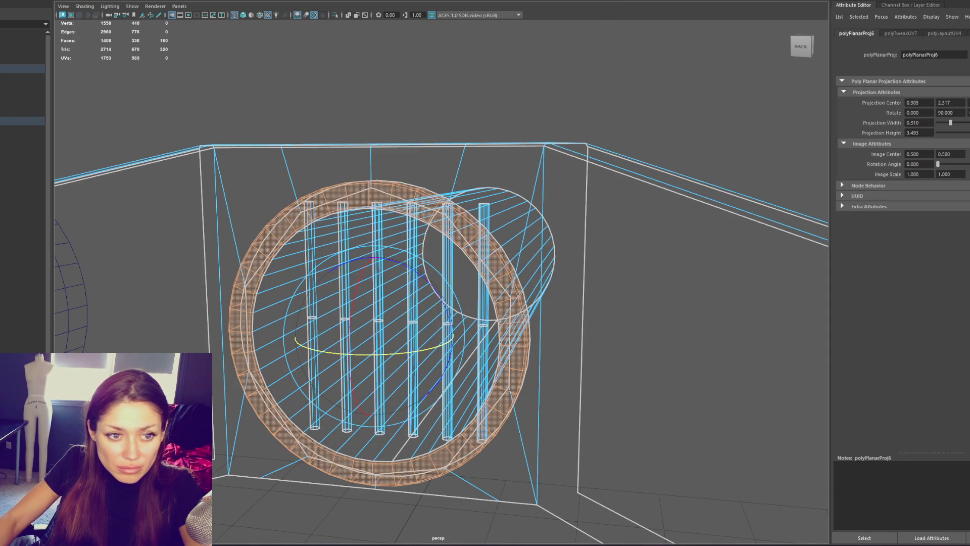
{"action": "key", "text": "g"}
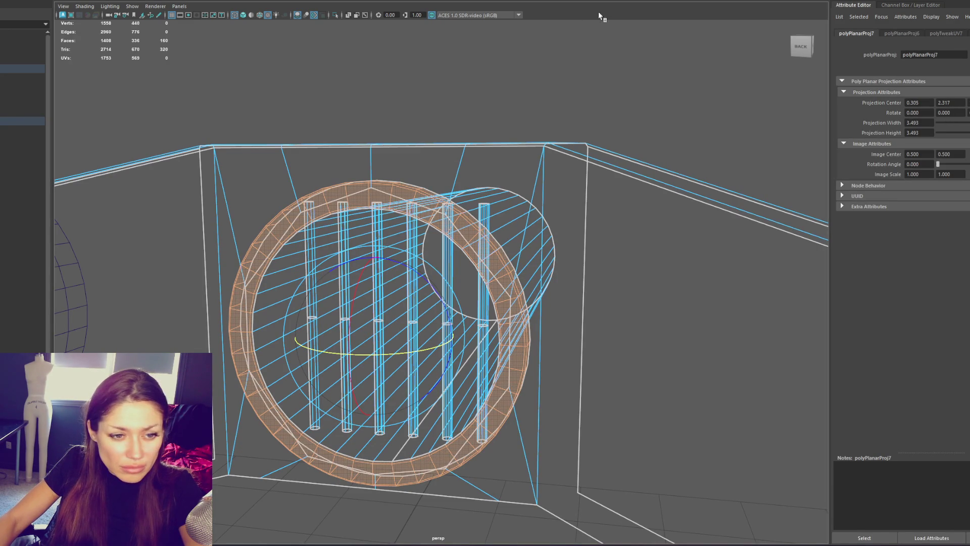
{"action": "key", "text": "w"}
{"action": "key", "text": "Escape"}
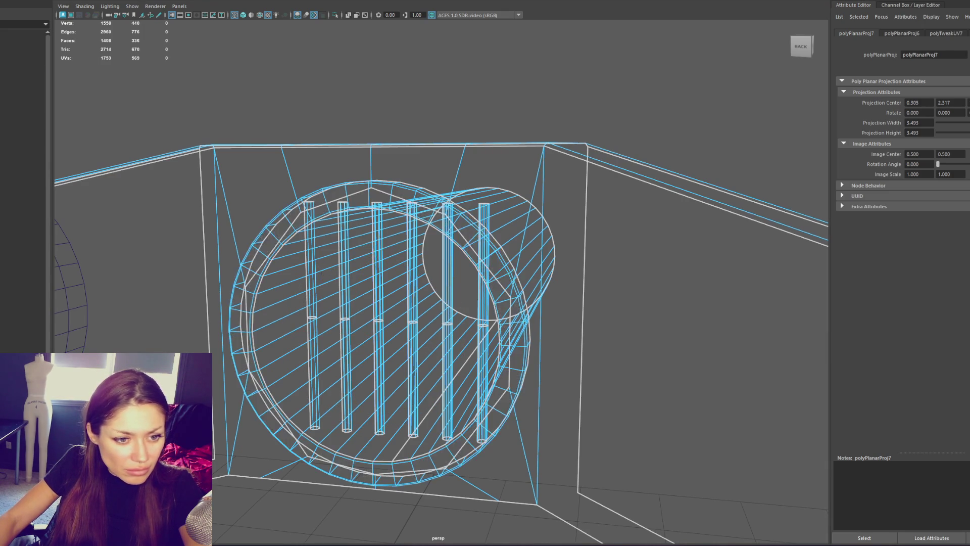
Reselect the full ring band around the opening, then deselect it and select the SewerFountain group.
{"action": "left_click", "coordinate": [455, 447]}
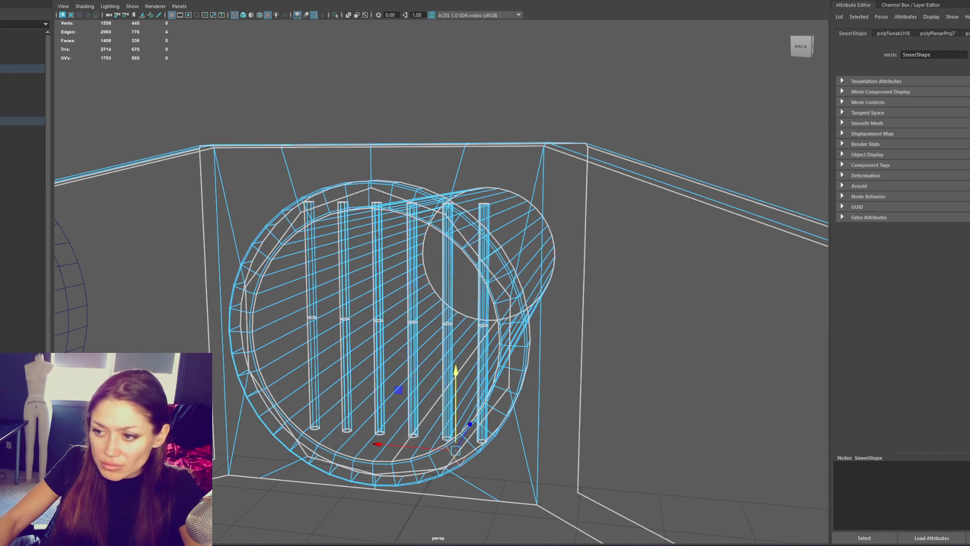
{"action": "left_click", "coordinate": [370, 196]}
{"action": "double_click", "coordinate": [370, 196]}
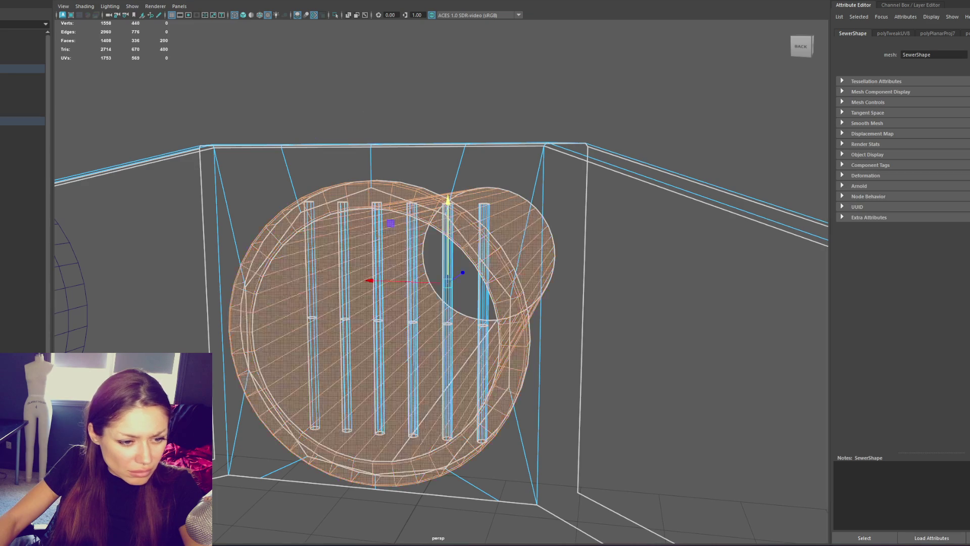
{"action": "key", "text": "e"}
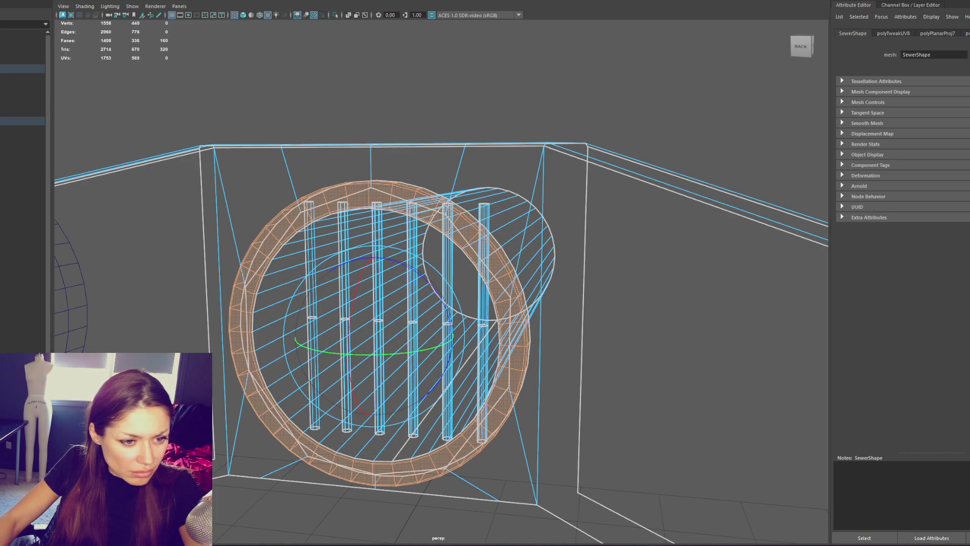
{"action": "left_click", "coordinate": [359, 202]}
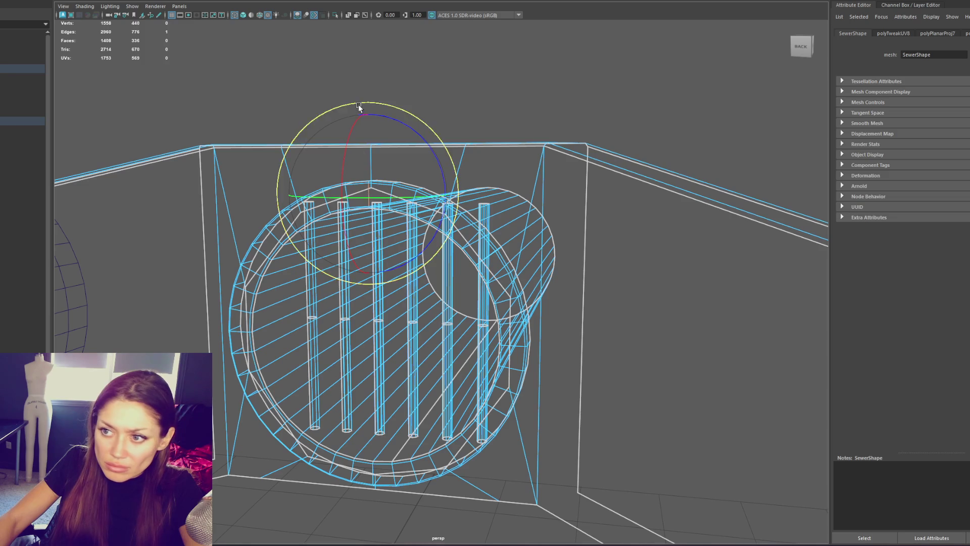
{"action": "left_click", "coordinate": [375, 174]}
{"action": "left_click", "coordinate": [367, 195]}
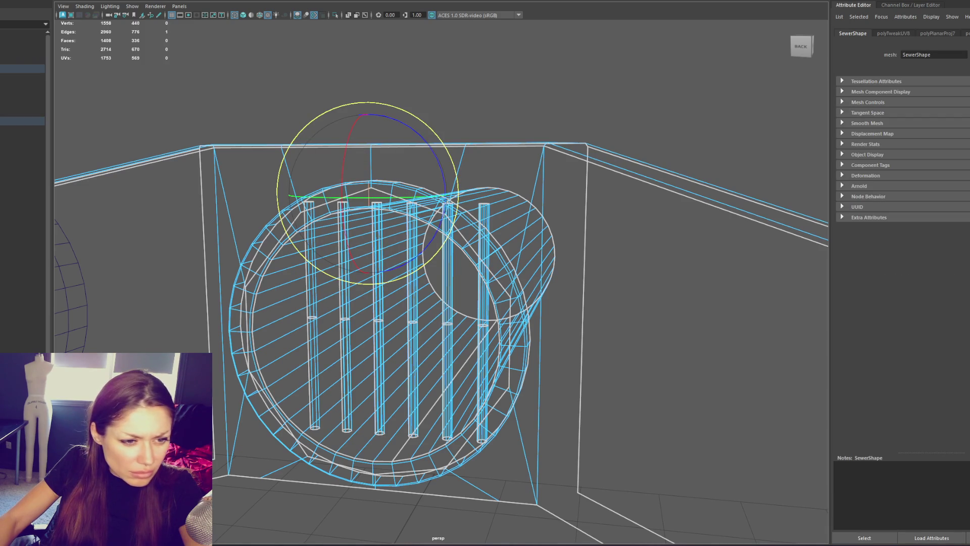
{"action": "double_click", "coordinate": [368, 192]}
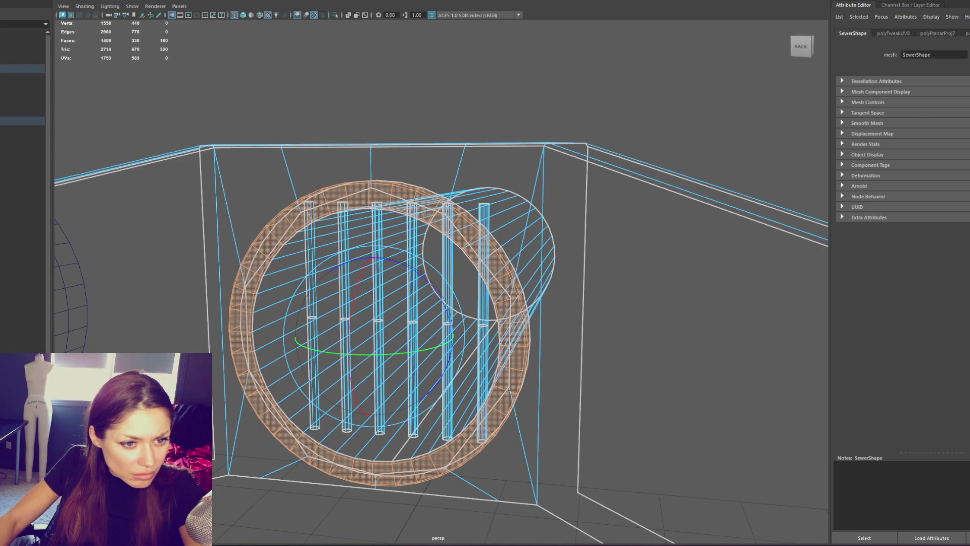
{"action": "left_click", "coordinate": [357, 106]}
{"action": "left_click", "coordinate": [23, 68]}
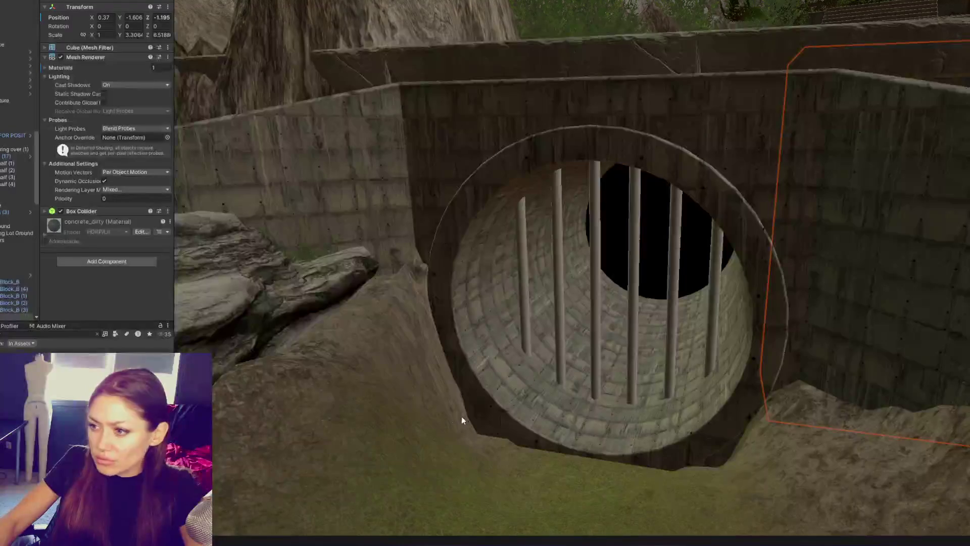
Select the Terrain and brush two Set Height strokes to cut a groove along the slope beside the tunnel.
{"action": "scroll", "coordinate": [540, 375], "scroll_direction": "down", "scroll_amount": 2}
{"action": "scroll", "coordinate": [540, 373], "scroll_direction": "down", "scroll_amount": 2}
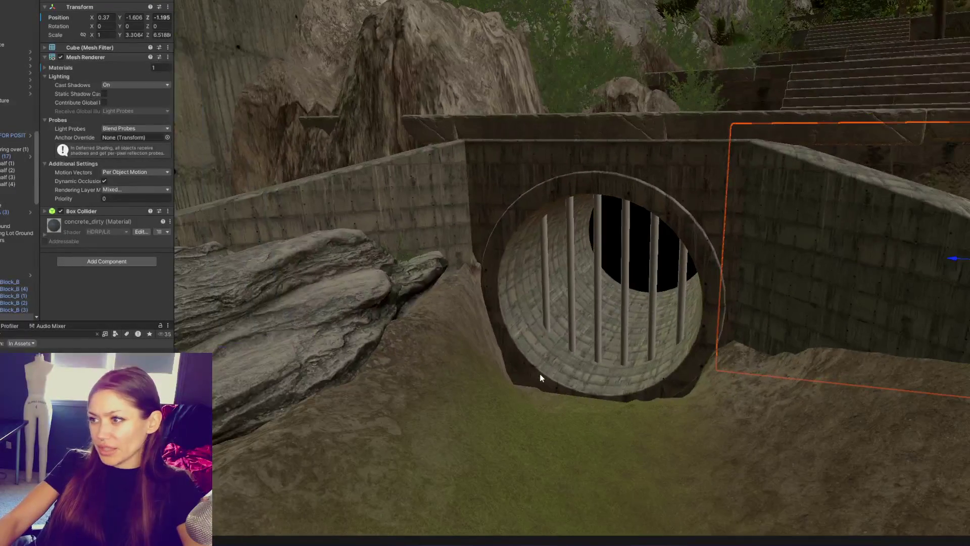
{"action": "scroll", "coordinate": [539, 374], "scroll_direction": "down", "scroll_amount": 1}
{"action": "scroll", "coordinate": [540, 374], "scroll_direction": "up", "scroll_amount": 2}
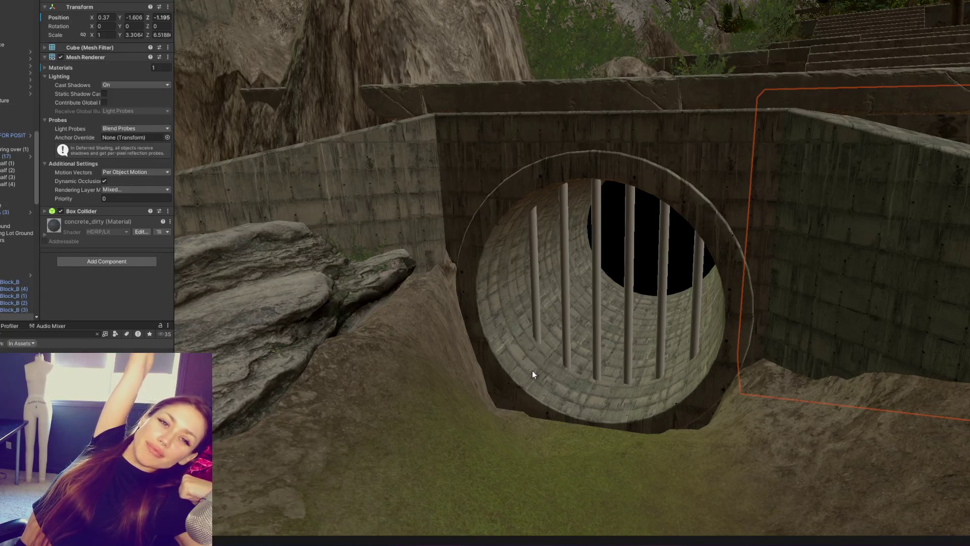
{"action": "mouse_move", "coordinate": [581, 299]}
{"action": "right_mouse_down"}
{"action": "mouse_move", "coordinate": [459, 294]}
{"action": "mouse_move", "coordinate": [468, 182]}
{"action": "mouse_move", "coordinate": [403, 238]}
{"action": "mouse_move", "coordinate": [538, 108]}
{"action": "mouse_move", "coordinate": [483, 160]}
{"action": "mouse_move", "coordinate": [586, 92]}
{"action": "mouse_move", "coordinate": [557, 74]}
{"action": "mouse_move", "coordinate": [601, 97]}
{"action": "right_mouse_up"}
{"action": "left_click", "coordinate": [601, 97]}
{"action": "left_click", "coordinate": [101, 63]}
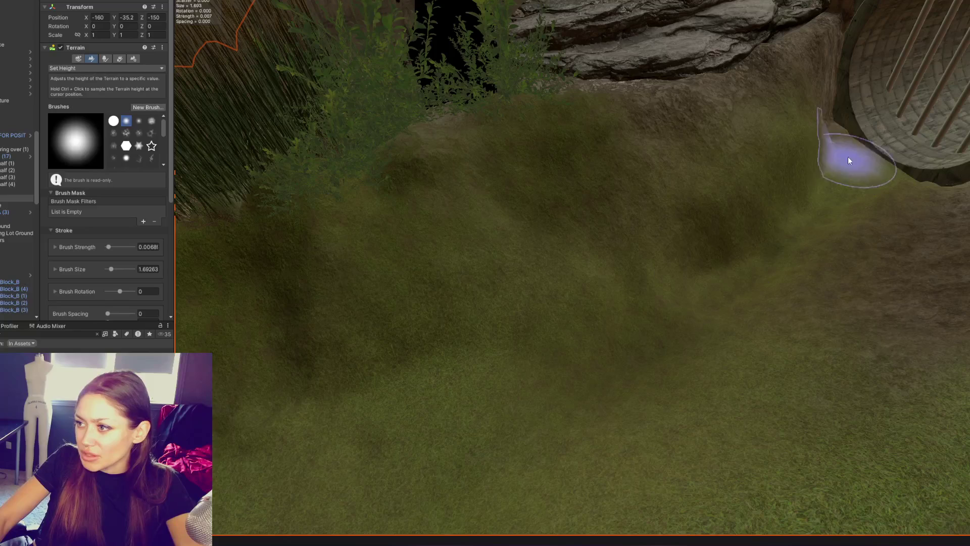
{"action": "mouse_move", "coordinate": [706, 220]}
{"action": "left_mouse_down"}
{"action": "mouse_move", "coordinate": [769, 206]}
{"action": "mouse_move", "coordinate": [548, 340]}
{"action": "mouse_move", "coordinate": [755, 249]}
{"action": "mouse_move", "coordinate": [546, 342]}
{"action": "mouse_move", "coordinate": [357, 358]}
{"action": "mouse_move", "coordinate": [249, 255]}
{"action": "mouse_move", "coordinate": [408, 327]}
{"action": "mouse_move", "coordinate": [273, 234]}
{"action": "mouse_move", "coordinate": [278, 310]}
{"action": "mouse_move", "coordinate": [270, 268]}
{"action": "mouse_move", "coordinate": [312, 332]}
{"action": "mouse_move", "coordinate": [249, 202]}
{"action": "left_mouse_up"}
{"action": "mouse_move", "coordinate": [568, 331]}
{"action": "left_mouse_down"}
{"action": "mouse_move", "coordinate": [238, 256]}
{"action": "mouse_move", "coordinate": [498, 332]}
{"action": "mouse_move", "coordinate": [834, 184]}
{"action": "mouse_move", "coordinate": [848, 222]}
{"action": "left_mouse_up"}
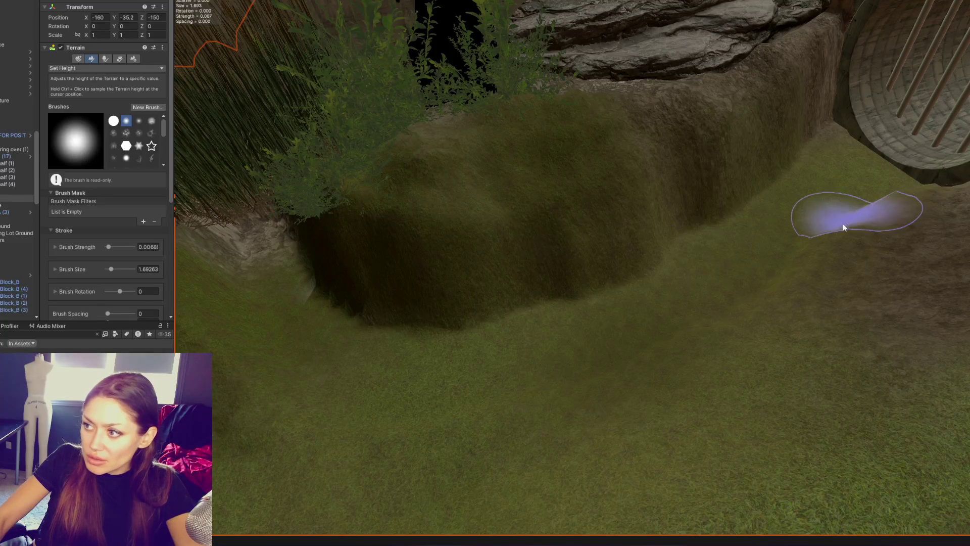
{"action": "mouse_move", "coordinate": [299, 212]}
{"action": "right_mouse_down"}
{"action": "mouse_move", "coordinate": [567, 249]}
{"action": "mouse_move", "coordinate": [305, 275]}
{"action": "mouse_move", "coordinate": [773, 129]}
{"action": "right_mouse_up"}
Scale the Puddle slab's Z to 5.8244, lower it on Y into the pit, and reselect the Terrain.
{"action": "key", "text": "w"}
{"action": "left_click", "coordinate": [923, 93]}
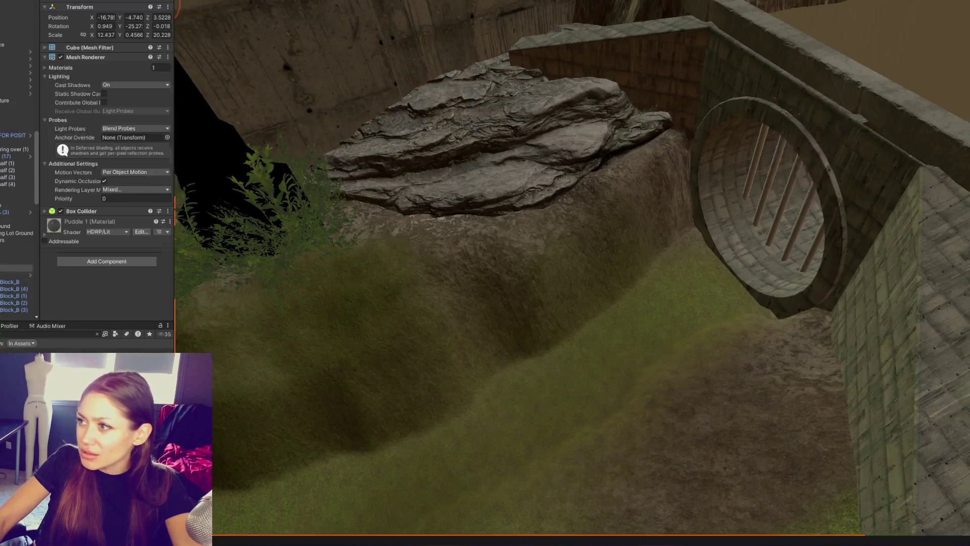
{"action": "mouse_move", "coordinate": [923, 92]}
{"action": "right_mouse_down"}
{"action": "mouse_move", "coordinate": [924, 105]}
{"action": "mouse_move", "coordinate": [968, 104]}
{"action": "mouse_move", "coordinate": [820, 101]}
{"action": "right_mouse_up"}
{"action": "mouse_move", "coordinate": [853, 66]}
{"action": "left_mouse_down"}
{"action": "mouse_move", "coordinate": [885, 70]}
{"action": "mouse_move", "coordinate": [632, 153]}
{"action": "left_mouse_up"}
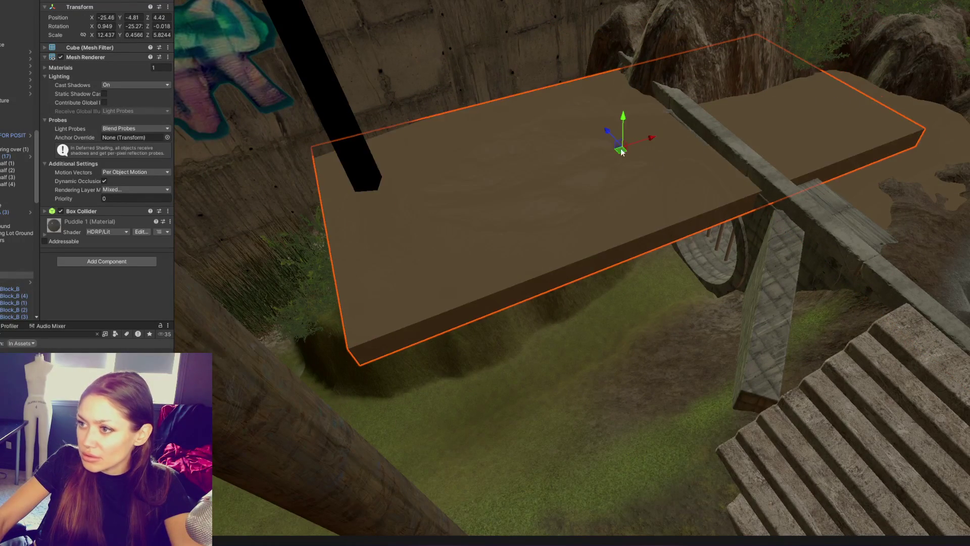
{"action": "mouse_move", "coordinate": [622, 121]}
{"action": "left_mouse_down"}
{"action": "mouse_move", "coordinate": [635, 244]}
{"action": "mouse_move", "coordinate": [649, 234]}
{"action": "mouse_move", "coordinate": [619, 253]}
{"action": "mouse_move", "coordinate": [665, 262]}
{"action": "mouse_move", "coordinate": [516, 323]}
{"action": "mouse_move", "coordinate": [695, 270]}
{"action": "mouse_move", "coordinate": [675, 271]}
{"action": "mouse_move", "coordinate": [754, 277]}
{"action": "mouse_move", "coordinate": [716, 270]}
{"action": "mouse_move", "coordinate": [777, 237]}
{"action": "mouse_move", "coordinate": [741, 253]}
{"action": "mouse_move", "coordinate": [759, 226]}
{"action": "left_mouse_up"}
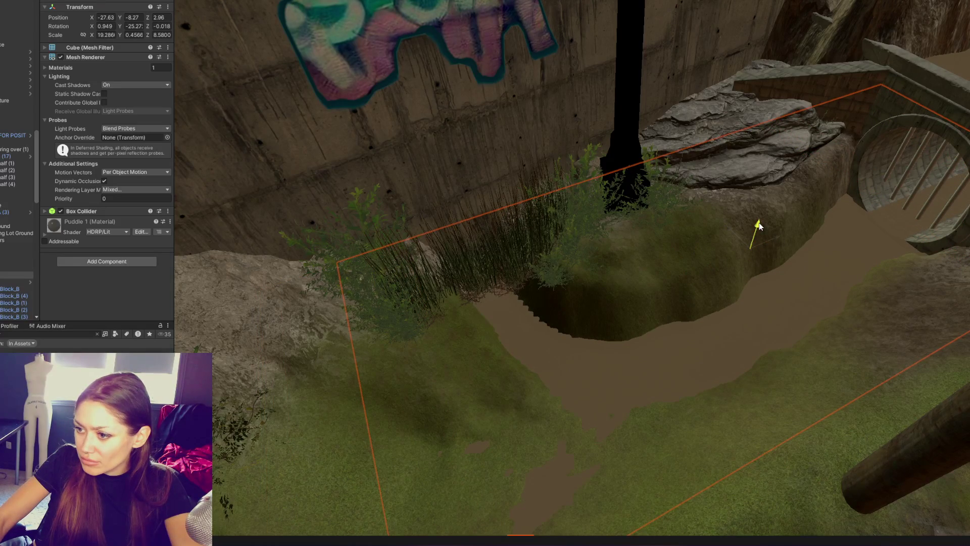
{"action": "left_click", "coordinate": [649, 277]}
{"action": "mouse_move", "coordinate": [650, 278]}
{"action": "left_mouse_down", "text": "alt"}
{"action": "mouse_move", "coordinate": [689, 156]}
{"action": "mouse_move", "coordinate": [688, 197]}
{"action": "left_mouse_up", "text": "alt"}
{"action": "scroll", "coordinate": [687, 197], "scroll_direction": "up", "scroll_amount": 3}
{"action": "scroll", "coordinate": [677, 188], "scroll_direction": "up", "scroll_amount": 2}
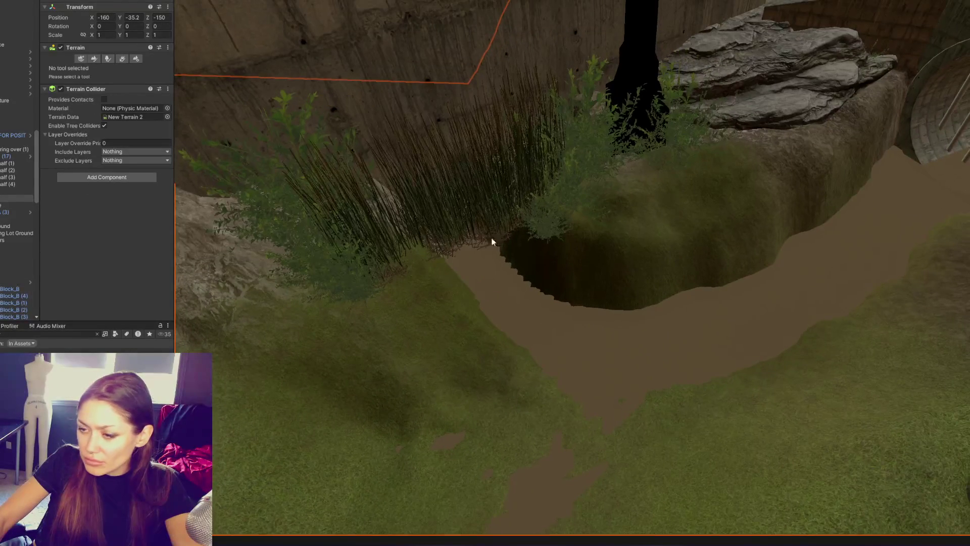
Paint lower ground with Set Height, sinking a channel and a wider area around the puddle.
{"action": "left_click", "coordinate": [94, 58]}
{"action": "left_click_drag", "start_coordinate": [531, 272], "coordinate": [530, 314], "text": "alt"}
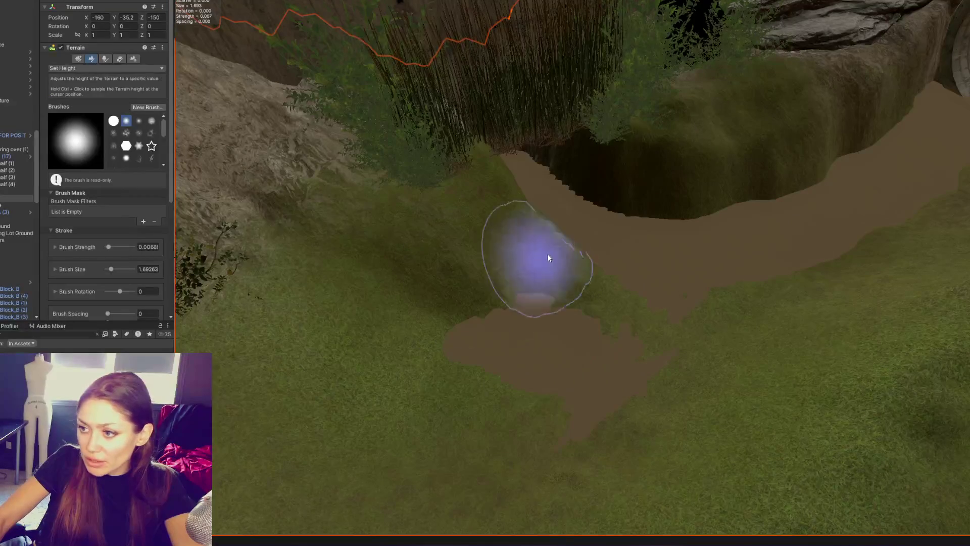
{"action": "mouse_move", "coordinate": [515, 229]}
{"action": "left_mouse_down"}
{"action": "mouse_move", "coordinate": [500, 210]}
{"action": "mouse_move", "coordinate": [558, 163]}
{"action": "mouse_move", "coordinate": [686, 176]}
{"action": "mouse_move", "coordinate": [635, 182]}
{"action": "mouse_move", "coordinate": [758, 158]}
{"action": "mouse_move", "coordinate": [877, 69]}
{"action": "mouse_move", "coordinate": [876, 90]}
{"action": "left_mouse_up"}
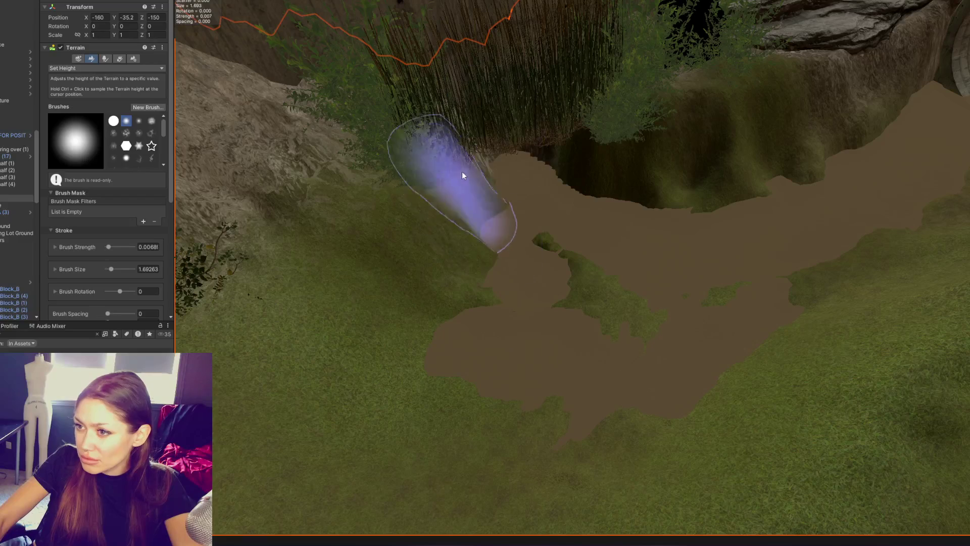
{"action": "mouse_move", "coordinate": [356, 246]}
{"action": "left_mouse_down"}
{"action": "mouse_move", "coordinate": [505, 485]}
{"action": "mouse_move", "coordinate": [771, 385]}
{"action": "mouse_move", "coordinate": [575, 287]}
{"action": "mouse_move", "coordinate": [690, 315]}
{"action": "left_mouse_up"}
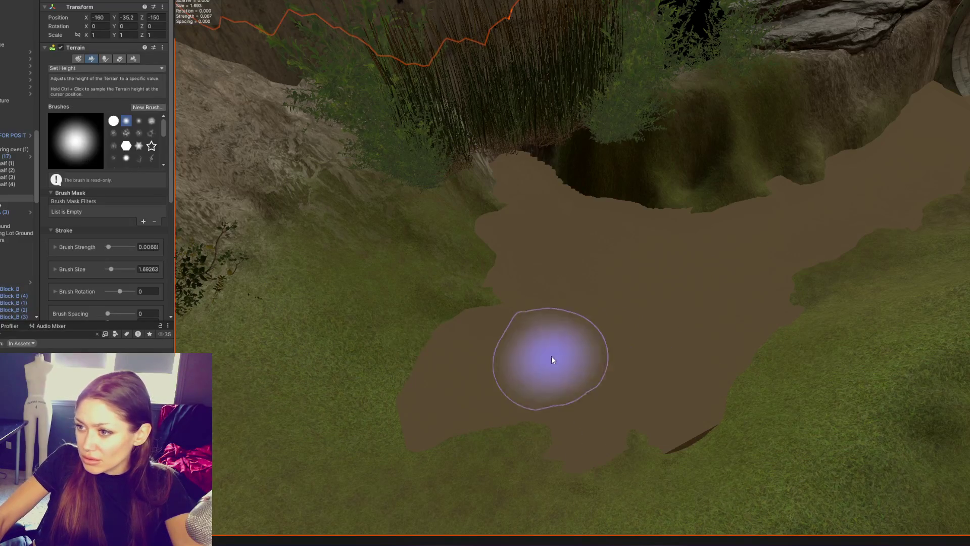
Nudge the Puddle cube slightly along Z, then reselect the Terrain.
{"action": "left_click", "coordinate": [668, 287]}
{"action": "left_click_drag", "start_coordinate": [794, 120], "coordinate": [812, 125]}
{"action": "mouse_move", "coordinate": [815, 124]}
{"action": "middle_mouse_down"}
{"action": "mouse_move", "coordinate": [797, 138]}
{"action": "mouse_move", "coordinate": [860, 175]}
{"action": "middle_mouse_up"}
{"action": "left_click", "coordinate": [356, 297]}
{"action": "mouse_move", "coordinate": [495, 217]}
{"action": "left_mouse_down", "text": "alt"}
{"action": "mouse_move", "coordinate": [537, 202]}
{"action": "mouse_move", "coordinate": [533, 170]}
{"action": "mouse_move", "coordinate": [487, 168]}
{"action": "mouse_move", "coordinate": [500, 229]}
{"action": "left_mouse_up", "text": "alt"}
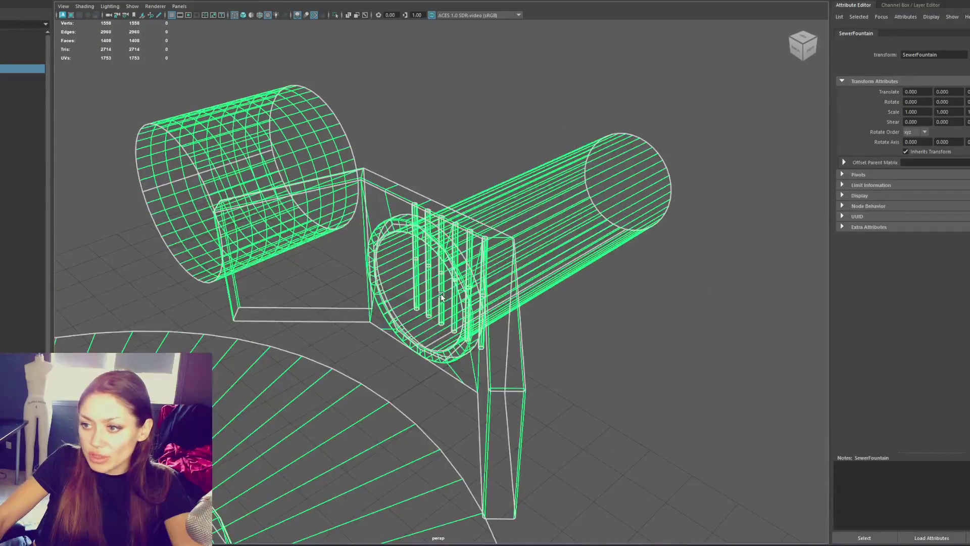
Duplicate the Sewer object with Ctrl+D and move the copy Sewer1 to Translate X -13.181.
{"action": "left_click", "coordinate": [440, 293]}
{"action": "right_click_drag", "start_coordinate": [509, 156], "coordinate": [586, 191]}
{"action": "scroll", "coordinate": [586, 191], "scroll_direction": "down", "scroll_amount": 3}
{"action": "key", "text": "ctrl+d"}
{"action": "key", "text": "w"}
{"action": "left_click_drag", "start_coordinate": [505, 253], "coordinate": [454, 282], "text": "alt"}
{"action": "left_click_drag", "start_coordinate": [404, 283], "coordinate": [316, 312]}
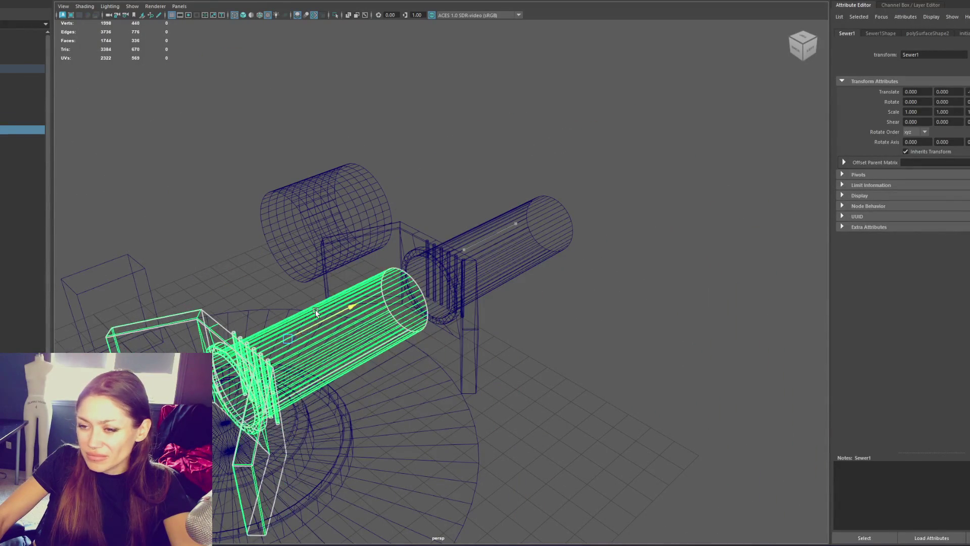
{"action": "key", "text": "ctrl+z"}
{"action": "mouse_move", "coordinate": [410, 217]}
{"action": "left_mouse_down"}
{"action": "mouse_move", "coordinate": [353, 243]}
{"action": "mouse_move", "coordinate": [384, 213]}
{"action": "mouse_move", "coordinate": [372, 199]}
{"action": "mouse_move", "coordinate": [399, 196]}
{"action": "mouse_move", "coordinate": [431, 173]}
{"action": "mouse_move", "coordinate": [364, 227]}
{"action": "left_mouse_up"}
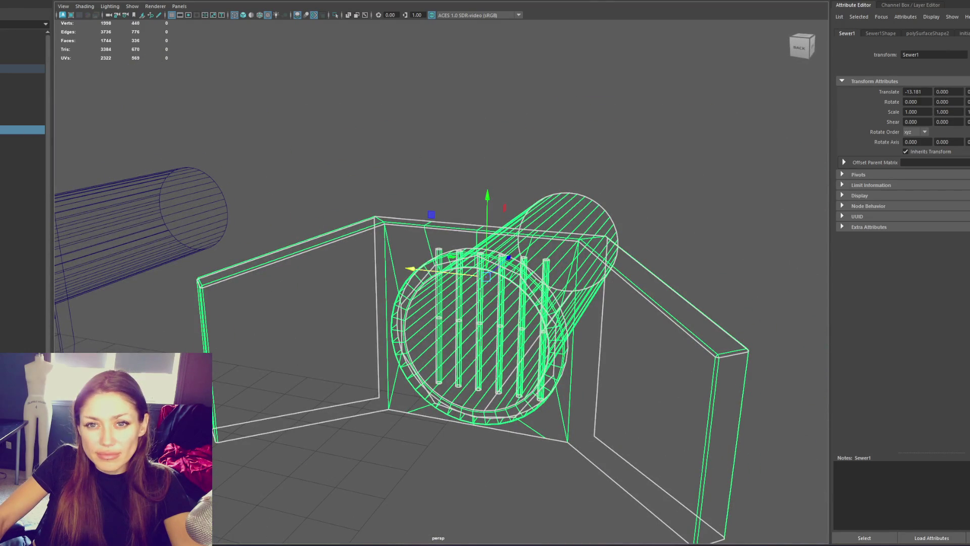
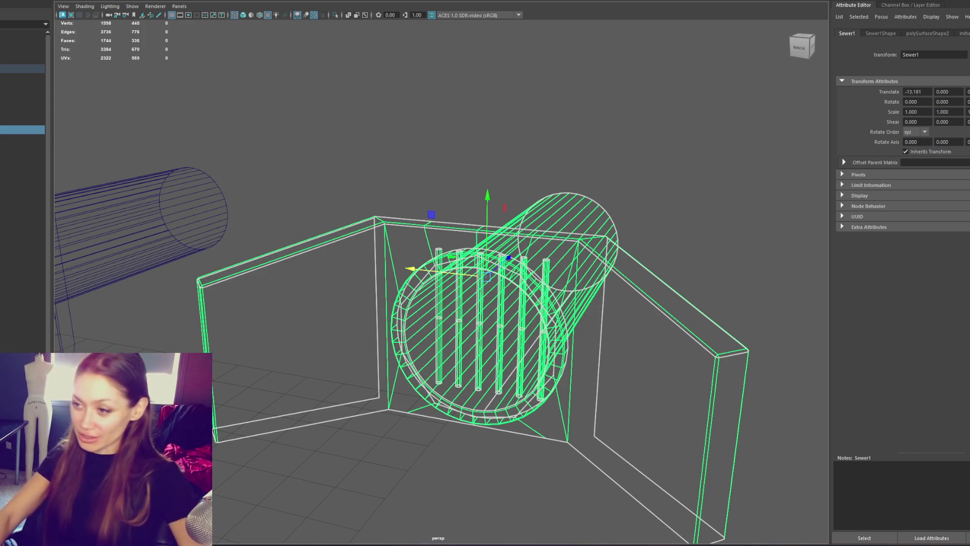
Delete the grate's frame and cylinder faces, keeping only the six bars.
{"action": "right_click_drag", "start_coordinate": [533, 190], "coordinate": [552, 208]}
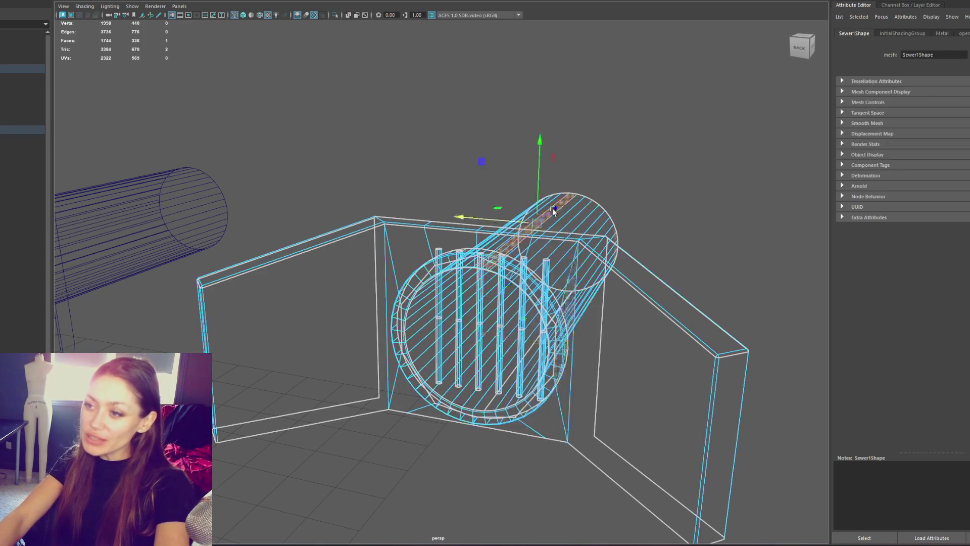
{"action": "key", "text": "Delete"}
{"action": "mouse_move", "coordinate": [559, 299]}
{"action": "left_mouse_down", "text": "alt"}
{"action": "mouse_move", "coordinate": [645, 335]}
{"action": "mouse_move", "coordinate": [623, 335]}
{"action": "mouse_move", "coordinate": [742, 434]}
{"action": "left_mouse_up", "text": "alt"}
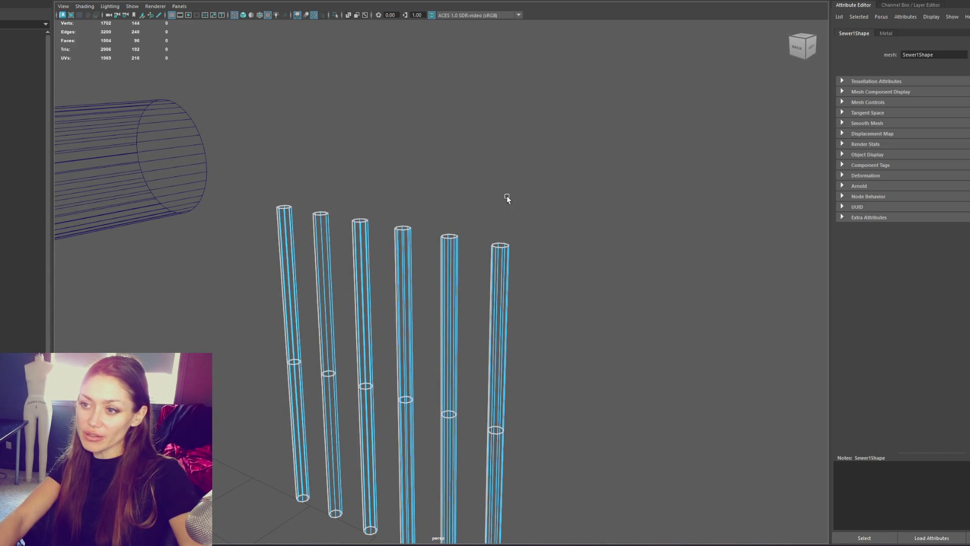
Select the middle edge loop on all six bars and cut the bars along it.
{"action": "right_click_drag", "start_coordinate": [523, 175], "coordinate": [523, 206]}
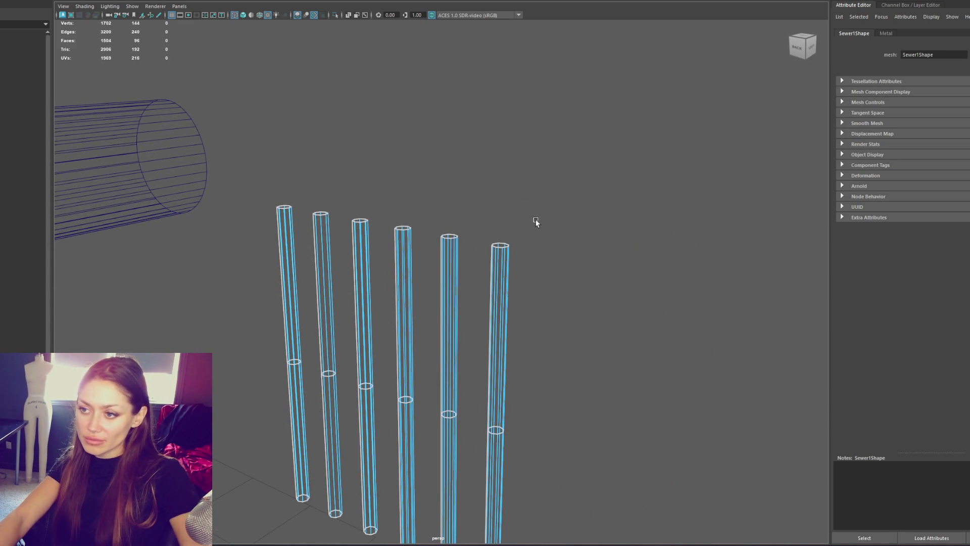
{"action": "scroll", "coordinate": [535, 220], "scroll_direction": "down", "scroll_amount": 5}
{"action": "left_click_drag", "start_coordinate": [531, 288], "coordinate": [555, 303], "text": "alt"}
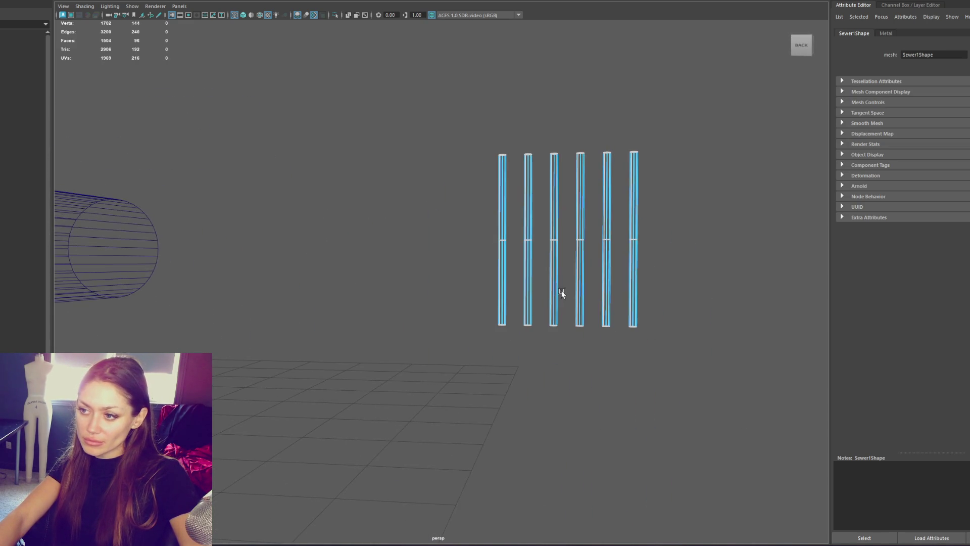
{"action": "left_click_drag", "start_coordinate": [753, 261], "coordinate": [626, 270]}
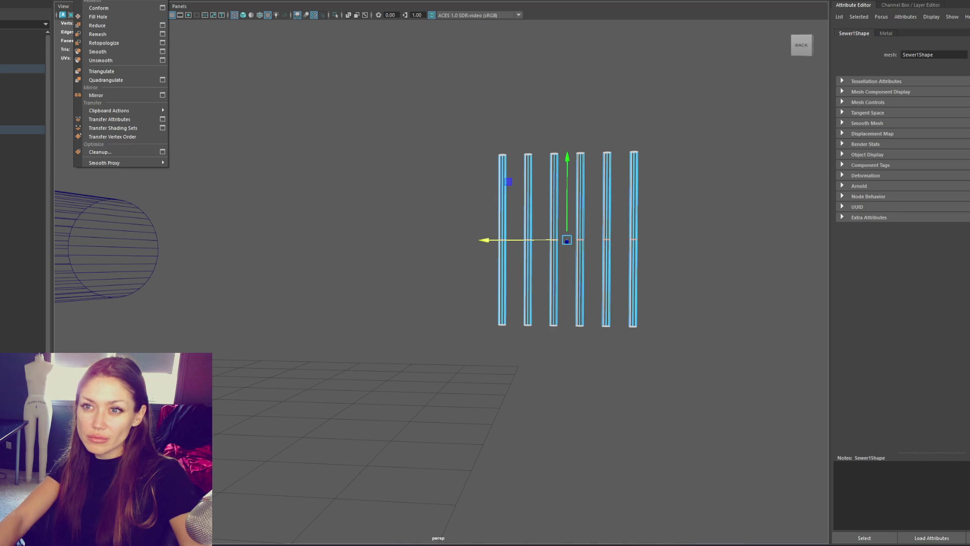
{"action": "left_click", "coordinate": [288, 122]}
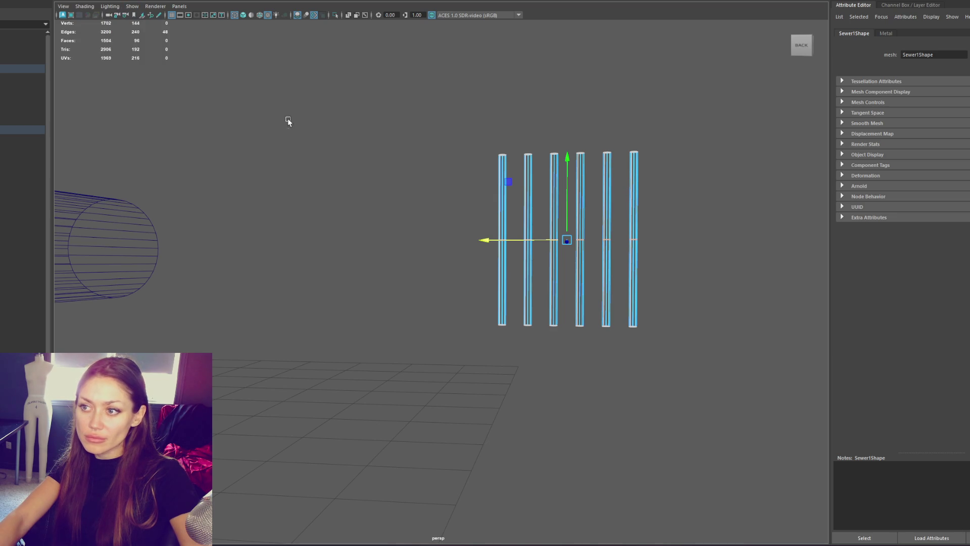
{"action": "left_click", "coordinate": [101, 1]}
{"action": "left_click", "coordinate": [122, 30]}
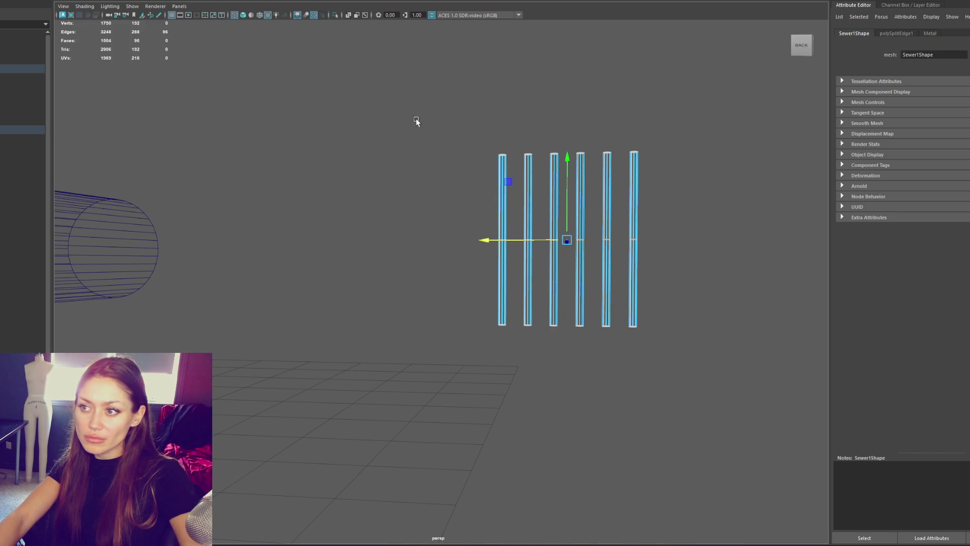
Separate the bars with Mesh > Separate and select the six top halves.
{"action": "left_click_drag", "start_coordinate": [647, 98], "coordinate": [580, 147]}
{"action": "left_click", "coordinate": [101, 1]}
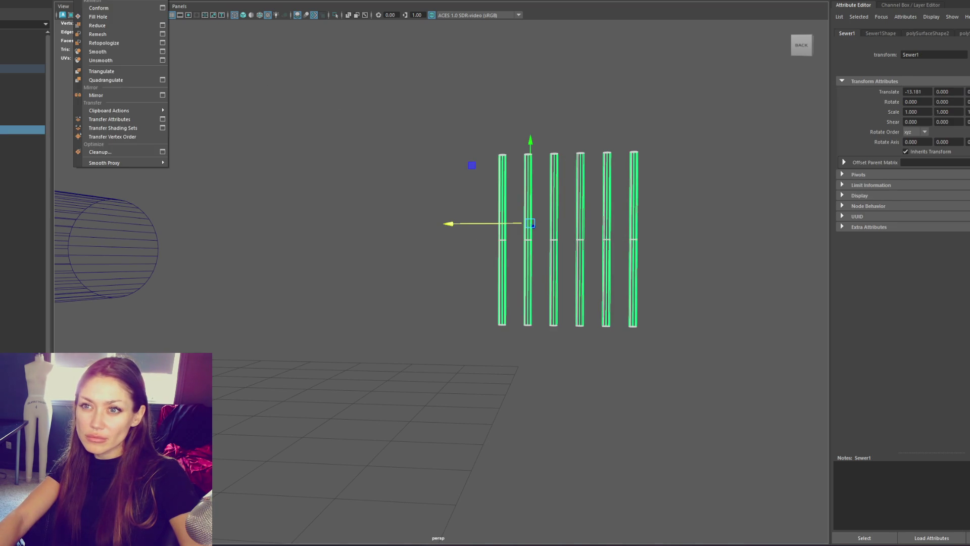
{"action": "left_click", "coordinate": [116, 31]}
{"action": "mouse_move", "coordinate": [379, 141]}
{"action": "left_mouse_down"}
{"action": "mouse_move", "coordinate": [697, 181]}
{"action": "mouse_move", "coordinate": [315, 85]}
{"action": "left_mouse_up"}
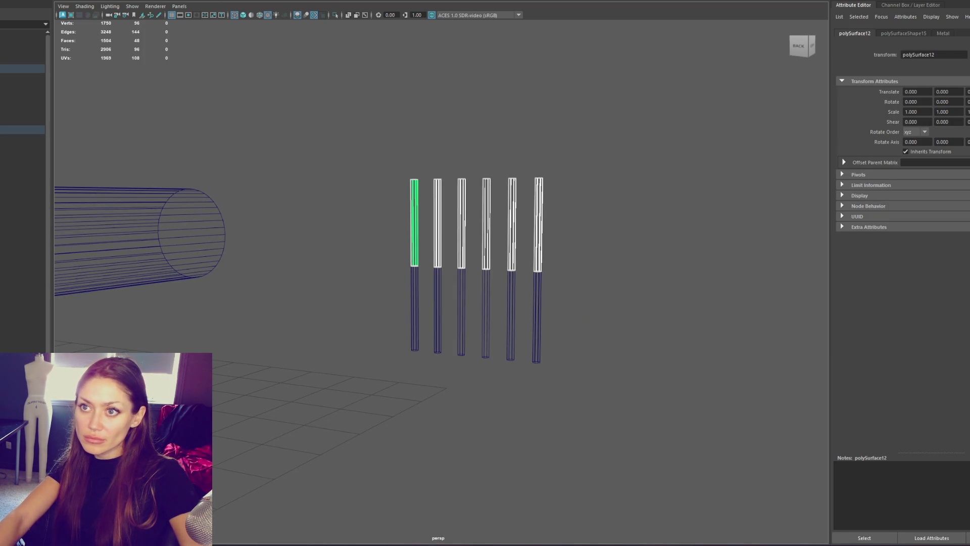
{"action": "left_click", "coordinate": [101, 2]}
Combine the top halves, rotate them 90° on X, and lower them onto the posts in shaded view.
{"action": "left_click", "coordinate": [116, 21]}
{"action": "key", "text": "e"}
{"action": "mouse_move", "coordinate": [556, 169]}
{"action": "left_mouse_down", "text": "alt"}
{"action": "mouse_move", "coordinate": [286, 175]}
{"action": "mouse_move", "coordinate": [281, 159]}
{"action": "mouse_move", "coordinate": [291, 216]}
{"action": "mouse_move", "coordinate": [532, 268]}
{"action": "mouse_move", "coordinate": [469, 210]}
{"action": "mouse_move", "coordinate": [461, 184]}
{"action": "left_mouse_up", "text": "alt"}
{"action": "key", "text": "w"}
{"action": "scroll", "coordinate": [291, 216], "scroll_direction": "up", "scroll_amount": 5}
{"action": "key", "text": "6"}
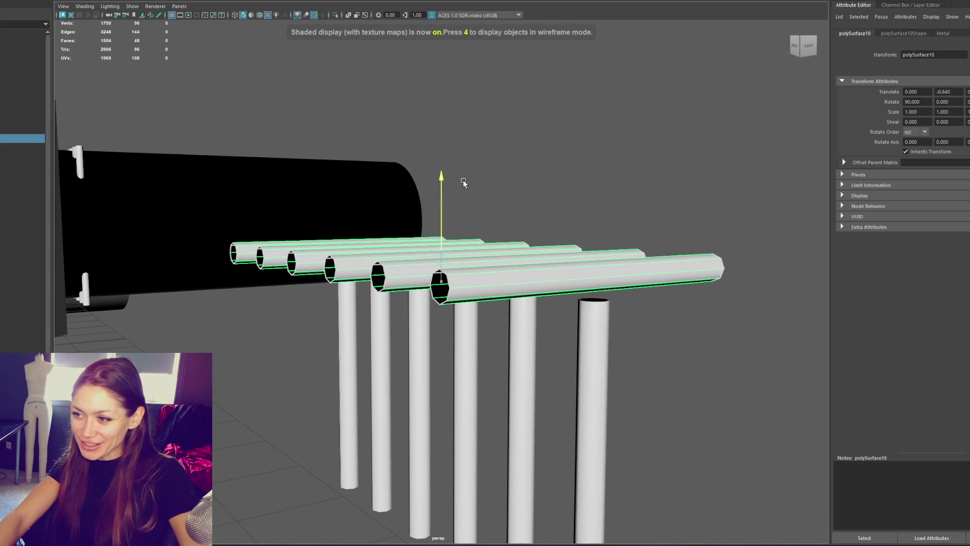
{"action": "mouse_move", "coordinate": [435, 245]}
{"action": "left_mouse_down", "text": "alt"}
{"action": "mouse_move", "coordinate": [457, 230]}
{"action": "mouse_move", "coordinate": [644, 282]}
{"action": "mouse_move", "coordinate": [462, 276]}
{"action": "mouse_move", "coordinate": [514, 278]}
{"action": "mouse_move", "coordinate": [493, 278]}
{"action": "mouse_move", "coordinate": [548, 303]}
{"action": "mouse_move", "coordinate": [452, 232]}
{"action": "left_mouse_up", "text": "alt"}
{"action": "mouse_move", "coordinate": [461, 264]}
{"action": "left_mouse_down", "text": "alt"}
{"action": "mouse_move", "coordinate": [441, 264]}
{"action": "mouse_move", "coordinate": [478, 253]}
{"action": "left_mouse_up", "text": "alt"}
{"action": "mouse_move", "coordinate": [447, 221]}
{"action": "left_mouse_down", "text": "alt"}
{"action": "mouse_move", "coordinate": [520, 244]}
{"action": "mouse_move", "coordinate": [622, 219]}
{"action": "mouse_move", "coordinate": [455, 208]}
{"action": "mouse_move", "coordinate": [457, 222]}
{"action": "mouse_move", "coordinate": [484, 222]}
{"action": "mouse_move", "coordinate": [482, 424]}
{"action": "mouse_move", "coordinate": [515, 364]}
{"action": "mouse_move", "coordinate": [529, 386]}
{"action": "mouse_move", "coordinate": [409, 382]}
{"action": "mouse_move", "coordinate": [482, 379]}
{"action": "left_mouse_up", "text": "alt"}
Combine all twelve tubes into one mesh and switch to edge selection.
{"action": "left_click", "coordinate": [410, 382]}
{"action": "left_click_drag", "start_coordinate": [289, 158], "coordinate": [508, 271], "text": "alt"}
{"action": "left_click", "coordinate": [308, 354]}
{"action": "left_click", "coordinate": [111, 1]}
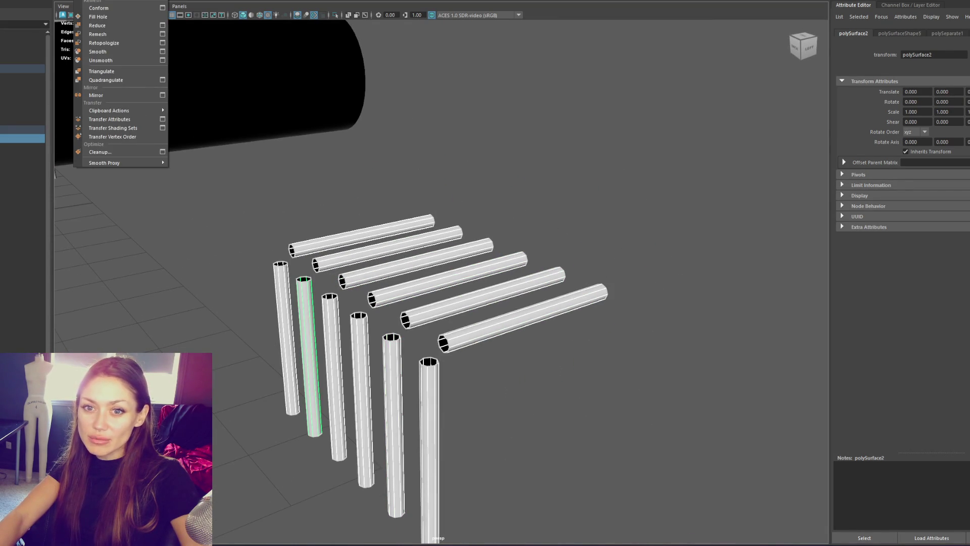
{"action": "left_click", "coordinate": [106, 0]}
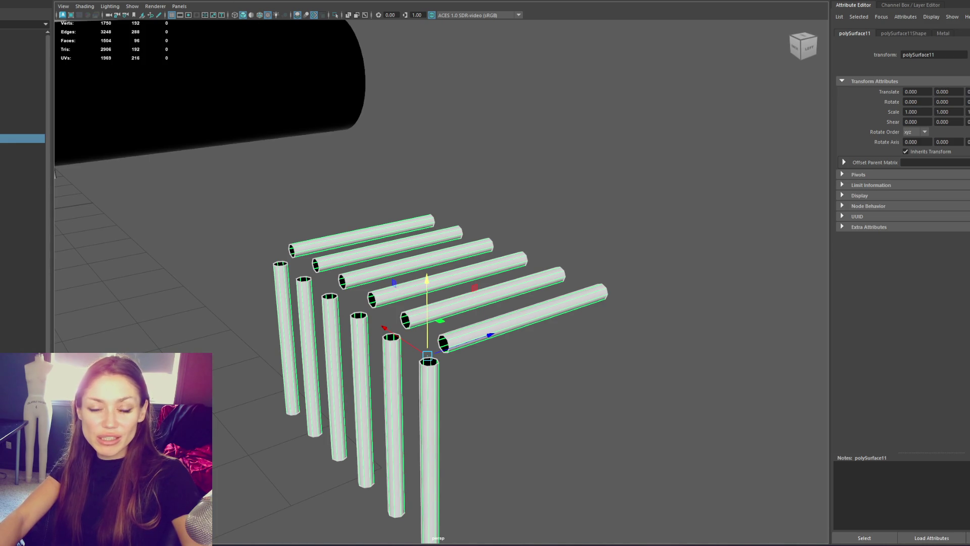
{"action": "key", "text": "F10"}
{"action": "scroll", "coordinate": [302, 171], "scroll_direction": "up", "scroll_amount": 5}
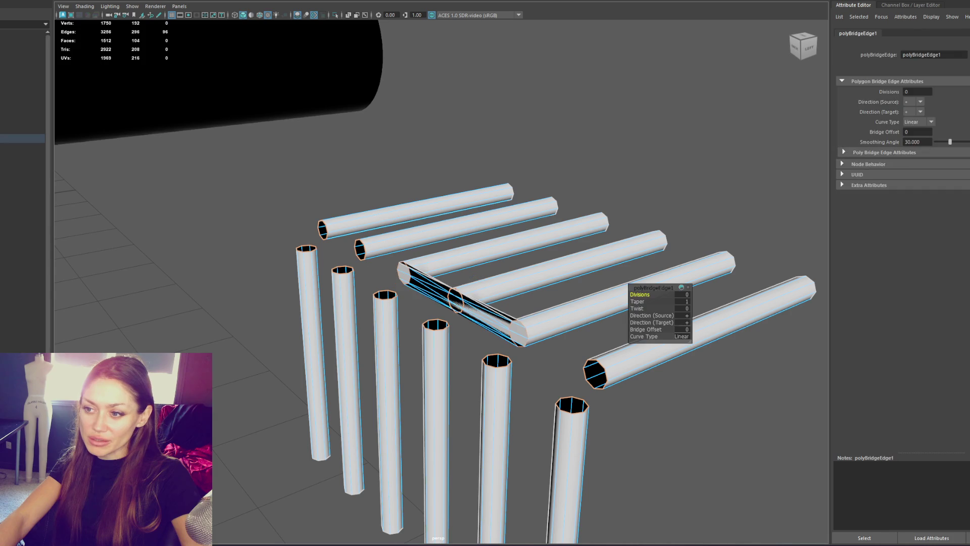
Bridge the first two tube pairs into bends with 3 divisions and Blend curve type.
{"action": "mouse_move", "coordinate": [249, 193]}
{"action": "left_mouse_down"}
{"action": "mouse_move", "coordinate": [329, 250]}
{"action": "mouse_move", "coordinate": [255, 223]}
{"action": "left_mouse_up"}
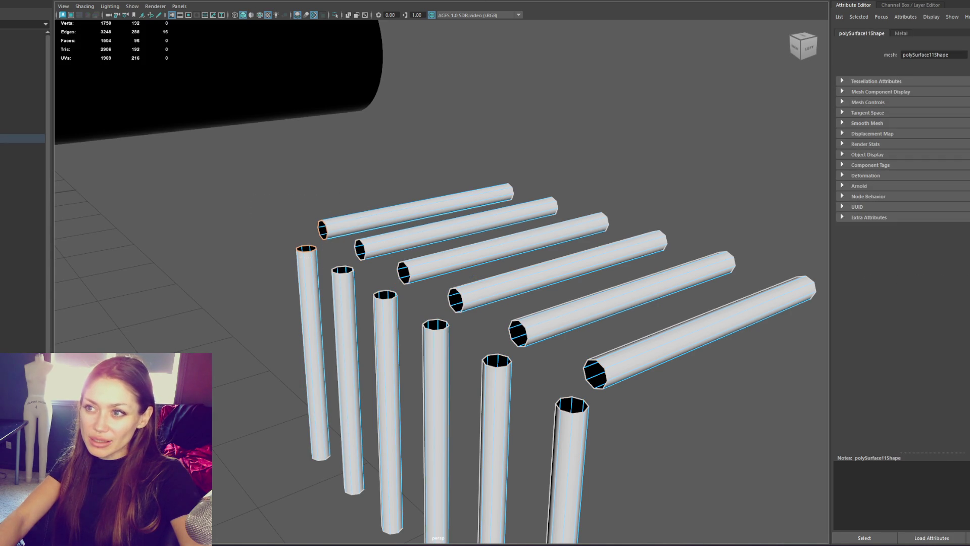
{"action": "right_click_drag", "start_coordinate": [620, 133], "coordinate": [676, 342], "text": "shift"}
{"action": "left_click_drag", "start_coordinate": [689, 295], "coordinate": [752, 295]}
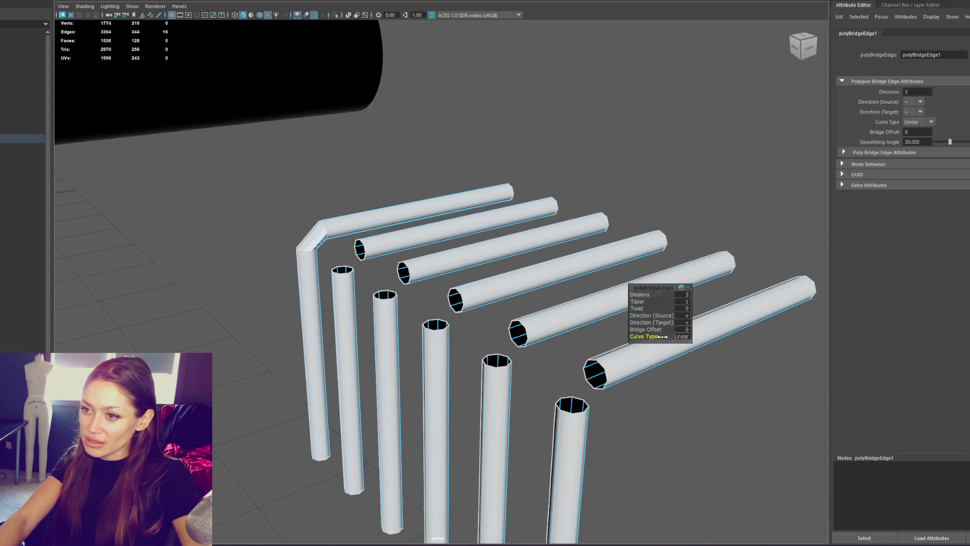
{"action": "left_click_drag", "start_coordinate": [661, 337], "coordinate": [696, 337]}
{"action": "left_click_drag", "start_coordinate": [604, 316], "coordinate": [414, 268], "text": "alt"}
{"action": "double_click", "coordinate": [344, 271]}
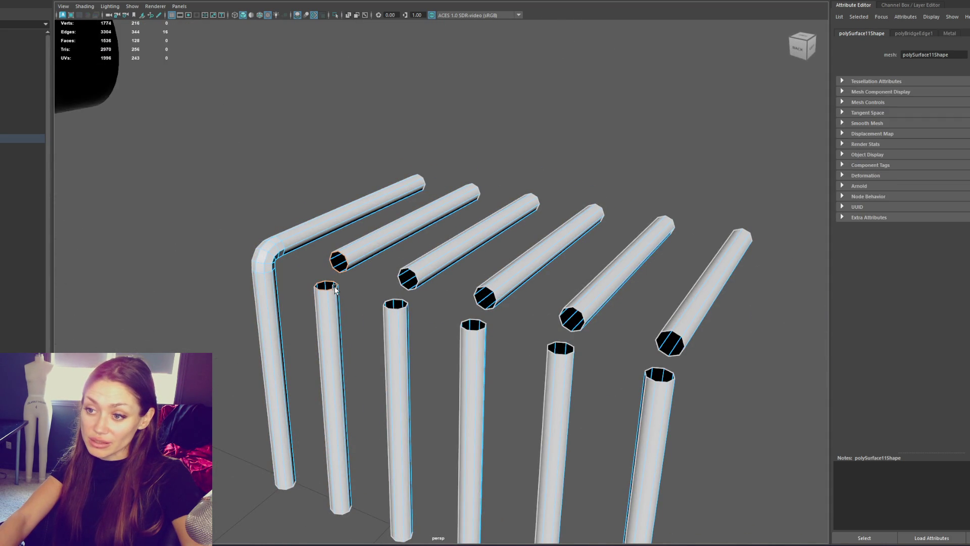
{"action": "key", "text": "g"}
{"action": "left_click", "coordinate": [688, 295]}
{"action": "type", "text": "3"}
{"action": "key", "text": "Return"}
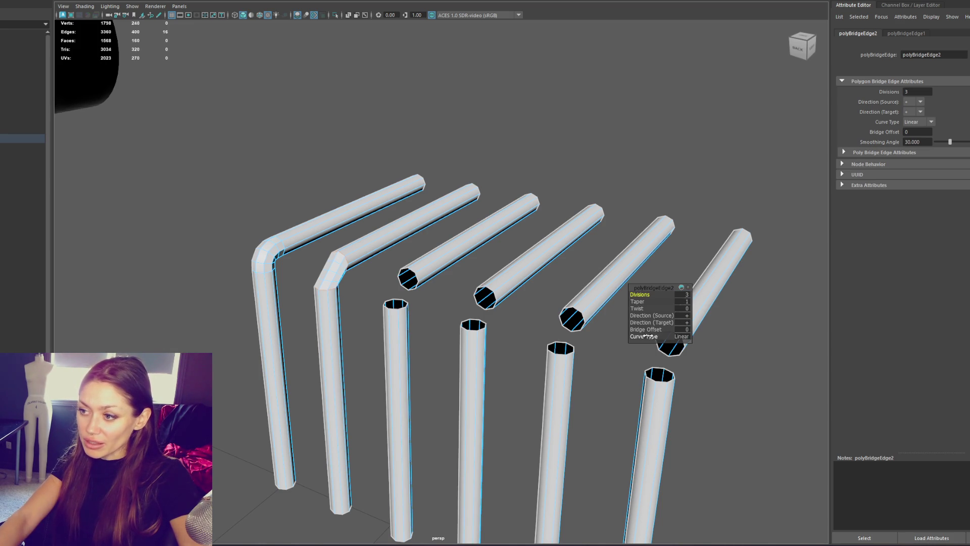
Bridge the third and fourth tube pairs into 3-division Blend bends.
{"action": "double_click", "coordinate": [410, 273]}
{"action": "double_click", "coordinate": [395, 305], "text": "shift"}
{"action": "right_click_drag", "start_coordinate": [394, 309], "coordinate": [536, 323], "text": "shift"}
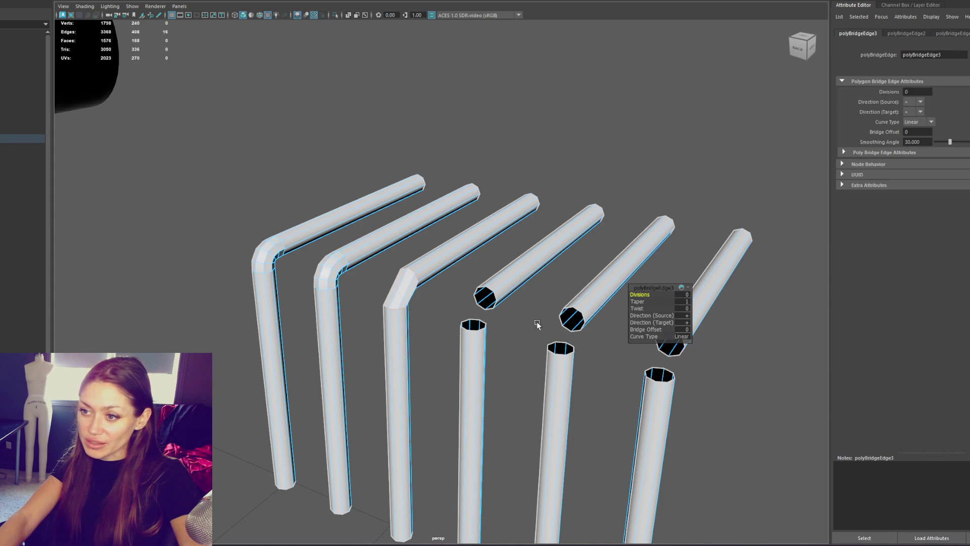
{"action": "type", "text": "3"}
{"action": "key", "text": "Return"}
{"action": "left_click_drag", "start_coordinate": [663, 336], "coordinate": [680, 338]}
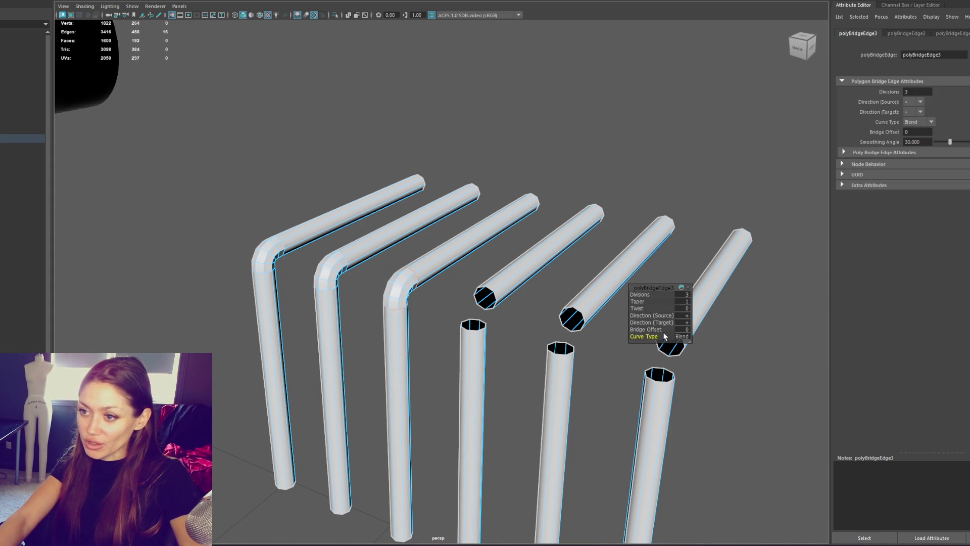
{"action": "double_click", "coordinate": [489, 293]}
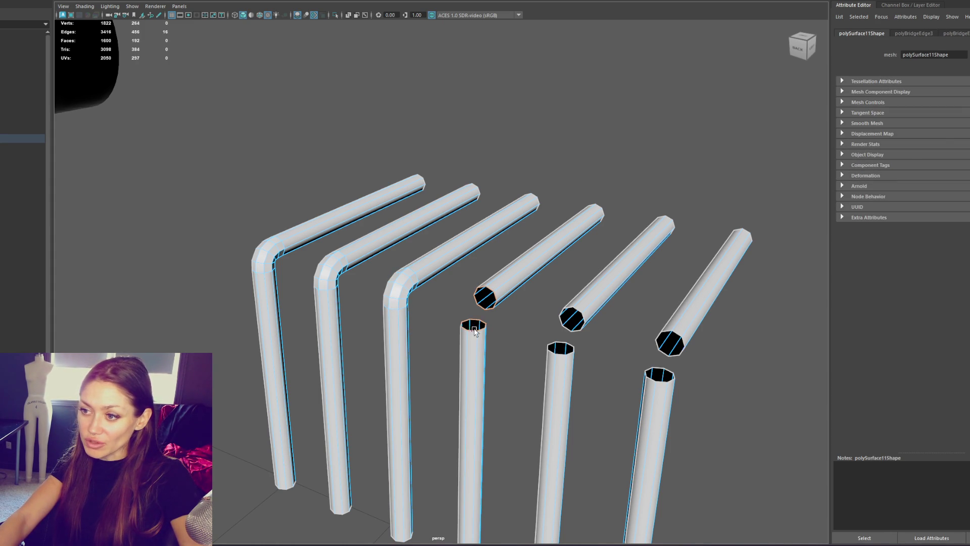
{"action": "right_click_drag", "start_coordinate": [473, 331], "coordinate": [565, 293], "text": "shift"}
{"action": "left_click_drag", "start_coordinate": [685, 295], "coordinate": [688, 304]}
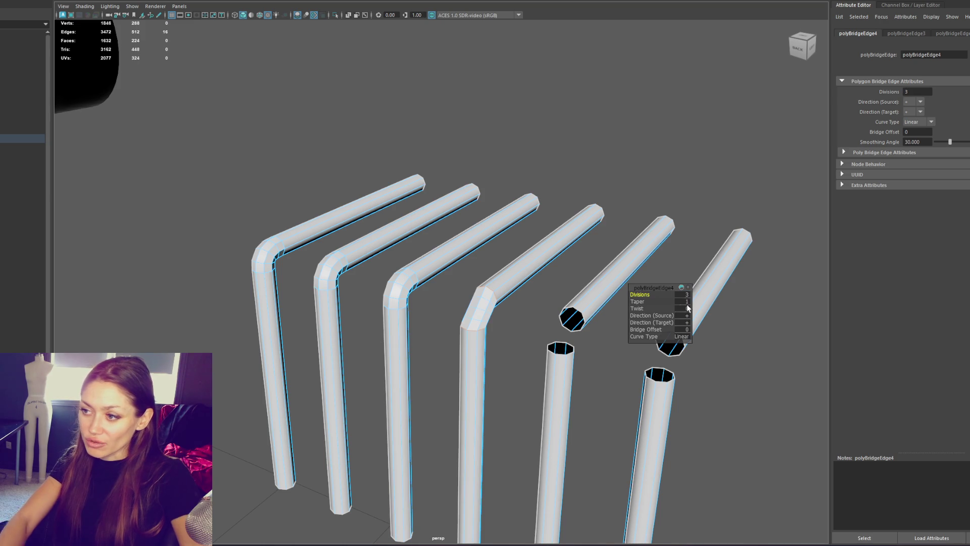
{"action": "left_click_drag", "start_coordinate": [648, 337], "coordinate": [679, 341]}
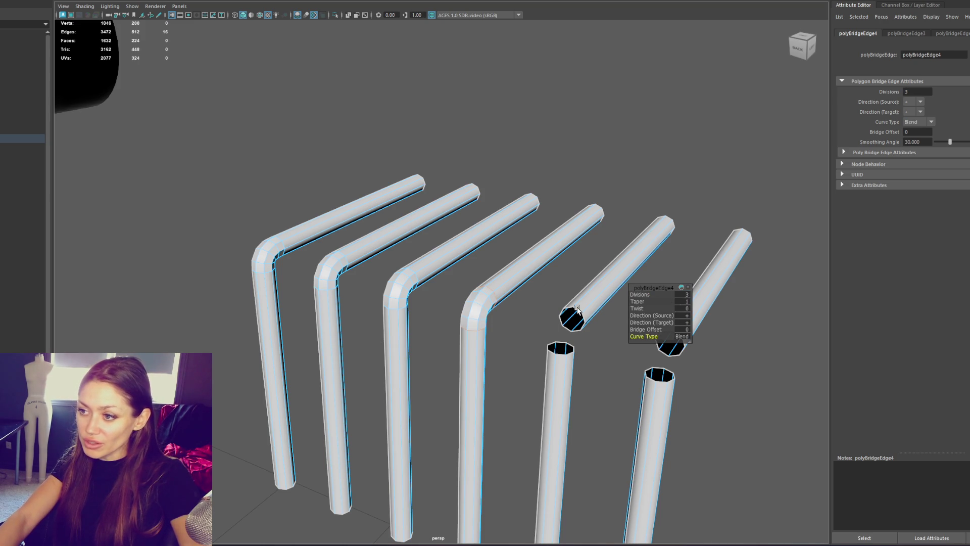
Bridge the fifth and sixth tube pairs into 3-division Blend bends.
{"action": "double_click", "coordinate": [574, 331]}
{"action": "double_click", "coordinate": [561, 354], "text": "shift"}
{"action": "right_click_drag", "start_coordinate": [561, 353], "coordinate": [596, 323], "text": "shift"}
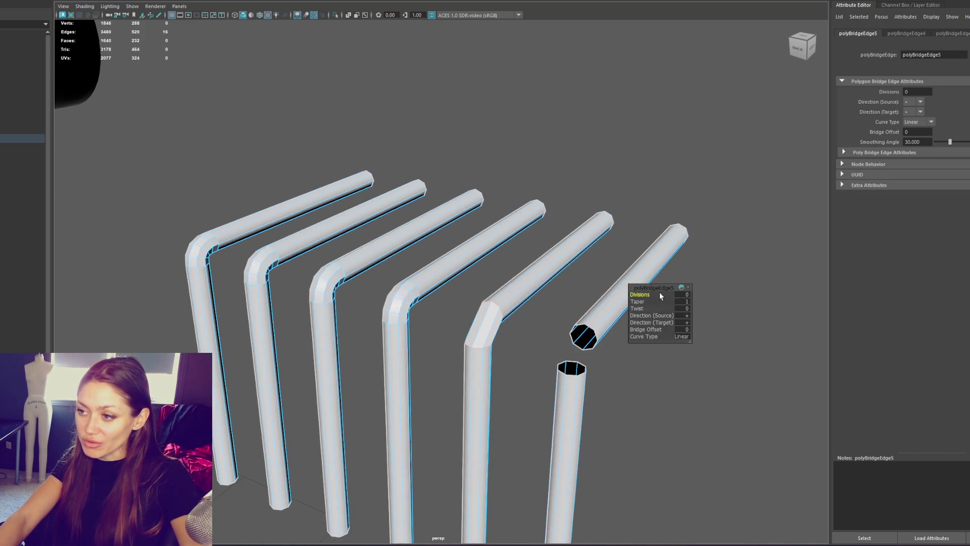
{"action": "type", "text": "3"}
{"action": "key", "text": "Return"}
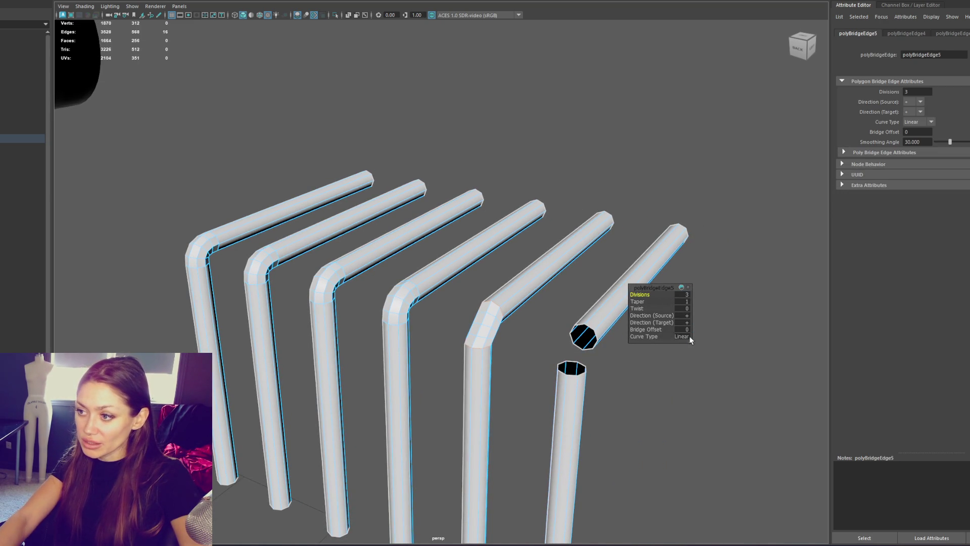
{"action": "left_click_drag", "start_coordinate": [663, 336], "coordinate": [674, 338]}
{"action": "double_click", "coordinate": [593, 334]}
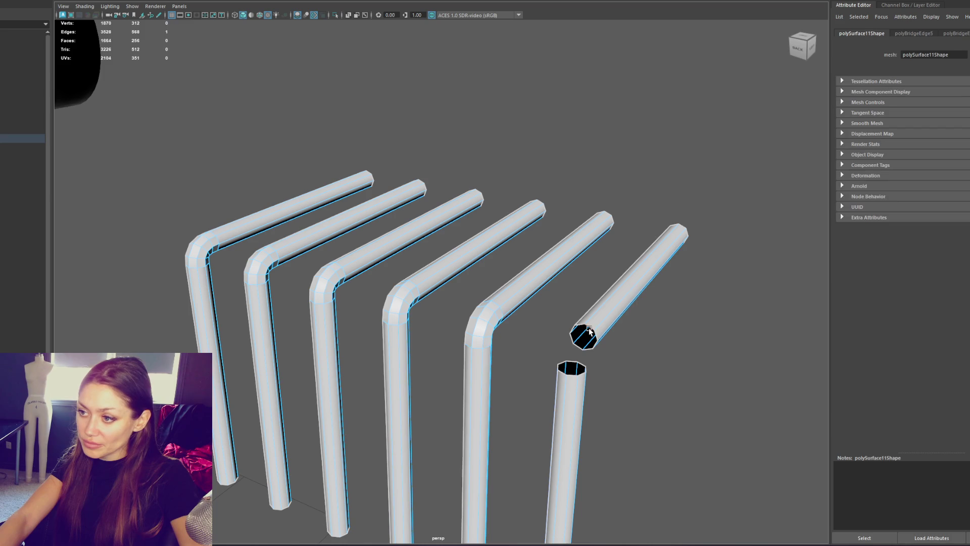
{"action": "double_click", "coordinate": [574, 377], "text": "shift"}
{"action": "right_click_drag", "start_coordinate": [575, 376], "coordinate": [708, 313], "text": "shift"}
{"action": "type", "text": "3"}
{"action": "key", "text": "Return"}
{"action": "mouse_move", "coordinate": [652, 336]}
{"action": "left_mouse_down"}
{"action": "mouse_move", "coordinate": [671, 337]}
{"action": "mouse_move", "coordinate": [556, 252]}
{"action": "mouse_move", "coordinate": [411, 178]}
{"action": "left_mouse_up"}
{"action": "right_click_drag", "start_coordinate": [412, 178], "coordinate": [434, 153]}
{"action": "left_click", "coordinate": [346, 221]}
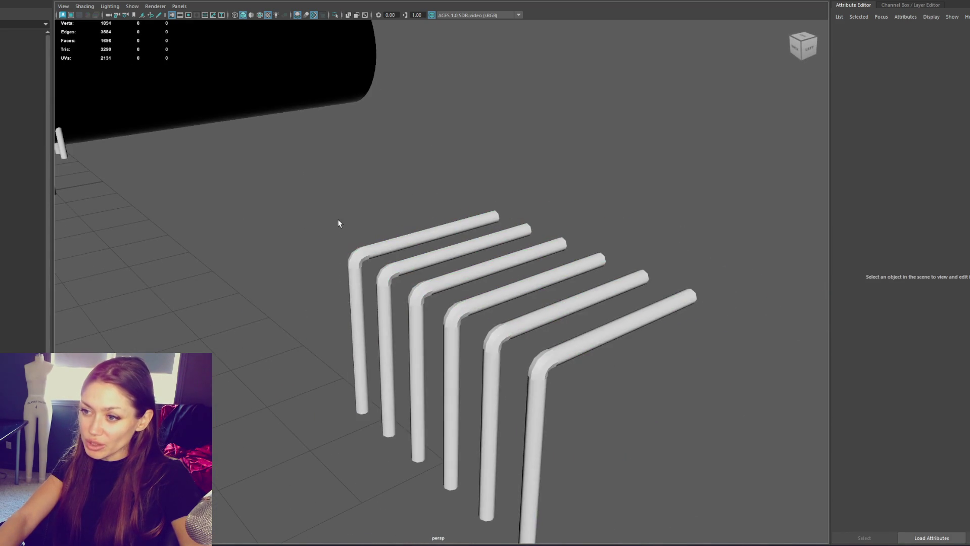
Duplicate the bent pipes, rotate the copy 180°, and slide it to interlock with the originals.
{"action": "left_click_drag", "start_coordinate": [347, 226], "coordinate": [679, 449]}
{"action": "right_click_drag", "start_coordinate": [435, 104], "coordinate": [565, 136]}
{"action": "left_click_drag", "start_coordinate": [472, 285], "coordinate": [723, 454]}
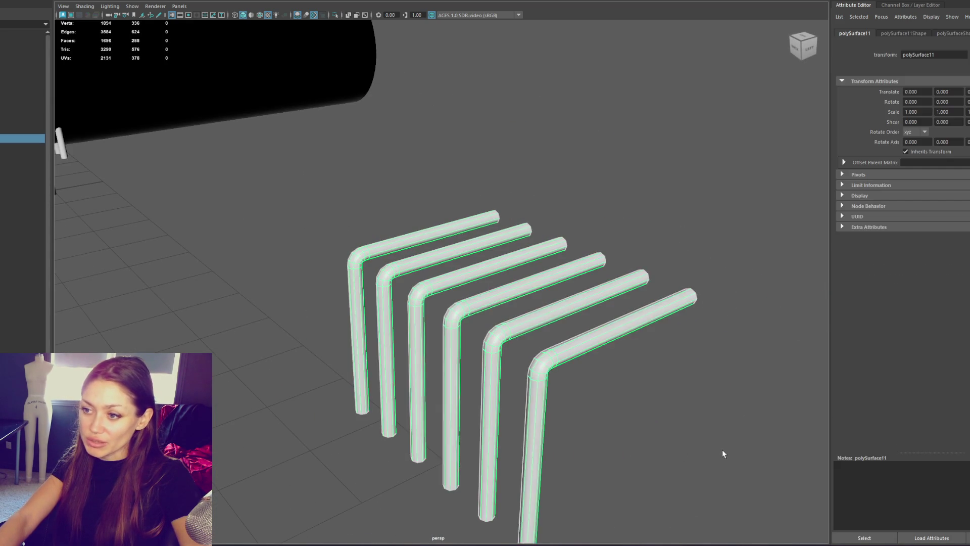
{"action": "mouse_move", "coordinate": [449, 232]}
{"action": "left_mouse_down", "text": "alt"}
{"action": "mouse_move", "coordinate": [558, 232]}
{"action": "mouse_move", "coordinate": [527, 237]}
{"action": "mouse_move", "coordinate": [450, 287]}
{"action": "mouse_move", "coordinate": [531, 278]}
{"action": "left_mouse_up", "text": "alt"}
{"action": "key", "text": "ctrl+d"}
{"action": "key", "text": "e"}
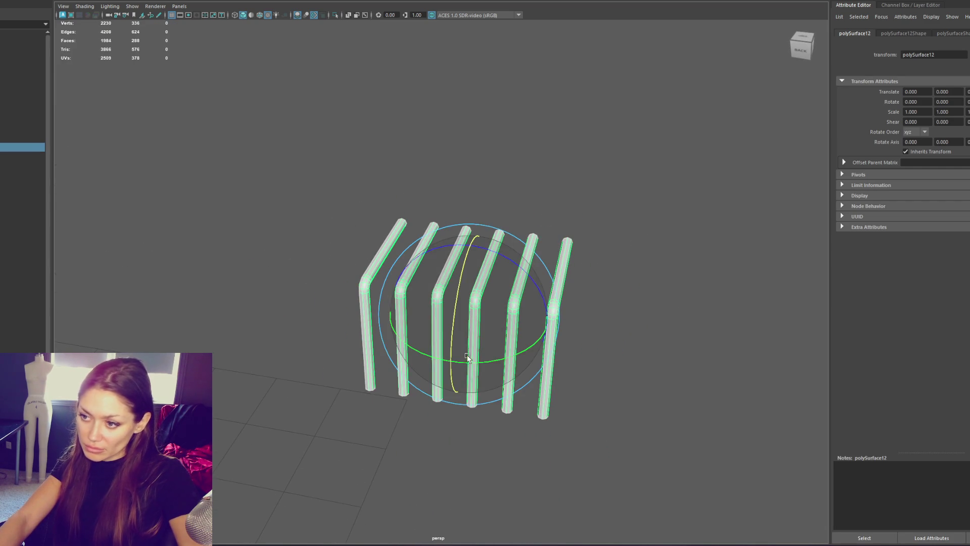
{"action": "mouse_move", "coordinate": [465, 353]}
{"action": "left_mouse_down"}
{"action": "mouse_move", "coordinate": [483, 299]}
{"action": "mouse_move", "coordinate": [487, 320]}
{"action": "mouse_move", "coordinate": [509, 298]}
{"action": "mouse_move", "coordinate": [507, 316]}
{"action": "left_mouse_up"}
{"action": "key", "text": "w"}
{"action": "mouse_move", "coordinate": [548, 377]}
{"action": "left_mouse_down"}
{"action": "mouse_move", "coordinate": [645, 389]}
{"action": "mouse_move", "coordinate": [656, 401]}
{"action": "mouse_move", "coordinate": [577, 352]}
{"action": "mouse_move", "coordinate": [605, 347]}
{"action": "mouse_move", "coordinate": [594, 313]}
{"action": "mouse_move", "coordinate": [602, 277]}
{"action": "mouse_move", "coordinate": [649, 331]}
{"action": "mouse_move", "coordinate": [670, 252]}
{"action": "mouse_move", "coordinate": [613, 288]}
{"action": "mouse_move", "coordinate": [611, 323]}
{"action": "mouse_move", "coordinate": [586, 353]}
{"action": "mouse_move", "coordinate": [593, 283]}
{"action": "mouse_move", "coordinate": [650, 217]}
{"action": "left_mouse_up"}
Delete three extra tubes from the copy.
{"action": "key", "text": "F11"}
{"action": "left_click", "coordinate": [624, 359]}
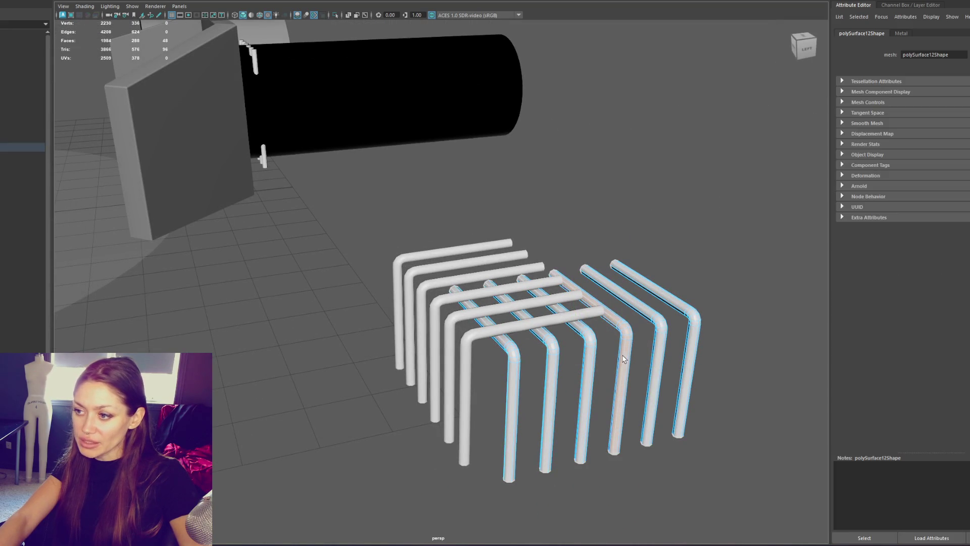
{"action": "key", "text": "Delete"}
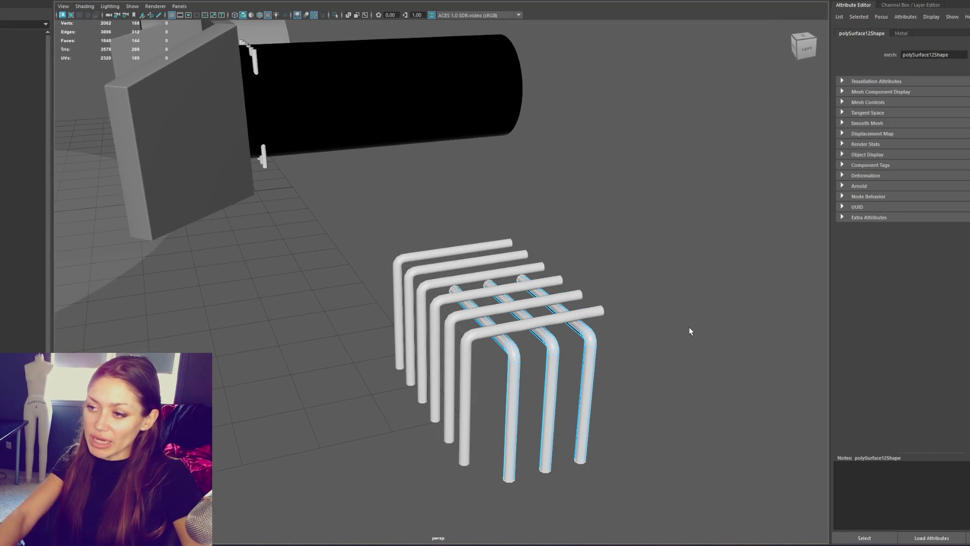
{"action": "left_click", "coordinate": [667, 203]}
Duplicate the trimmed set, spin it about Y, slide it left to interlock, and combine the sets.
{"action": "left_click", "coordinate": [591, 353]}
{"action": "left_click_drag", "start_coordinate": [612, 350], "coordinate": [566, 353], "text": "alt"}
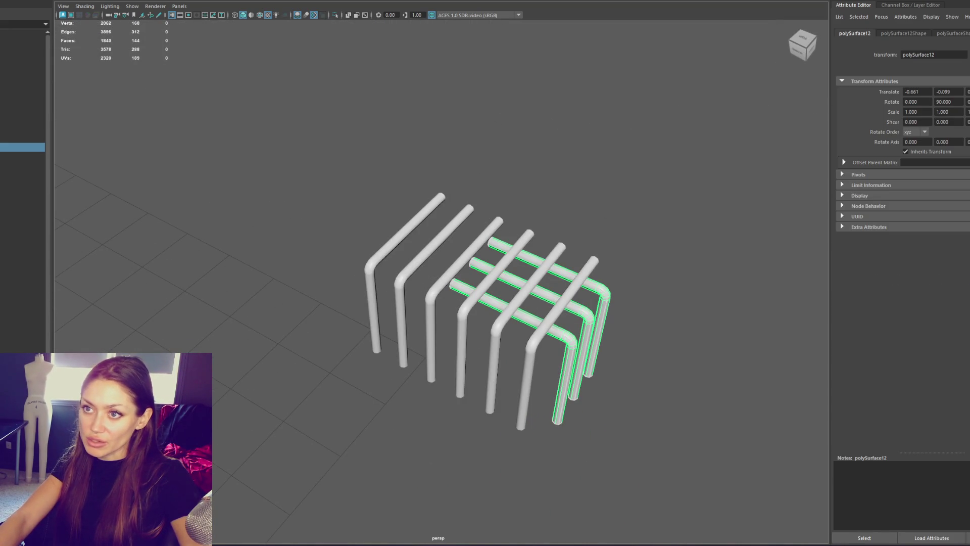
{"action": "key", "text": "ctrl+d"}
{"action": "key", "text": "e"}
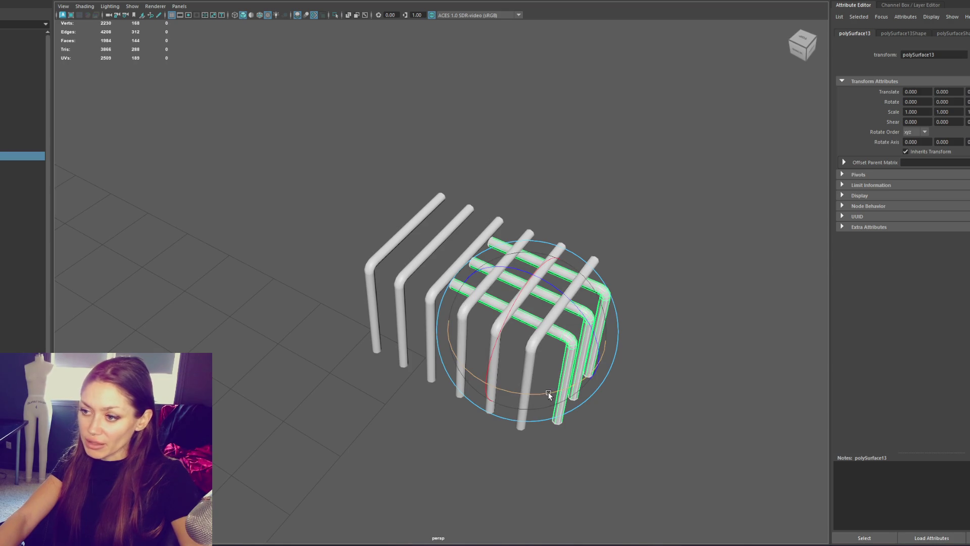
{"action": "mouse_move", "coordinate": [541, 384]}
{"action": "left_mouse_down"}
{"action": "mouse_move", "coordinate": [647, 377]}
{"action": "mouse_move", "coordinate": [579, 351]}
{"action": "left_mouse_up"}
{"action": "key", "text": "w"}
{"action": "left_click_drag", "start_coordinate": [506, 323], "coordinate": [419, 280]}
{"action": "mouse_move", "coordinate": [419, 281]}
{"action": "left_mouse_down", "text": "alt"}
{"action": "mouse_move", "coordinate": [462, 282]}
{"action": "mouse_move", "coordinate": [476, 307]}
{"action": "mouse_move", "coordinate": [461, 277]}
{"action": "mouse_move", "coordinate": [508, 291]}
{"action": "mouse_move", "coordinate": [556, 283]}
{"action": "left_mouse_up", "text": "alt"}
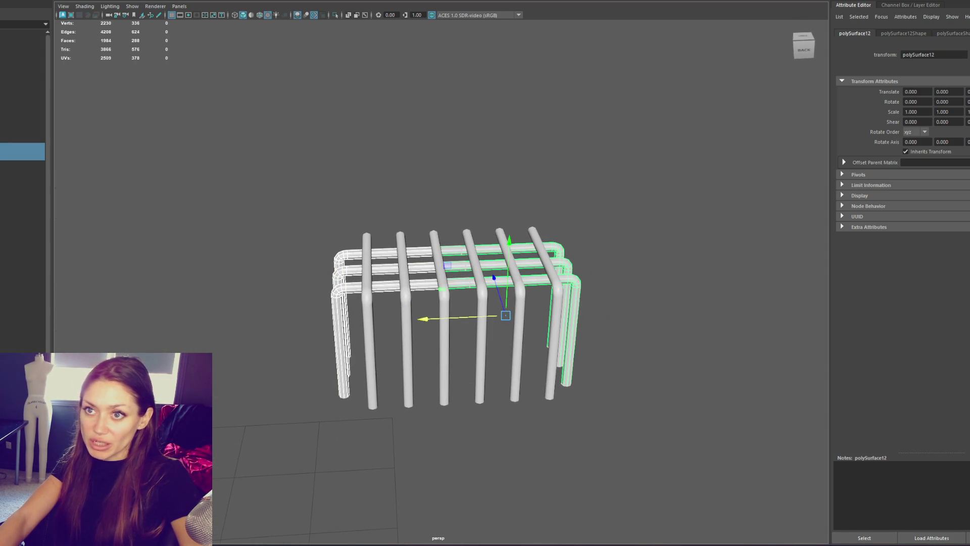
{"action": "left_click", "coordinate": [101, 17]}
Merge the combined tubes' overlapping vertices and delete the stray edges.
{"action": "key", "text": "F9"}
{"action": "key", "text": "4"}
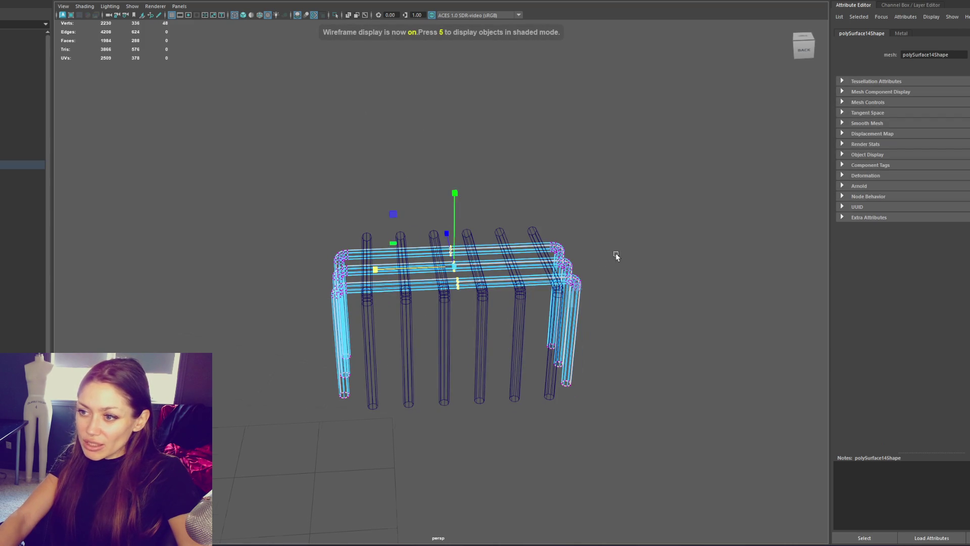
{"action": "left_click_drag", "start_coordinate": [621, 257], "coordinate": [581, 283], "text": "alt"}
{"action": "left_click", "coordinate": [116, 2]}
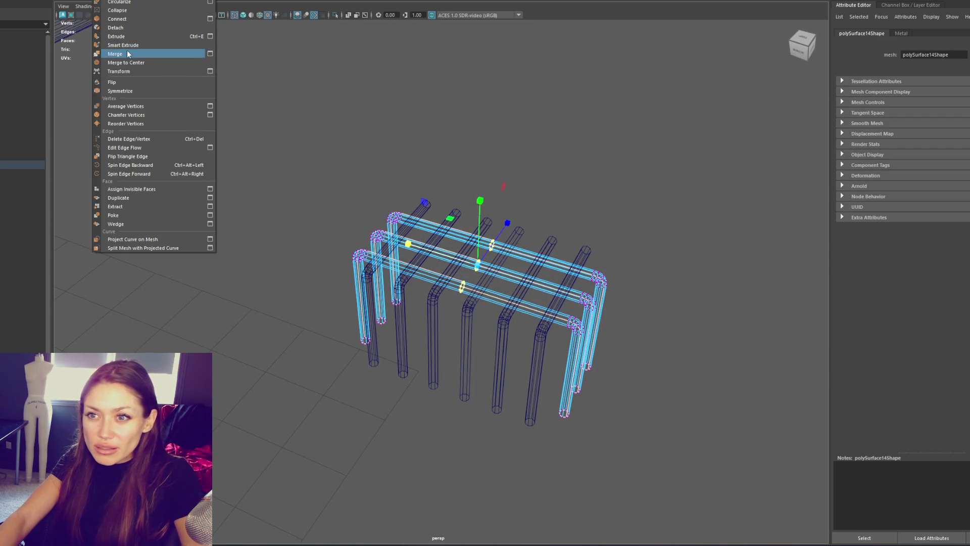
{"action": "left_click", "coordinate": [128, 54]}
{"action": "right_click_drag", "start_coordinate": [331, 142], "coordinate": [354, 78], "text": "ctrl"}
{"action": "left_click_drag", "start_coordinate": [515, 303], "coordinate": [398, 277], "text": "alt"}
{"action": "key", "text": "Delete"}
{"action": "key", "text": "6"}
{"action": "left_click", "coordinate": [414, 136]}
{"action": "mouse_move", "coordinate": [413, 135]}
{"action": "left_mouse_down", "text": "alt"}
{"action": "mouse_move", "coordinate": [433, 135]}
{"action": "mouse_move", "coordinate": [368, 126]}
{"action": "mouse_move", "coordinate": [443, 168]}
{"action": "mouse_move", "coordinate": [540, 115]}
{"action": "mouse_move", "coordinate": [558, 125]}
{"action": "mouse_move", "coordinate": [490, 129]}
{"action": "left_mouse_up", "text": "alt"}
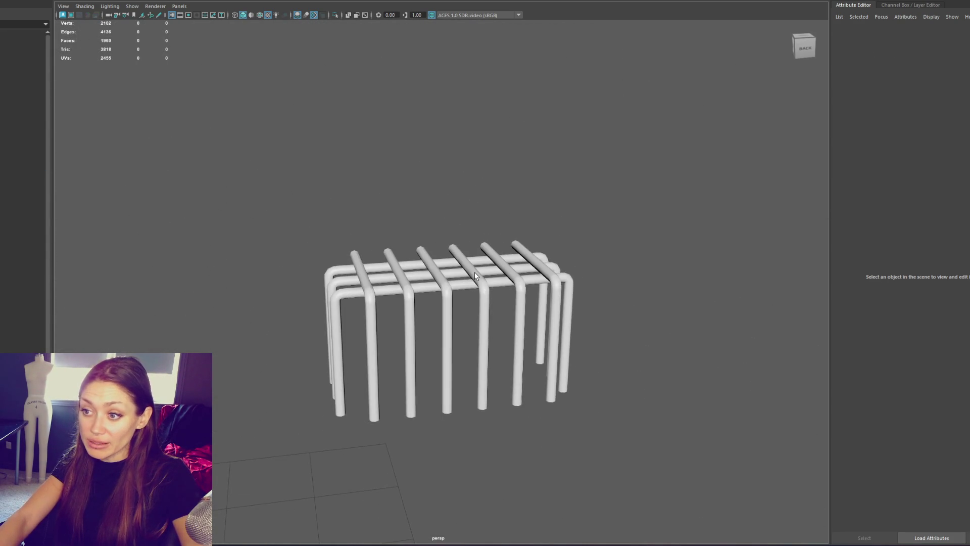
Duplicate the combined tubes, rotate the copy -90° on X, and nudge it along X.
{"action": "left_click", "coordinate": [475, 276]}
{"action": "mouse_move", "coordinate": [581, 259]}
{"action": "left_mouse_down", "text": "alt"}
{"action": "mouse_move", "coordinate": [525, 308]}
{"action": "mouse_move", "coordinate": [577, 295]}
{"action": "left_mouse_up", "text": "alt"}
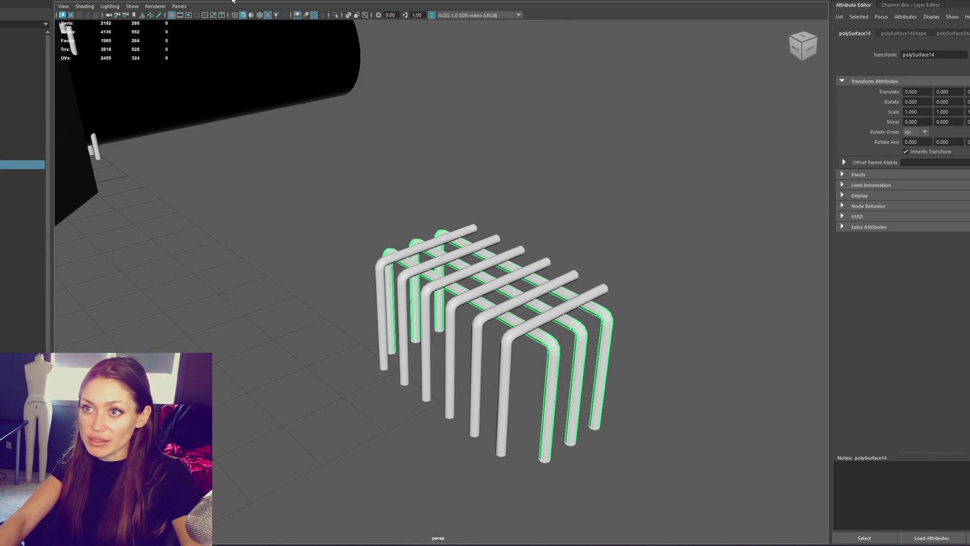
{"action": "key", "text": "ctrl+d"}
{"action": "key", "text": "e"}
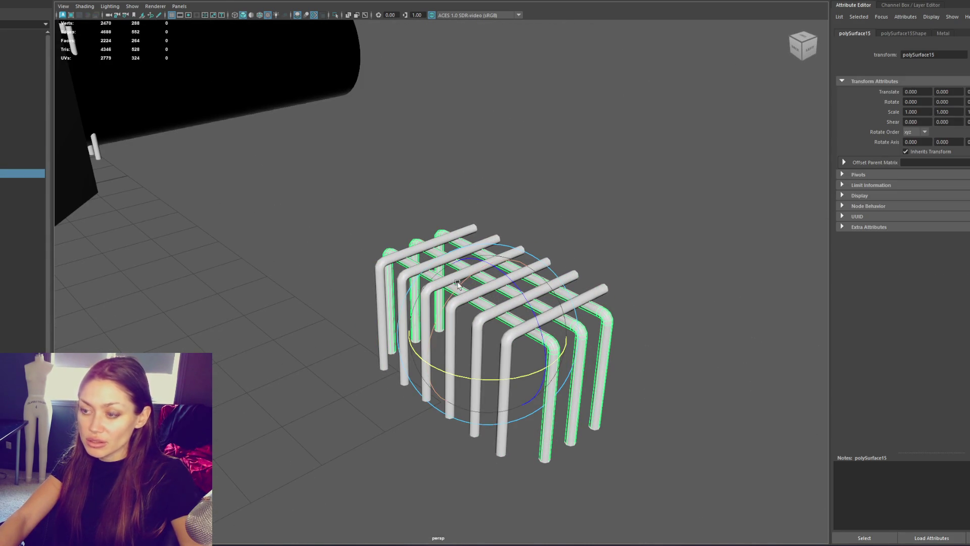
{"action": "mouse_move", "coordinate": [457, 283]}
{"action": "left_mouse_down"}
{"action": "mouse_move", "coordinate": [425, 302]}
{"action": "mouse_move", "coordinate": [430, 323]}
{"action": "left_mouse_up"}
{"action": "key", "text": "w"}
{"action": "left_click_drag", "start_coordinate": [565, 293], "coordinate": [674, 273], "text": "alt"}
{"action": "mouse_move", "coordinate": [371, 352]}
{"action": "left_mouse_down"}
{"action": "mouse_move", "coordinate": [372, 336]}
{"action": "mouse_move", "coordinate": [402, 340]}
{"action": "mouse_move", "coordinate": [360, 339]}
{"action": "mouse_move", "coordinate": [532, 170]}
{"action": "left_mouse_up"}
Select the vertices at the bars' right ends in vertex mode, then clear the selection.
{"action": "right_click", "coordinate": [533, 170]}
{"action": "left_click", "coordinate": [490, 171]}
{"action": "left_click_drag", "start_coordinate": [480, 141], "coordinate": [721, 543]}
{"action": "left_click_drag", "start_coordinate": [546, 331], "coordinate": [550, 339], "text": "alt"}
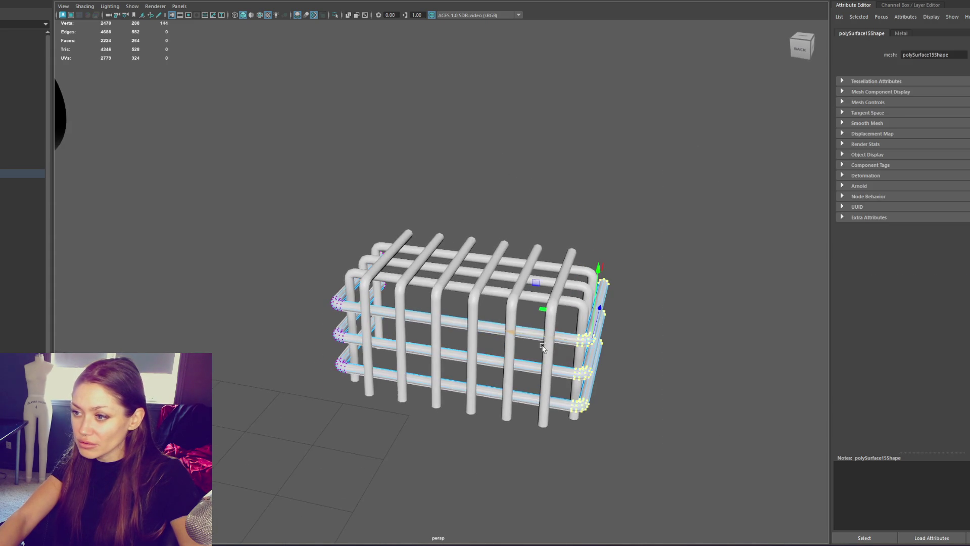
{"action": "left_click", "coordinate": [540, 228]}
{"action": "mouse_move", "coordinate": [540, 228]}
{"action": "left_mouse_down", "text": "alt"}
{"action": "mouse_move", "coordinate": [617, 205]}
{"action": "mouse_move", "coordinate": [335, 210]}
{"action": "mouse_move", "coordinate": [588, 228]}
{"action": "mouse_move", "coordinate": [589, 192]}
{"action": "mouse_move", "coordinate": [496, 200]}
{"action": "mouse_move", "coordinate": [565, 221]}
{"action": "mouse_move", "coordinate": [653, 195]}
{"action": "mouse_move", "coordinate": [575, 209]}
{"action": "mouse_move", "coordinate": [647, 206]}
{"action": "left_mouse_up", "text": "alt"}
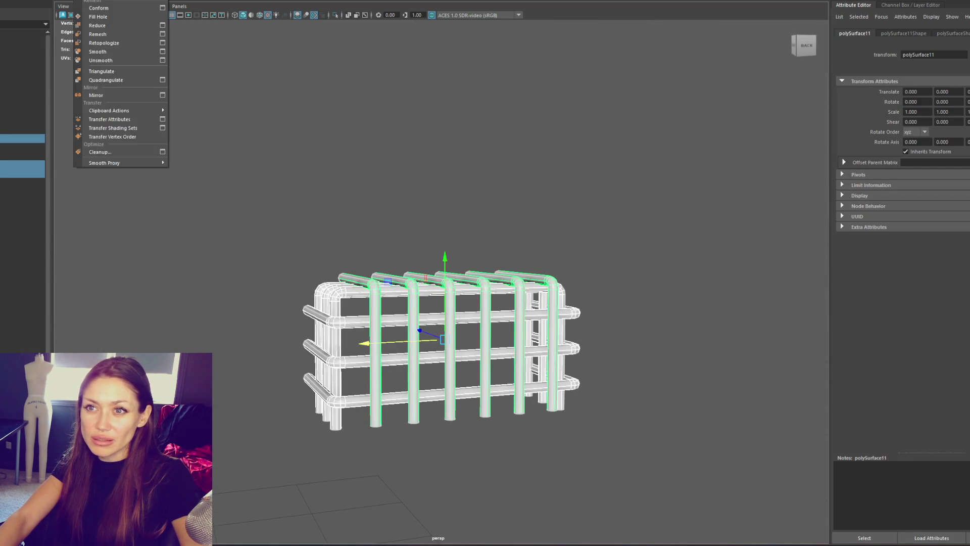
Combine all pipe pieces into polySurface16 and delete its construction history.
{"action": "left_click", "coordinate": [90, 15]}
{"action": "key", "text": "alt+shift+d"}
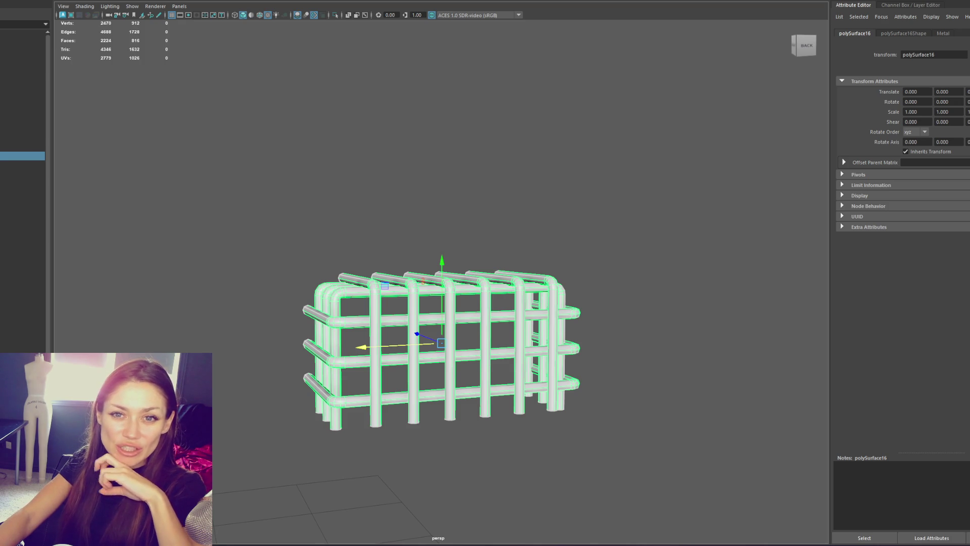
{"action": "left_click", "coordinate": [471, 188]}
{"action": "key", "text": "ctrl+z"}
{"action": "left_click_drag", "start_coordinate": [561, 194], "coordinate": [523, 205], "text": "alt"}
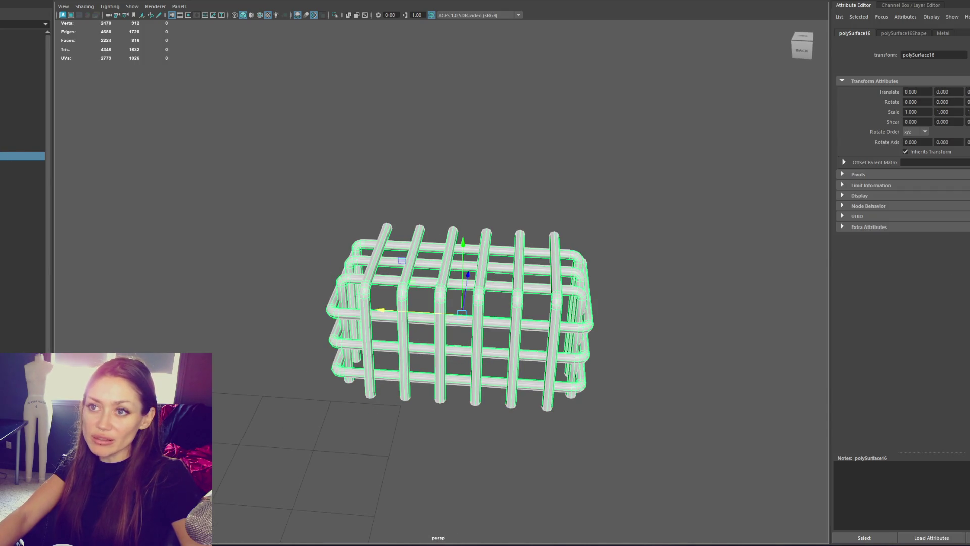
{"action": "left_click", "coordinate": [256, 234]}
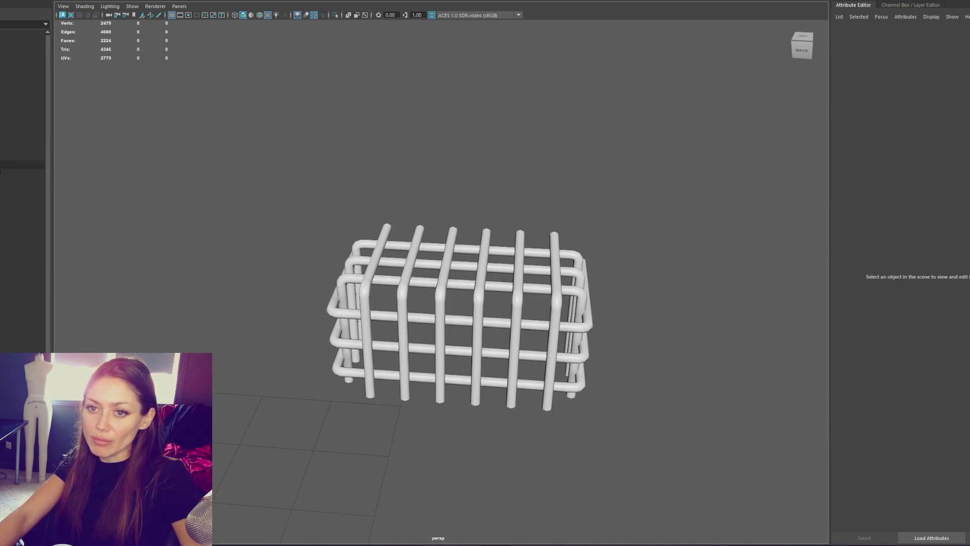
{"action": "left_click", "coordinate": [8, 152]}
{"action": "left_click", "coordinate": [11, 138]}
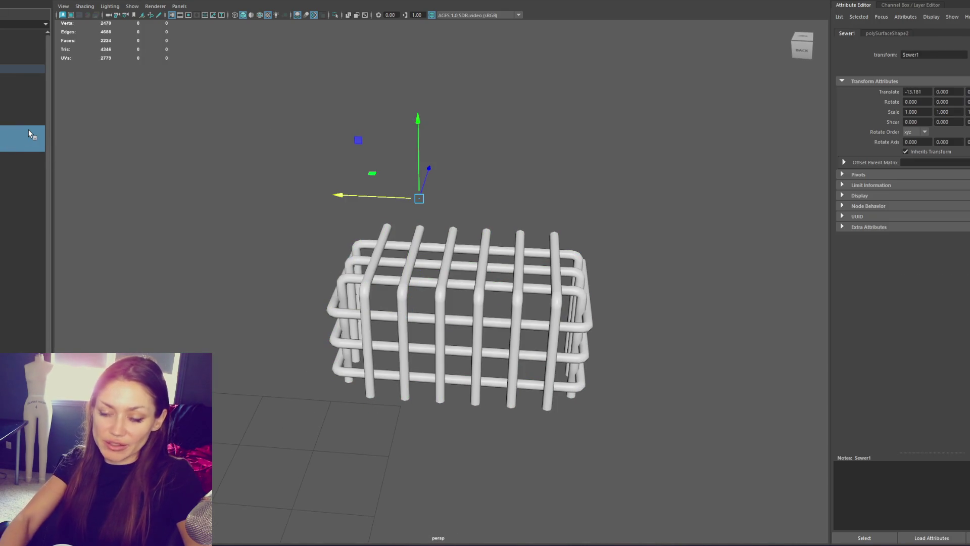
{"action": "left_click", "coordinate": [30, 134], "text": "ctrl"}
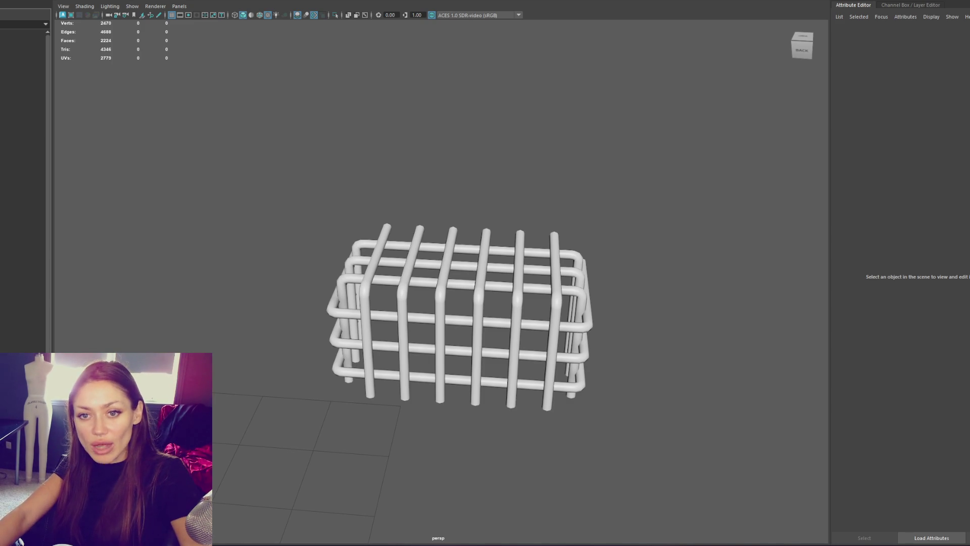
{"action": "left_click_drag", "start_coordinate": [515, 274], "coordinate": [482, 281], "text": "alt"}
Rename the cage 'Grate', apply Soften Edge, and choose a File menu command.
{"action": "left_click", "coordinate": [483, 282]}
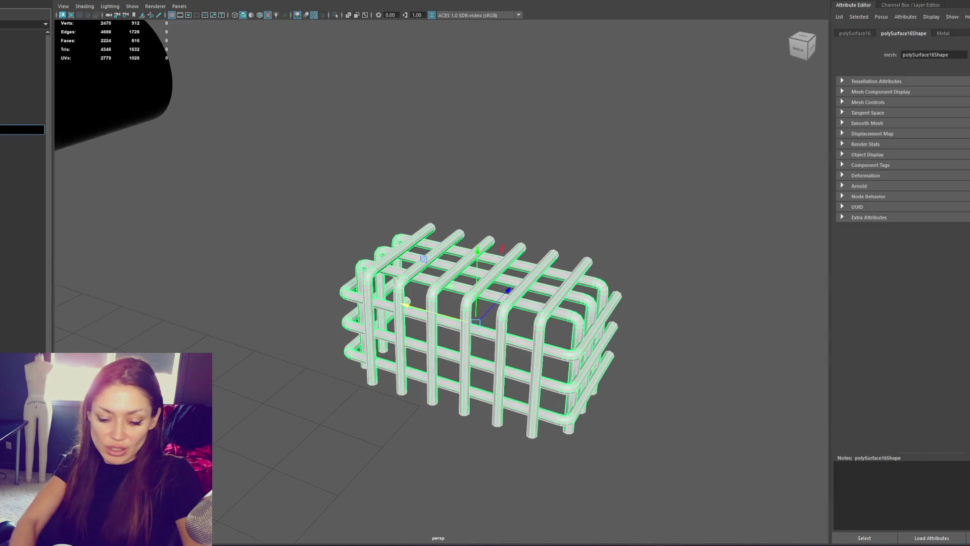
{"action": "key", "text": "Return"}
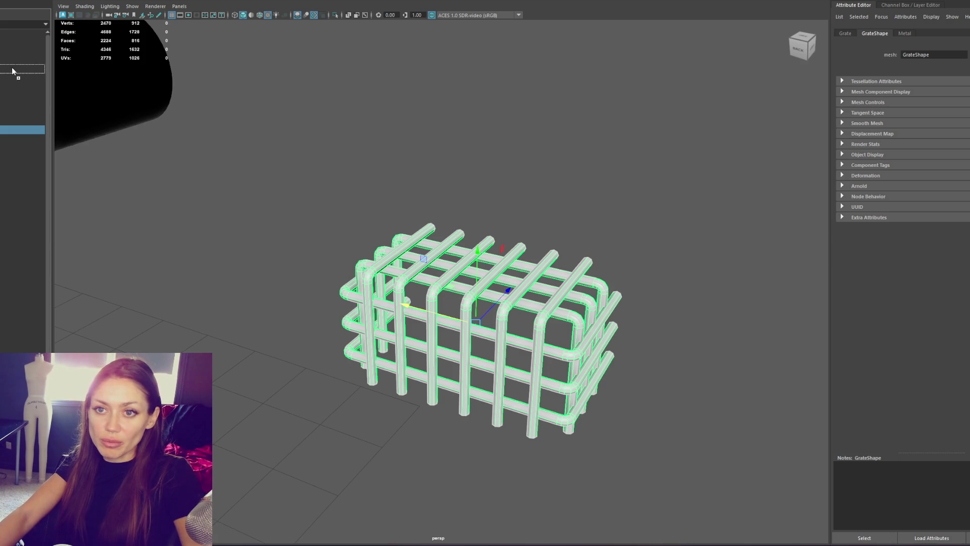
{"action": "right_click_drag", "start_coordinate": [299, 64], "coordinate": [440, 84], "text": "shift"}
{"action": "left_click", "coordinate": [447, 273]}
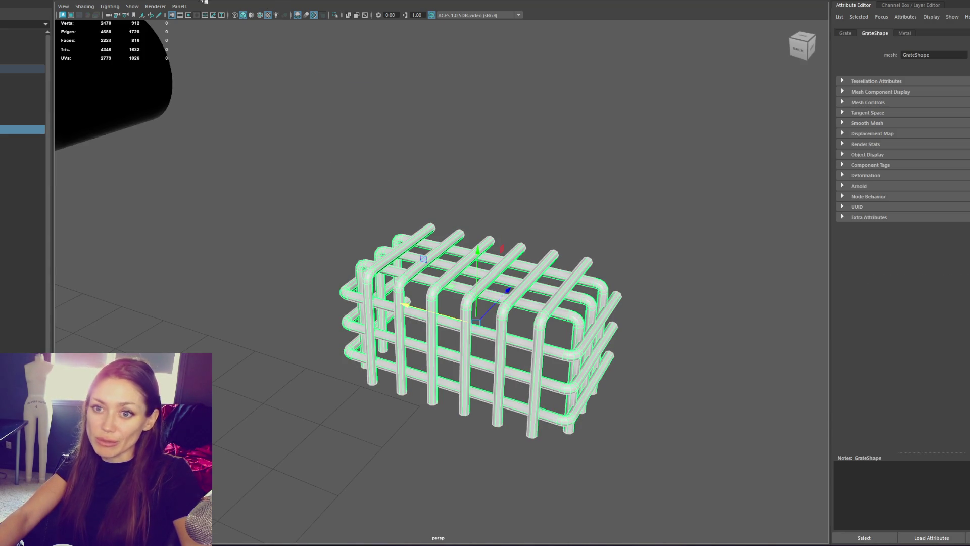
{"action": "left_click", "coordinate": [15, 34]}
{"action": "left_click", "coordinate": [18, 67]}
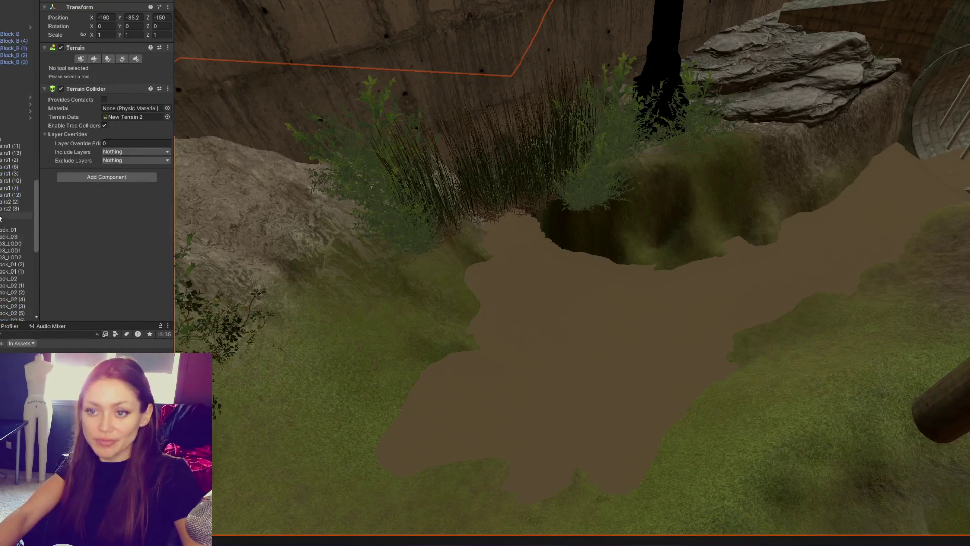
Select the imported Grate, frame it, and reset its rotation to 0.
{"action": "scroll", "coordinate": [17, 161], "scroll_direction": "up", "scroll_amount": 10}
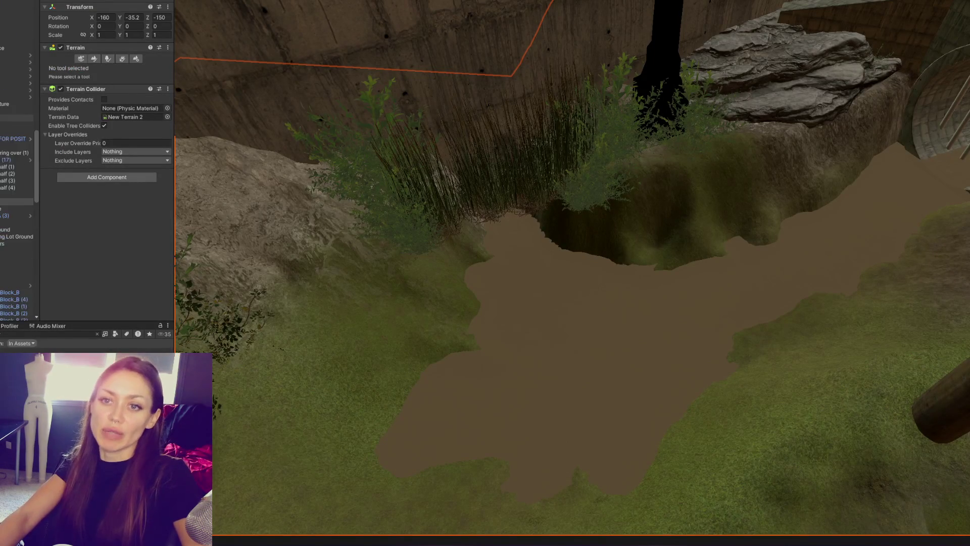
{"action": "left_click", "coordinate": [15, 211]}
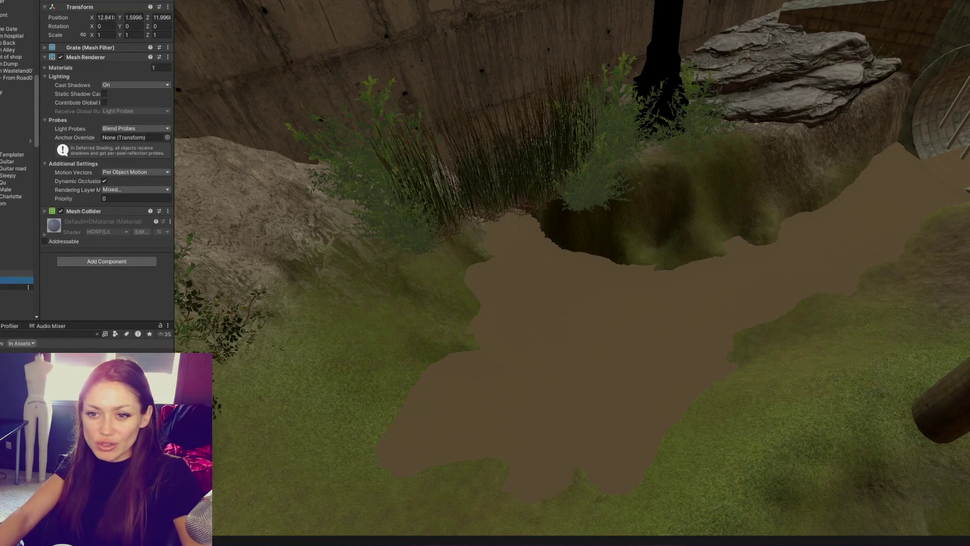
{"action": "scroll", "coordinate": [646, 195], "scroll_direction": "down", "scroll_amount": 3}
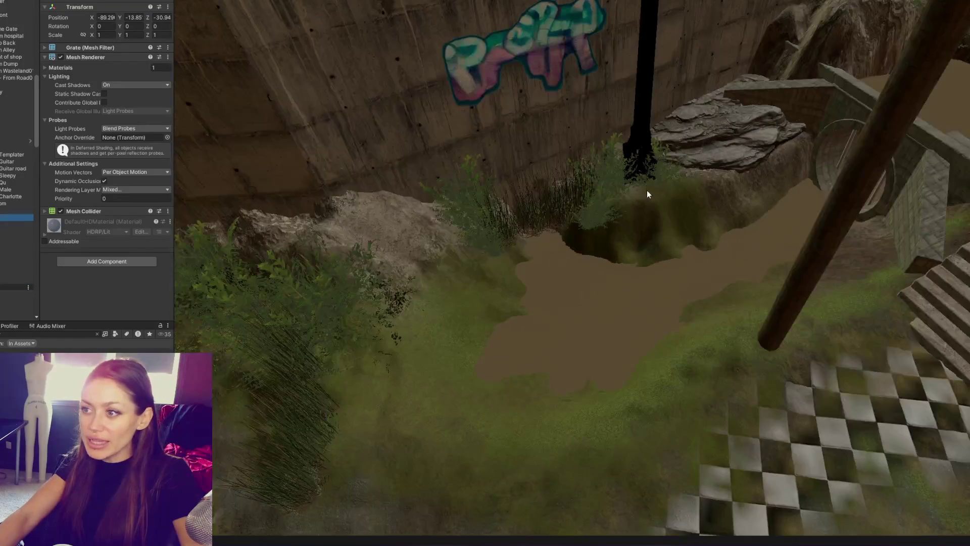
{"action": "scroll", "coordinate": [644, 163], "scroll_direction": "up", "scroll_amount": 8}
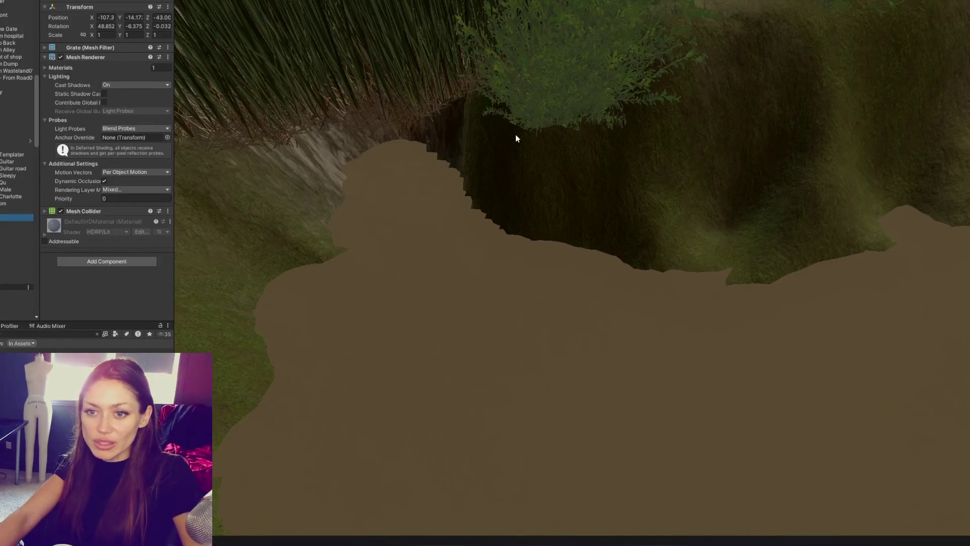
{"action": "key", "text": "f"}
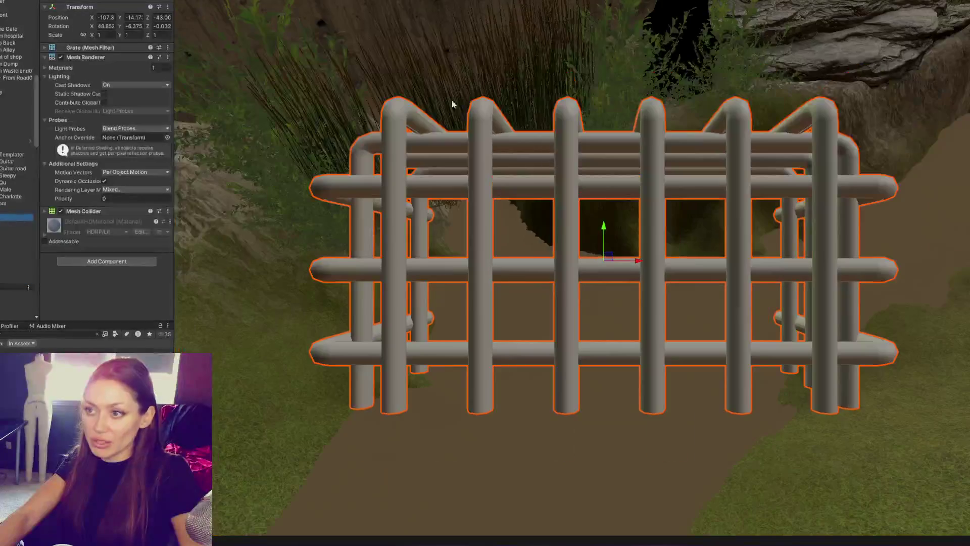
{"action": "type", "text": "0"}
{"action": "key", "text": "Tab"}
{"action": "type", "text": "0"}
{"action": "key", "text": "Tab"}
{"action": "type", "text": "0"}
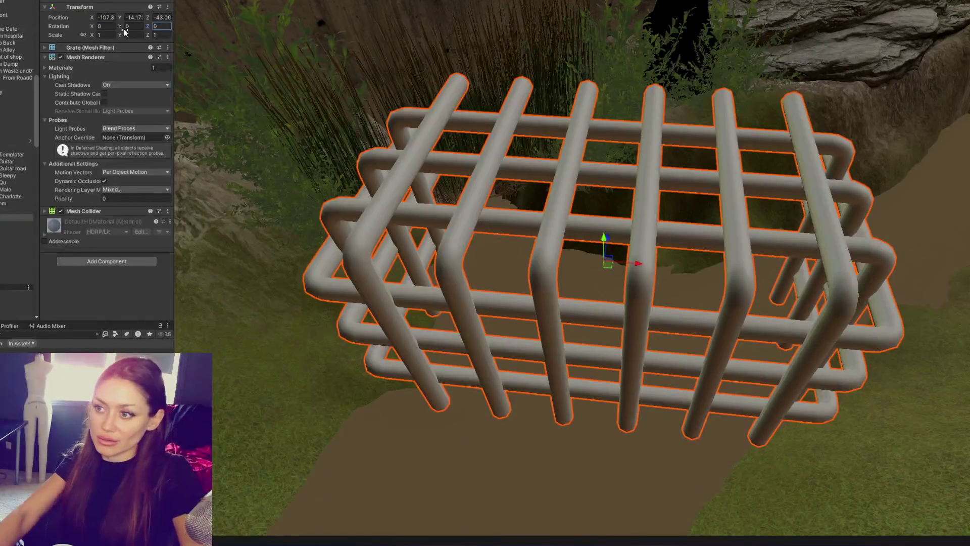
Lower the Grate into the sewer hole, scale it to about 1.02, and rotate it about -40°.
{"action": "scroll", "coordinate": [589, 223], "scroll_direction": "down", "scroll_amount": 4}
{"action": "mouse_move", "coordinate": [604, 240]}
{"action": "left_mouse_down"}
{"action": "mouse_move", "coordinate": [607, 404]}
{"action": "mouse_move", "coordinate": [625, 364]}
{"action": "mouse_move", "coordinate": [627, 250]}
{"action": "mouse_move", "coordinate": [527, 286]}
{"action": "mouse_move", "coordinate": [488, 187]}
{"action": "left_mouse_up"}
{"action": "mouse_move", "coordinate": [493, 189]}
{"action": "right_mouse_down"}
{"action": "mouse_move", "coordinate": [596, 207]}
{"action": "mouse_move", "coordinate": [531, 212]}
{"action": "mouse_move", "coordinate": [656, 251]}
{"action": "mouse_move", "coordinate": [589, 197]}
{"action": "mouse_move", "coordinate": [490, 172]}
{"action": "right_mouse_up"}
{"action": "mouse_move", "coordinate": [490, 169]}
{"action": "left_mouse_down"}
{"action": "mouse_move", "coordinate": [502, 144]}
{"action": "mouse_move", "coordinate": [504, 164]}
{"action": "left_mouse_up"}
{"action": "left_click_drag", "start_coordinate": [491, 200], "coordinate": [508, 199]}
{"action": "mouse_move", "coordinate": [509, 201]}
{"action": "right_mouse_down"}
{"action": "mouse_move", "coordinate": [493, 195]}
{"action": "mouse_move", "coordinate": [585, 259]}
{"action": "mouse_move", "coordinate": [527, 279]}
{"action": "mouse_move", "coordinate": [560, 437]}
{"action": "right_mouse_up"}
{"action": "left_click_drag", "start_coordinate": [556, 453], "coordinate": [566, 448]}
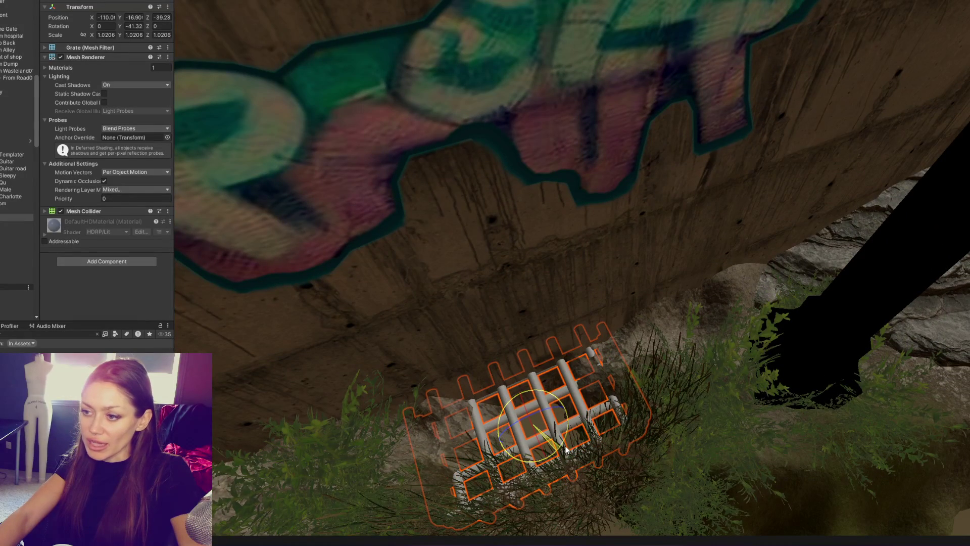
{"action": "left_click_drag", "start_coordinate": [523, 395], "coordinate": [530, 404]}
{"action": "mouse_move", "coordinate": [531, 404]}
{"action": "right_mouse_down"}
{"action": "mouse_move", "coordinate": [464, 326]}
{"action": "mouse_move", "coordinate": [559, 315]}
{"action": "right_mouse_up"}
Select the terrain and use Set Height to lower the mound right of the grate.
{"action": "left_click", "coordinate": [445, 277]}
{"action": "left_click", "coordinate": [94, 59]}
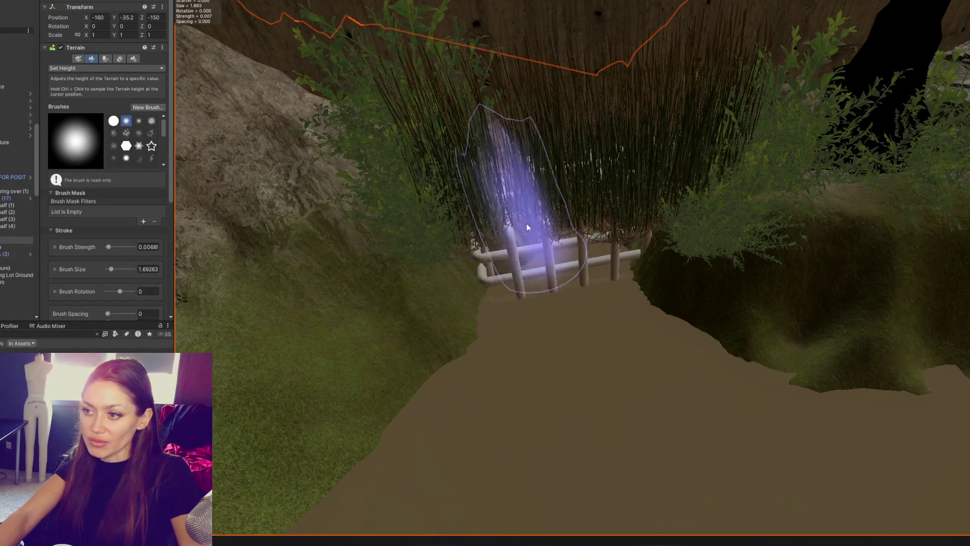
{"action": "mouse_move", "coordinate": [651, 303]}
{"action": "left_mouse_down"}
{"action": "mouse_move", "coordinate": [684, 287]}
{"action": "mouse_move", "coordinate": [684, 259]}
{"action": "mouse_move", "coordinate": [641, 186]}
{"action": "left_mouse_up"}
{"action": "scroll", "coordinate": [640, 186], "scroll_direction": "down", "scroll_amount": 3}
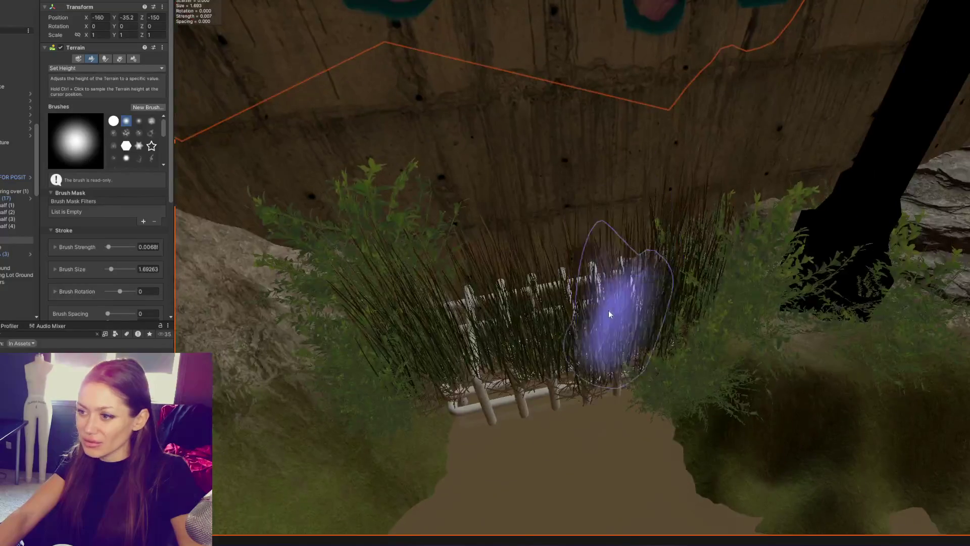
{"action": "mouse_move", "coordinate": [676, 412]}
{"action": "right_mouse_down"}
{"action": "mouse_move", "coordinate": [704, 455]}
{"action": "mouse_move", "coordinate": [657, 420]}
{"action": "right_mouse_up"}
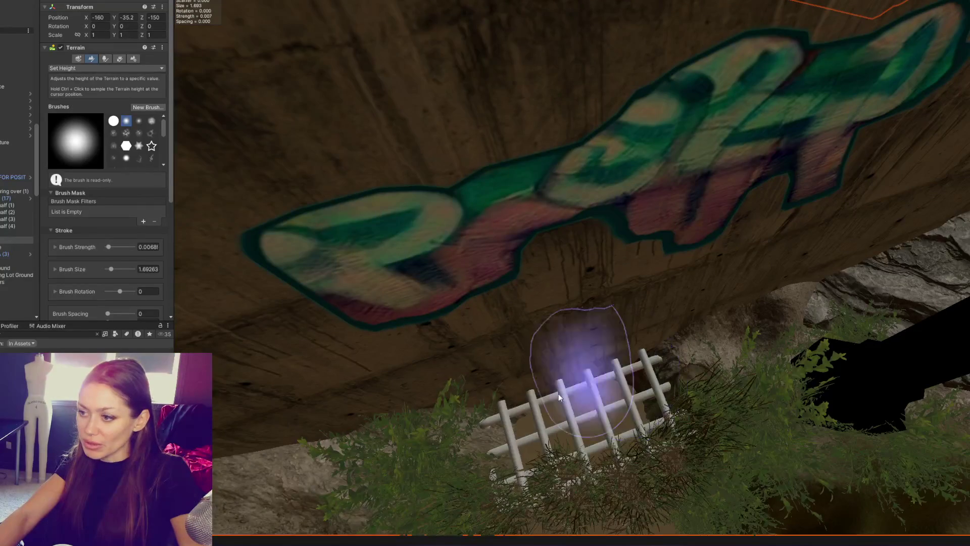
{"action": "right_click_drag", "start_coordinate": [472, 411], "coordinate": [584, 363]}
{"action": "mouse_move", "coordinate": [509, 326]}
{"action": "right_mouse_down"}
{"action": "mouse_move", "coordinate": [465, 386]}
{"action": "mouse_move", "coordinate": [524, 383]}
{"action": "mouse_move", "coordinate": [430, 423]}
{"action": "right_mouse_up"}
Level the dirt edge, green slope and ground along the mossy rock to the set height.
{"action": "mouse_move", "coordinate": [697, 364]}
{"action": "left_mouse_down"}
{"action": "mouse_move", "coordinate": [805, 386]}
{"action": "mouse_move", "coordinate": [829, 325]}
{"action": "left_mouse_up"}
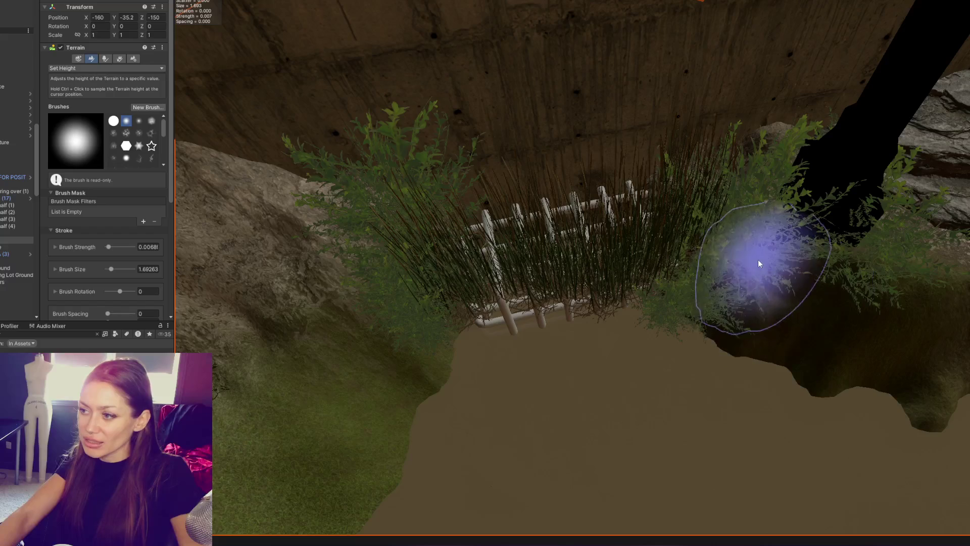
{"action": "mouse_move", "coordinate": [888, 347]}
{"action": "right_mouse_down"}
{"action": "mouse_move", "coordinate": [823, 255]}
{"action": "mouse_move", "coordinate": [552, 256]}
{"action": "mouse_move", "coordinate": [584, 174]}
{"action": "mouse_move", "coordinate": [786, 292]}
{"action": "right_mouse_up"}
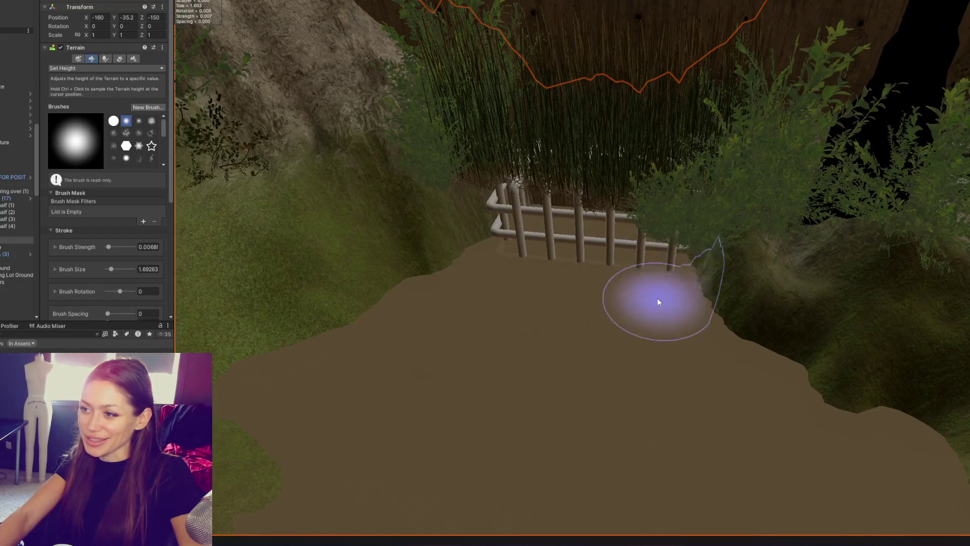
{"action": "scroll", "coordinate": [702, 319], "scroll_direction": "down", "scroll_amount": 3}
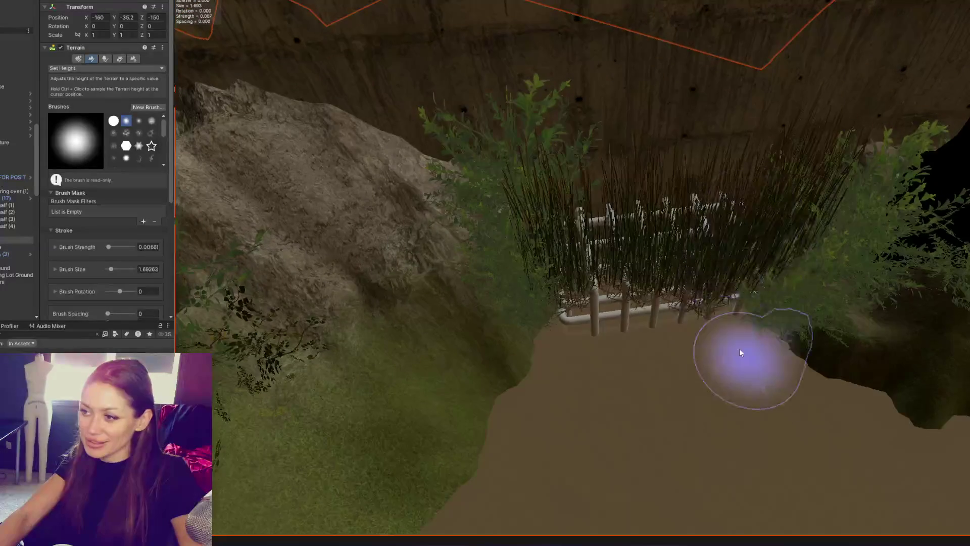
{"action": "scroll", "coordinate": [718, 328], "scroll_direction": "up", "scroll_amount": 3}
{"action": "mouse_move", "coordinate": [745, 353]}
{"action": "left_mouse_down"}
{"action": "mouse_move", "coordinate": [801, 394]}
{"action": "mouse_move", "coordinate": [481, 318]}
{"action": "left_mouse_up"}
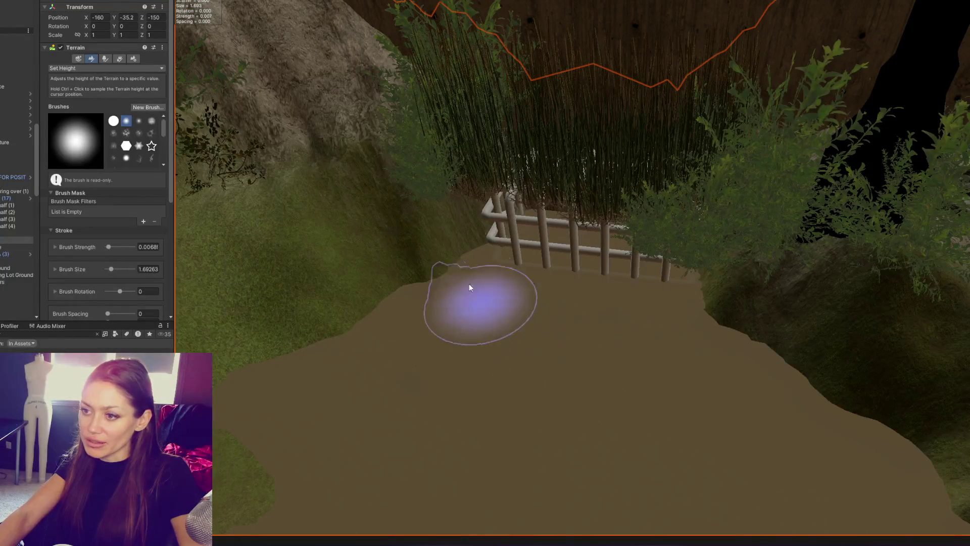
{"action": "mouse_move", "coordinate": [303, 487]}
{"action": "middle_mouse_down"}
{"action": "mouse_move", "coordinate": [689, 340]}
{"action": "mouse_move", "coordinate": [747, 329]}
{"action": "mouse_move", "coordinate": [649, 314]}
{"action": "mouse_move", "coordinate": [790, 357]}
{"action": "middle_mouse_up"}
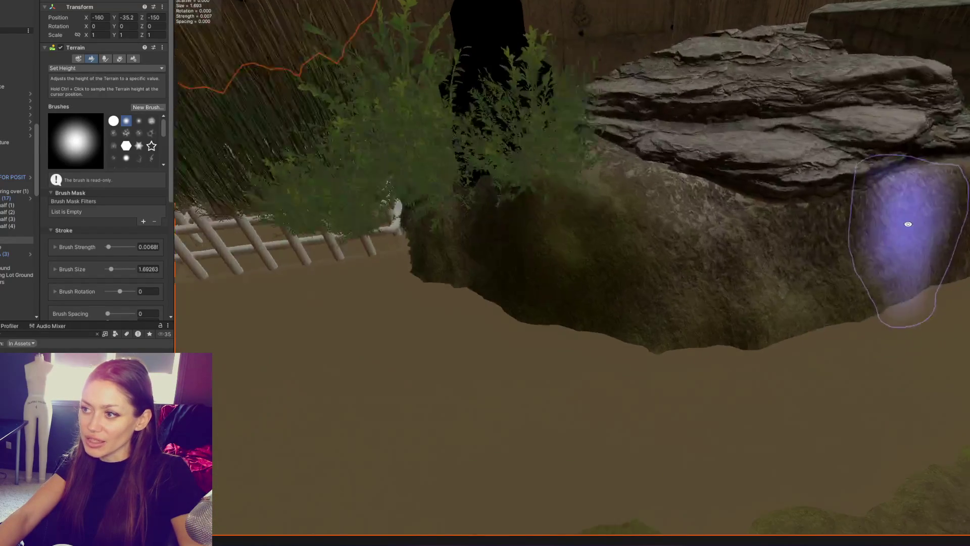
{"action": "middle_click_drag", "start_coordinate": [903, 219], "coordinate": [953, 228]}
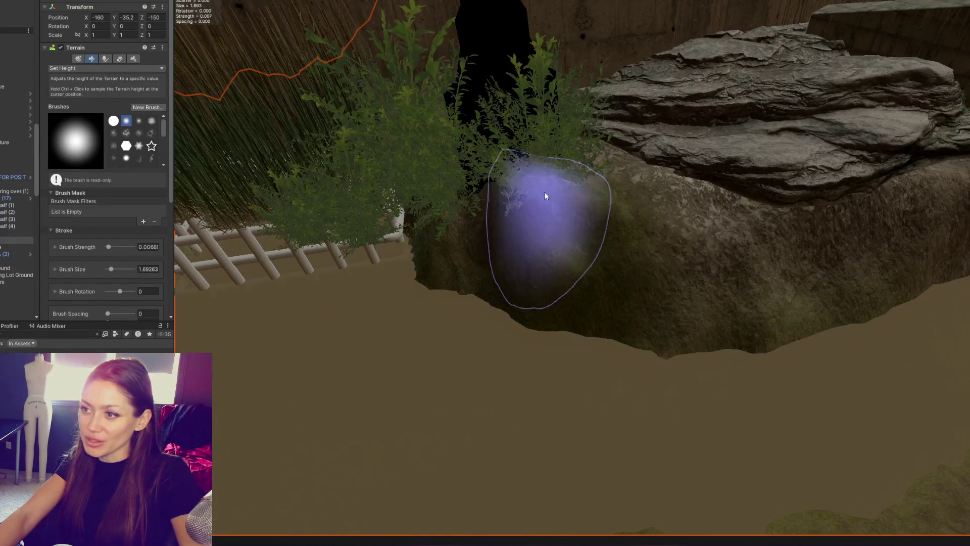
{"action": "middle_click_drag", "start_coordinate": [505, 212], "coordinate": [648, 182]}
{"action": "mouse_move", "coordinate": [647, 182]}
{"action": "right_mouse_down"}
{"action": "mouse_move", "coordinate": [524, 242]}
{"action": "mouse_move", "coordinate": [573, 242]}
{"action": "mouse_move", "coordinate": [520, 239]}
{"action": "mouse_move", "coordinate": [612, 267]}
{"action": "right_mouse_up"}
{"action": "key", "text": "w"}
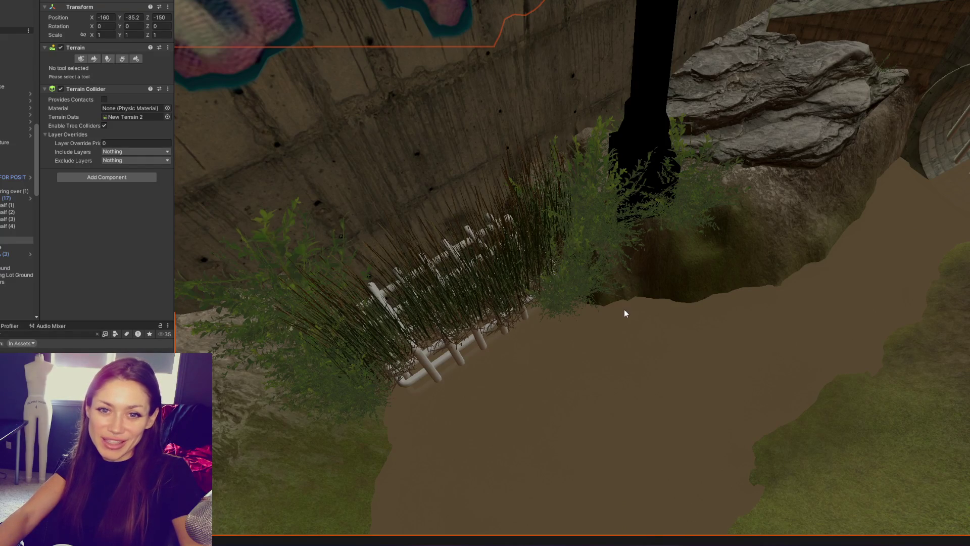
{"action": "mouse_move", "coordinate": [697, 303]}
{"action": "right_mouse_down"}
{"action": "mouse_move", "coordinate": [673, 325]}
{"action": "mouse_move", "coordinate": [542, 311]}
{"action": "mouse_move", "coordinate": [568, 309]}
{"action": "right_mouse_up"}
Slide the flat rock along X and rotate it about 8° on Y.
{"action": "left_click", "coordinate": [691, 261]}
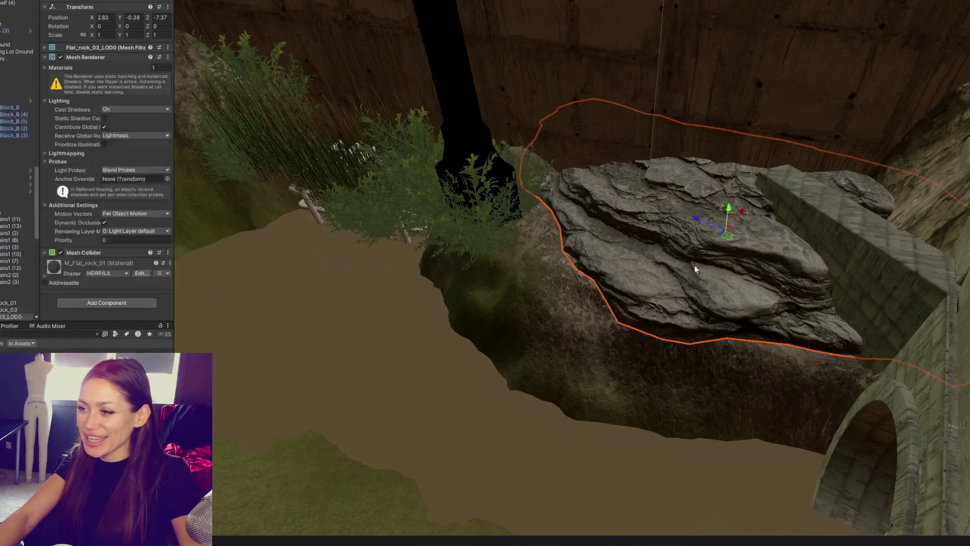
{"action": "mouse_move", "coordinate": [745, 214]}
{"action": "left_mouse_down"}
{"action": "mouse_move", "coordinate": [756, 210]}
{"action": "mouse_move", "coordinate": [732, 211]}
{"action": "mouse_move", "coordinate": [752, 212]}
{"action": "left_mouse_up"}
{"action": "key", "text": "e"}
{"action": "left_click_drag", "start_coordinate": [743, 251], "coordinate": [733, 258]}
Raise the terrain against the rock face using the Raise or Lower Terrain brush.
{"action": "left_click", "coordinate": [556, 275]}
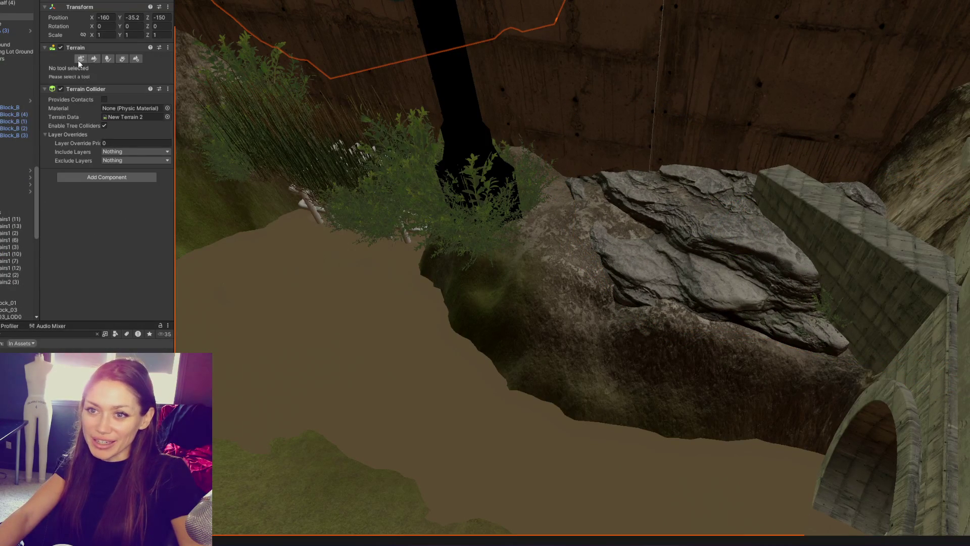
{"action": "left_click", "coordinate": [94, 59]}
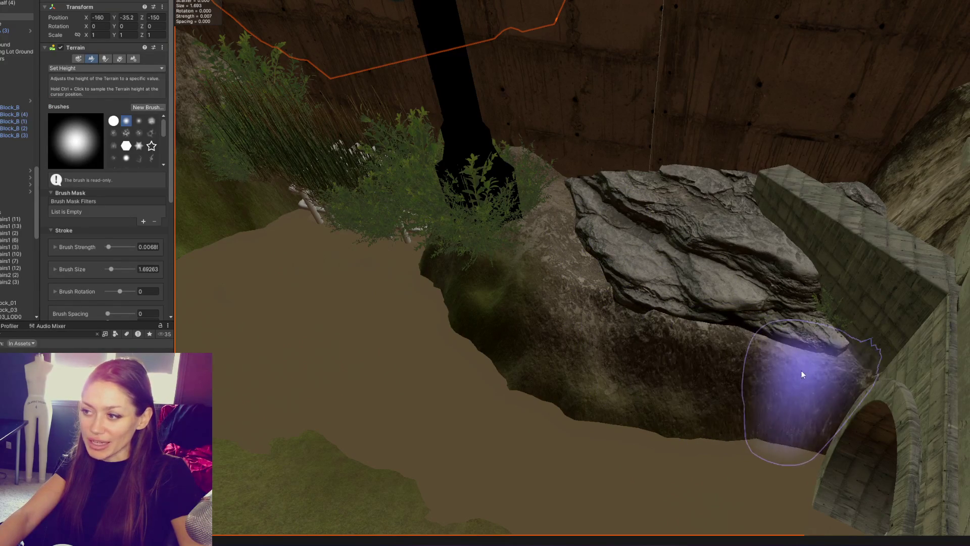
{"action": "left_click_drag", "start_coordinate": [628, 314], "coordinate": [683, 227], "text": "alt"}
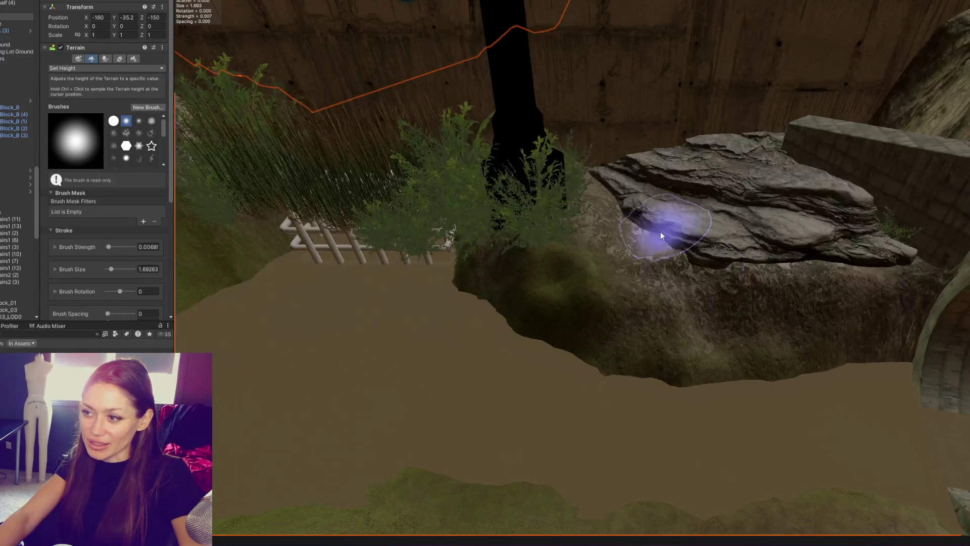
{"action": "left_click", "coordinate": [85, 68]}
{"action": "left_click", "coordinate": [88, 109]}
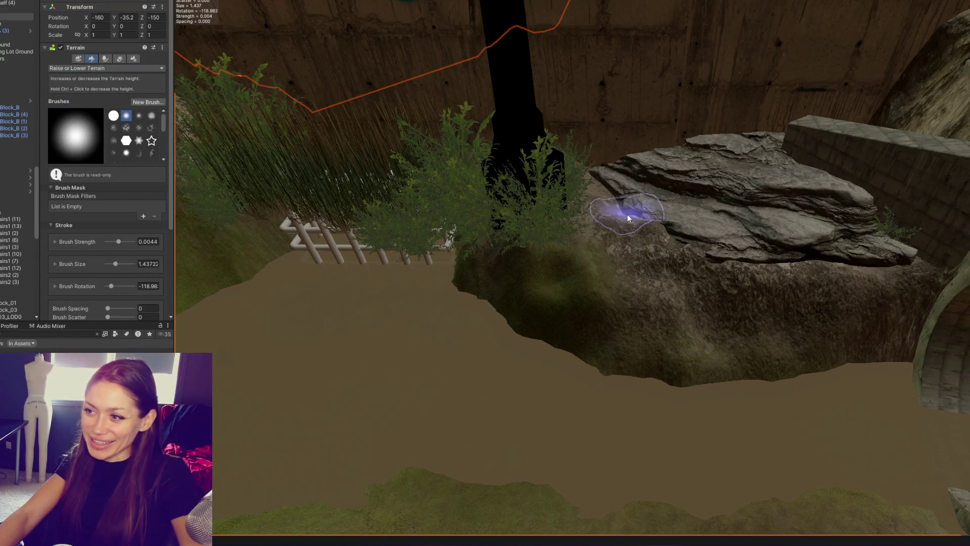
{"action": "left_click_drag", "start_coordinate": [617, 211], "coordinate": [643, 242], "text": "alt"}
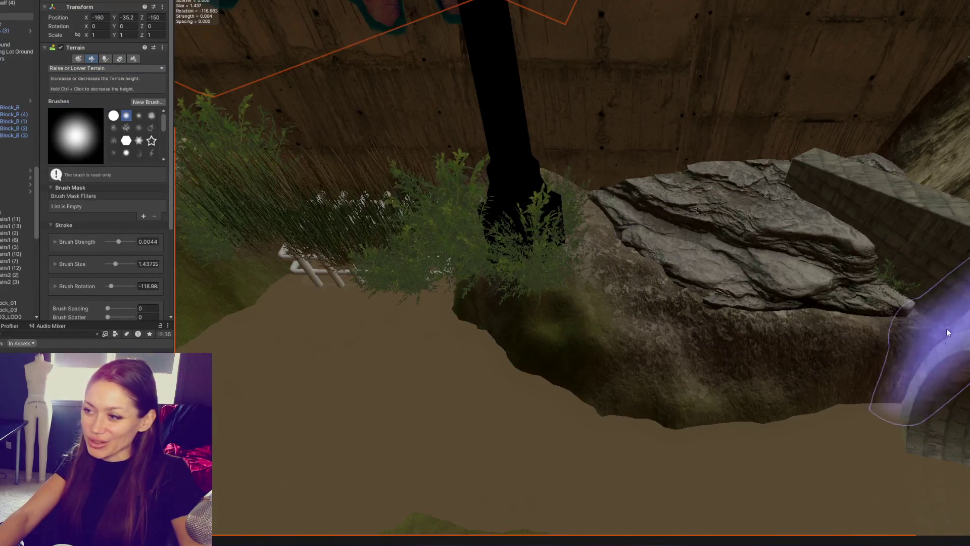
{"action": "left_click_drag", "start_coordinate": [908, 314], "coordinate": [769, 396], "text": "alt"}
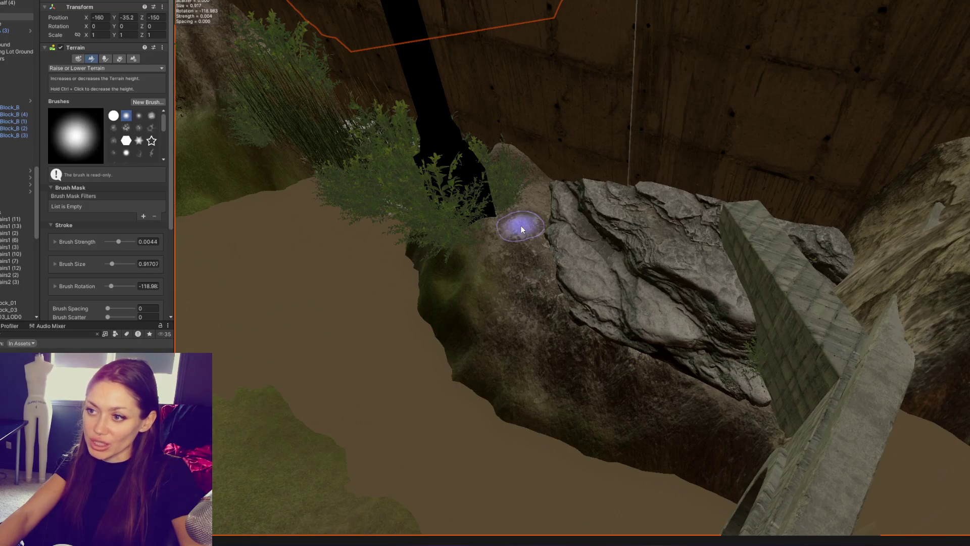
{"action": "left_click_drag", "start_coordinate": [606, 242], "coordinate": [570, 199], "text": "alt"}
{"action": "scroll", "coordinate": [552, 219], "scroll_direction": "up", "scroll_amount": 3}
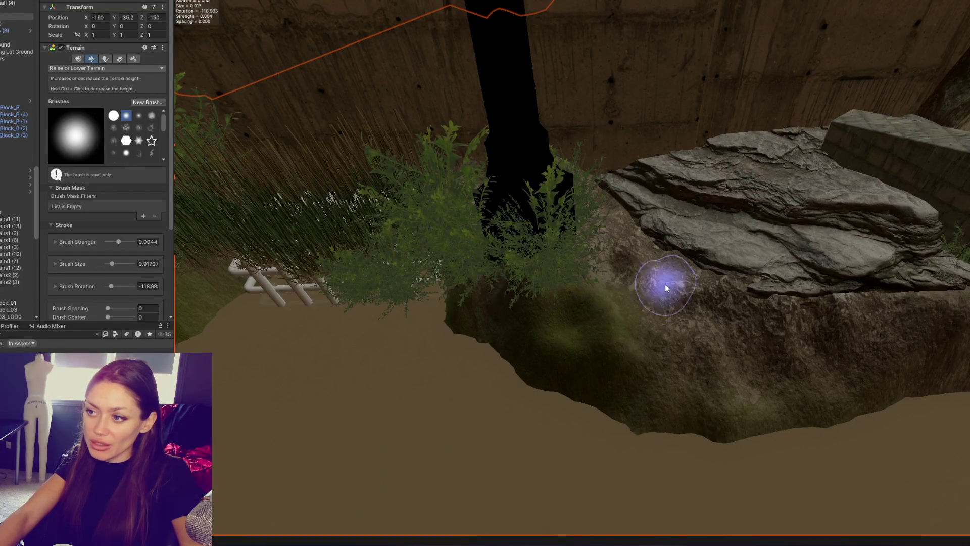
{"action": "mouse_move", "coordinate": [633, 327]}
{"action": "left_mouse_down"}
{"action": "mouse_move", "coordinate": [667, 386]}
{"action": "mouse_move", "coordinate": [554, 347]}
{"action": "mouse_move", "coordinate": [546, 314]}
{"action": "mouse_move", "coordinate": [651, 371]}
{"action": "left_mouse_up"}
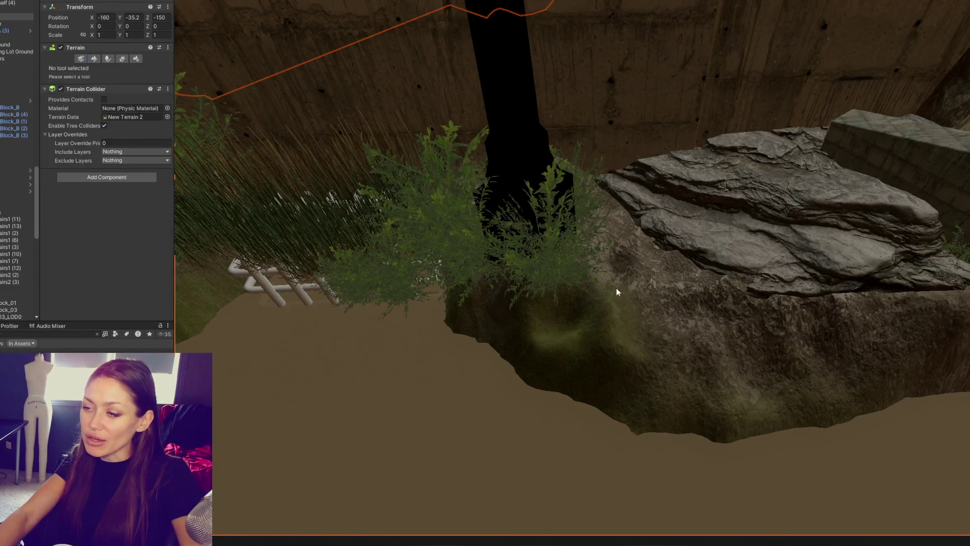
{"action": "left_click", "coordinate": [567, 267]}
Lower one Bush_B slightly into the ground and slide a neighbouring bush to the right.
{"action": "key", "text": "f"}
{"action": "mouse_move", "coordinate": [670, 242]}
{"action": "left_mouse_down"}
{"action": "mouse_move", "coordinate": [653, 260]}
{"action": "mouse_move", "coordinate": [664, 247]}
{"action": "left_mouse_up"}
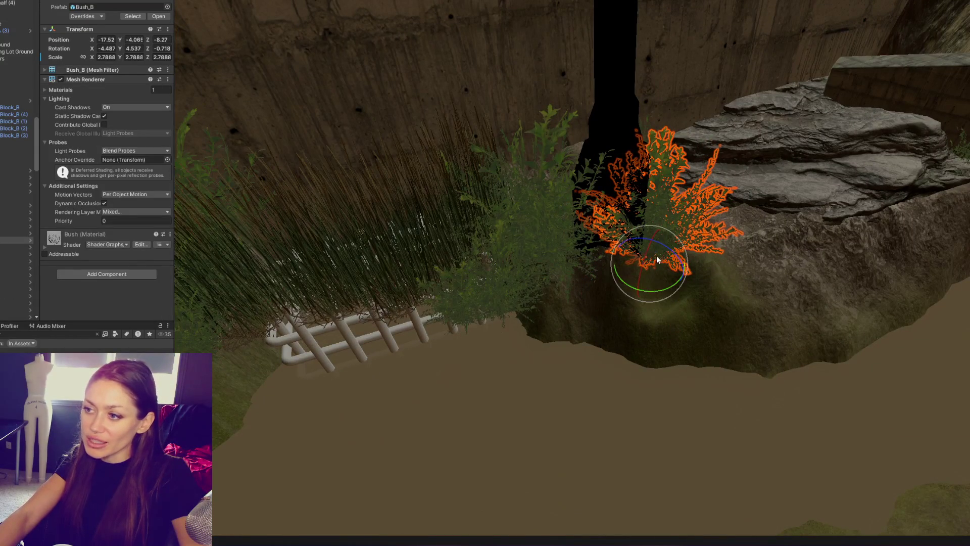
{"action": "left_click", "coordinate": [653, 262]}
{"action": "left_click", "coordinate": [654, 262]}
{"action": "left_click", "coordinate": [564, 255]}
{"action": "key", "text": "f"}
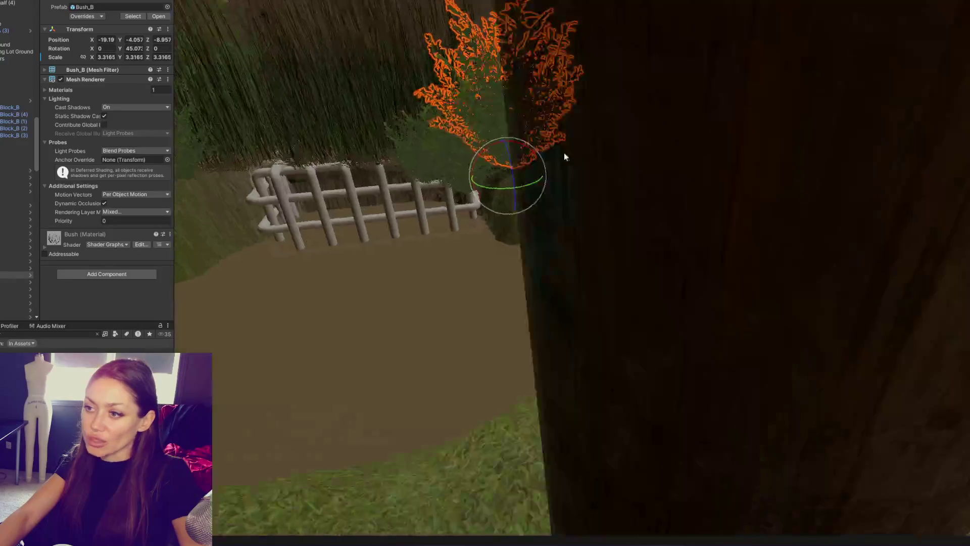
{"action": "mouse_move", "coordinate": [586, 260]}
{"action": "left_mouse_down"}
{"action": "mouse_move", "coordinate": [623, 270]}
{"action": "mouse_move", "coordinate": [635, 259]}
{"action": "mouse_move", "coordinate": [598, 274]}
{"action": "left_mouse_up"}
{"action": "key", "text": "r"}
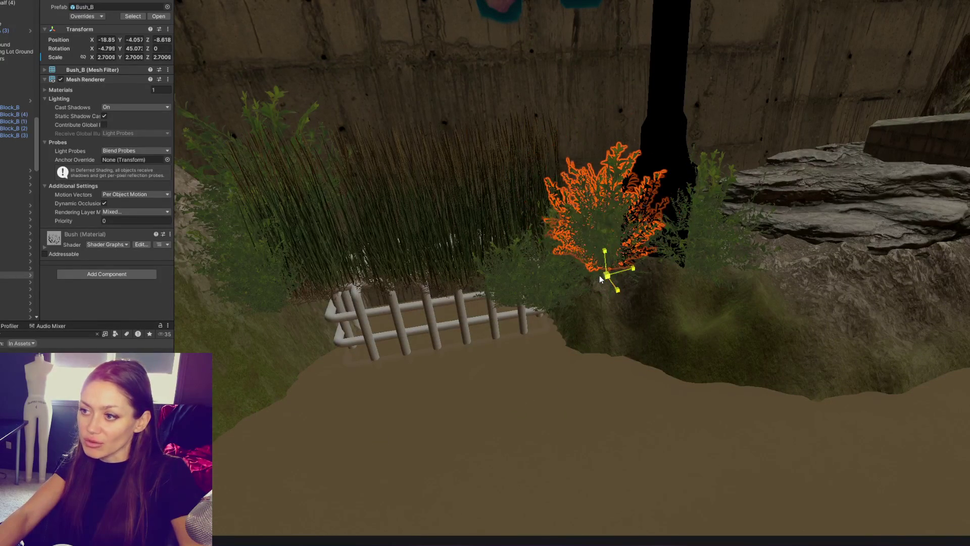
Sink the Bush_B shrub beside the fence lower into the mound.
{"action": "left_click", "coordinate": [539, 283]}
{"action": "left_click", "coordinate": [553, 286]}
{"action": "left_click", "coordinate": [550, 279]}
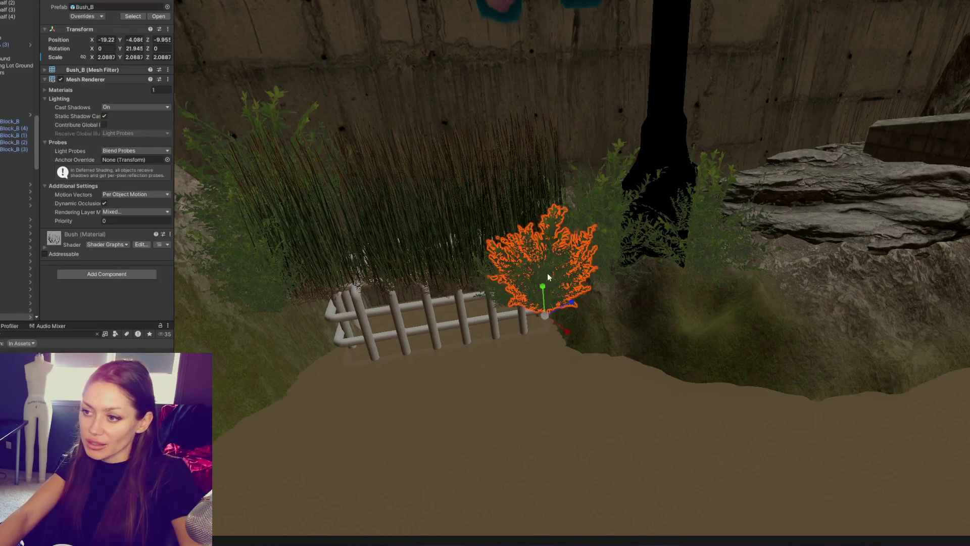
{"action": "mouse_move", "coordinate": [544, 287]}
{"action": "left_mouse_down"}
{"action": "mouse_move", "coordinate": [556, 384]}
{"action": "mouse_move", "coordinate": [567, 384]}
{"action": "mouse_move", "coordinate": [556, 371]}
{"action": "mouse_move", "coordinate": [591, 357]}
{"action": "mouse_move", "coordinate": [564, 353]}
{"action": "left_mouse_up"}
{"action": "key", "text": "r"}
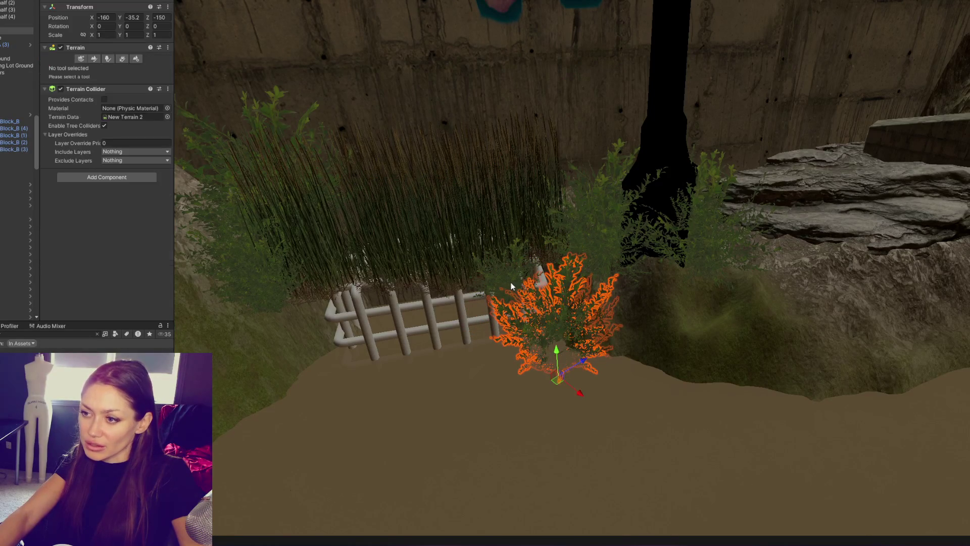
Enlarge a Bush_B shrub to about 2.1 scale and slide it beside the fence.
{"action": "left_click", "coordinate": [512, 286]}
{"action": "left_click", "coordinate": [508, 282]}
{"action": "left_click", "coordinate": [576, 303]}
{"action": "left_click", "coordinate": [576, 304]}
{"action": "left_click", "coordinate": [565, 300]}
{"action": "mouse_move", "coordinate": [580, 304]}
{"action": "left_mouse_down"}
{"action": "mouse_move", "coordinate": [594, 291]}
{"action": "mouse_move", "coordinate": [573, 298]}
{"action": "left_mouse_up"}
{"action": "left_click_drag", "start_coordinate": [632, 303], "coordinate": [667, 319], "text": "alt"}
{"action": "left_click_drag", "start_coordinate": [730, 351], "coordinate": [707, 339]}
{"action": "mouse_move", "coordinate": [640, 295]}
{"action": "left_mouse_down", "text": "alt"}
{"action": "mouse_move", "coordinate": [556, 283]}
{"action": "mouse_move", "coordinate": [488, 255]}
{"action": "mouse_move", "coordinate": [554, 255]}
{"action": "mouse_move", "coordinate": [569, 276]}
{"action": "left_mouse_up", "text": "alt"}
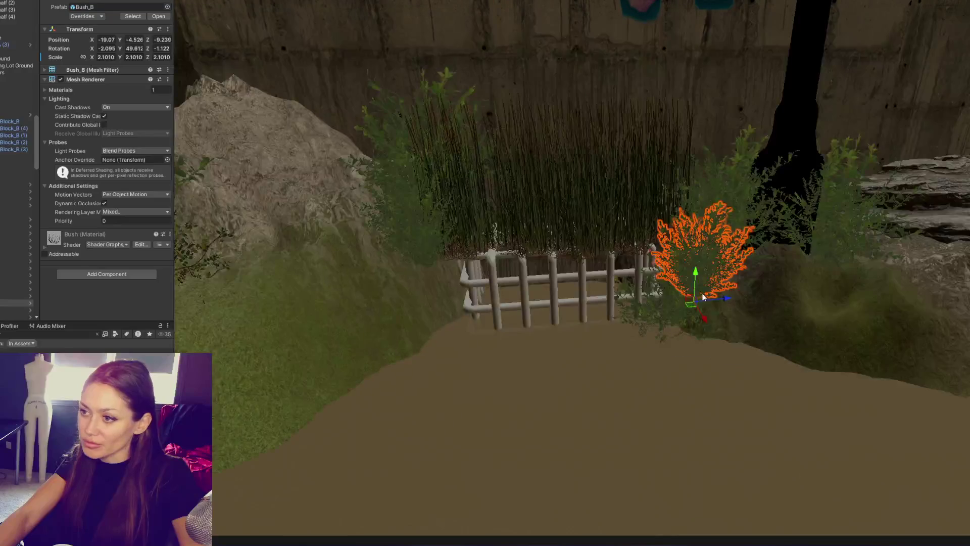
{"action": "left_click_drag", "start_coordinate": [728, 300], "coordinate": [454, 299]}
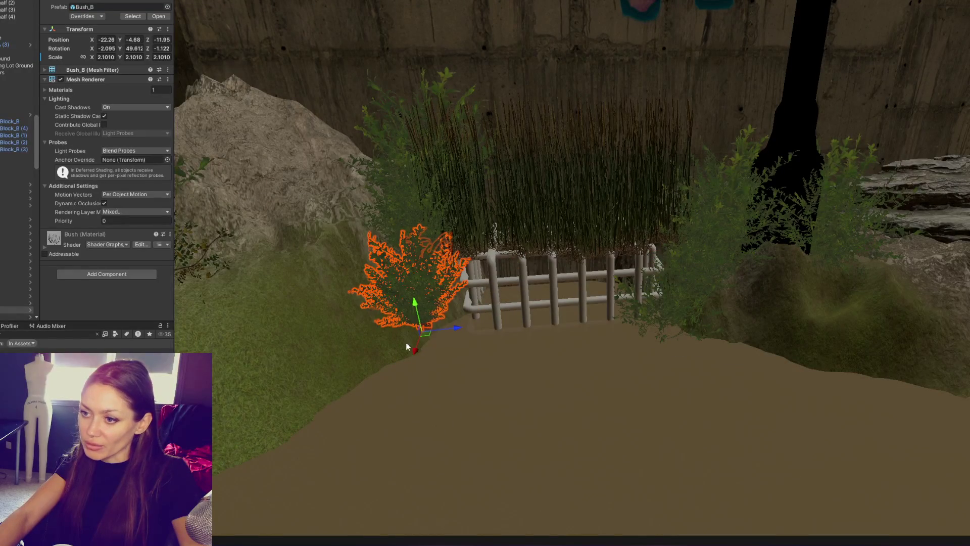
{"action": "left_click_drag", "start_coordinate": [415, 351], "coordinate": [426, 339]}
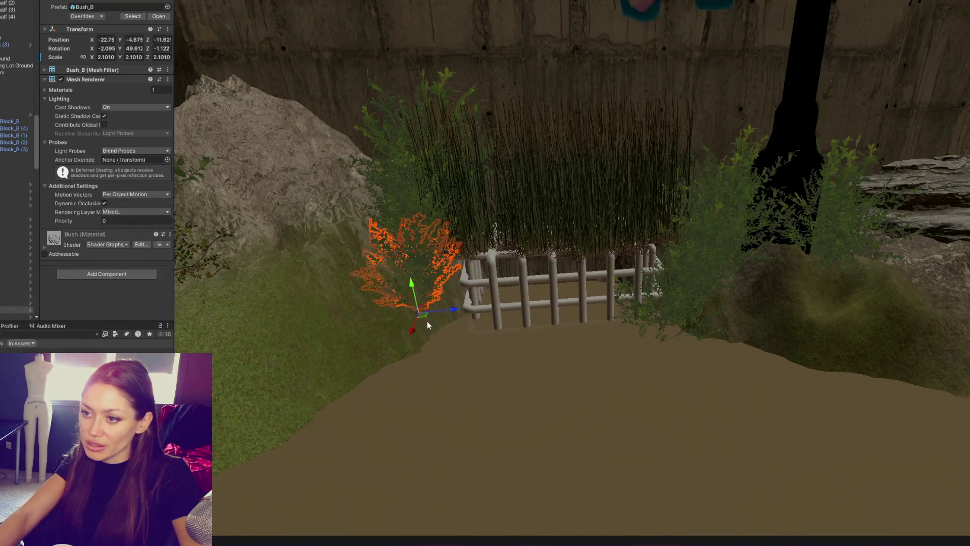
Try moving the bush right of the fence to its left, then undo back to the original placement.
{"action": "left_click", "coordinate": [671, 321]}
{"action": "mouse_move", "coordinate": [688, 379]}
{"action": "left_mouse_down"}
{"action": "mouse_move", "coordinate": [543, 447]}
{"action": "mouse_move", "coordinate": [483, 382]}
{"action": "left_mouse_up"}
{"action": "mouse_move", "coordinate": [515, 340]}
{"action": "left_mouse_down"}
{"action": "mouse_move", "coordinate": [487, 351]}
{"action": "mouse_move", "coordinate": [463, 383]}
{"action": "mouse_move", "coordinate": [483, 394]}
{"action": "mouse_move", "coordinate": [458, 368]}
{"action": "left_mouse_up"}
{"action": "key", "text": "ctrl+z"}
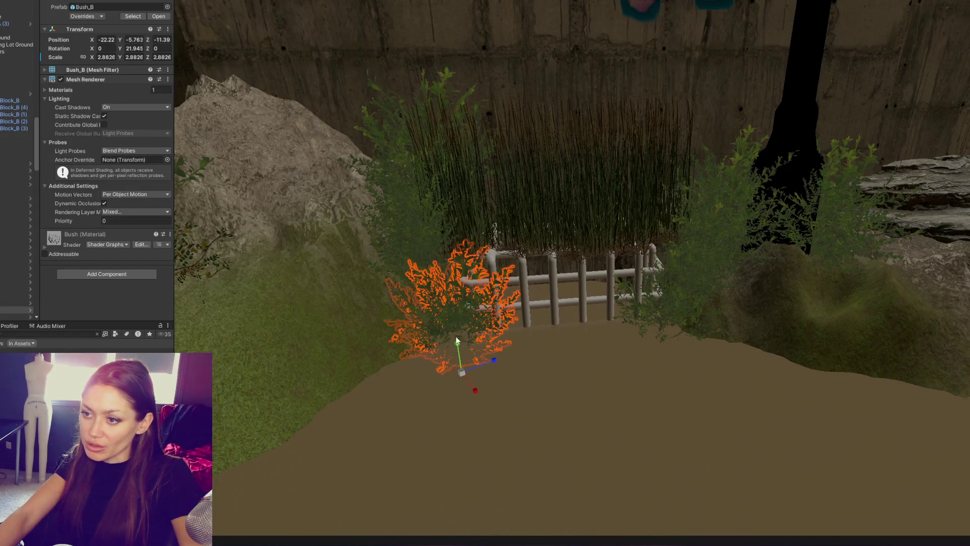
{"action": "key", "text": "ctrl+z"}
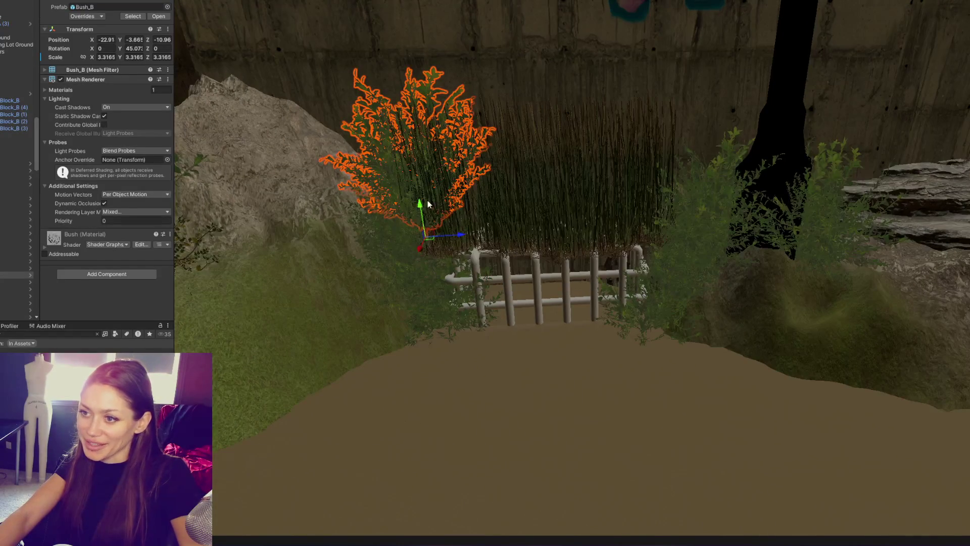
{"action": "mouse_move", "coordinate": [463, 236]}
{"action": "left_mouse_down"}
{"action": "mouse_move", "coordinate": [378, 191]}
{"action": "mouse_move", "coordinate": [474, 272]}
{"action": "mouse_move", "coordinate": [432, 261]}
{"action": "left_mouse_up"}
{"action": "key", "text": "ctrl+z"}
{"action": "mouse_move", "coordinate": [606, 235]}
{"action": "left_mouse_down", "text": "alt"}
{"action": "mouse_move", "coordinate": [733, 353]}
{"action": "mouse_move", "coordinate": [767, 431]}
{"action": "left_mouse_up", "text": "alt"}
{"action": "key", "text": "ctrl+z"}
Enlarge the bush right of the fence, then lower five long grass clumps into the ground.
{"action": "mouse_move", "coordinate": [741, 370]}
{"action": "left_mouse_down", "text": "alt"}
{"action": "mouse_move", "coordinate": [696, 282]}
{"action": "mouse_move", "coordinate": [708, 285]}
{"action": "left_mouse_up", "text": "alt"}
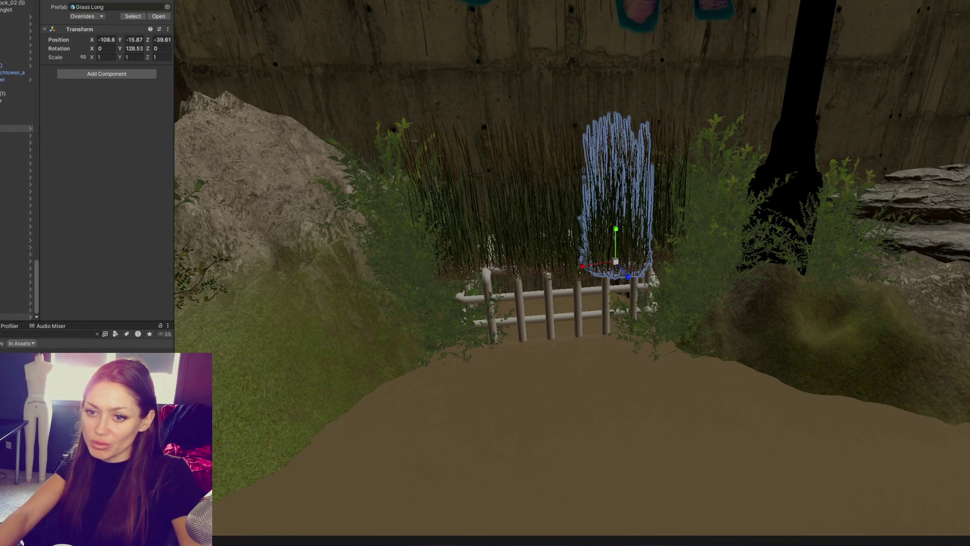
{"action": "left_click", "coordinate": [16, 317], "text": "shift"}
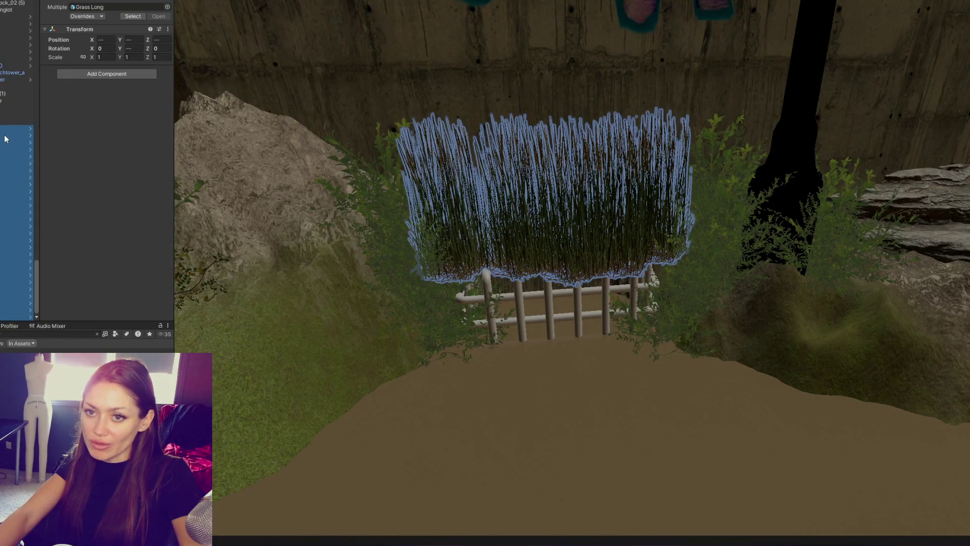
{"action": "left_click", "coordinate": [459, 251]}
{"action": "left_click", "coordinate": [505, 263], "text": "shift"}
{"action": "left_click", "coordinate": [576, 262], "text": "shift"}
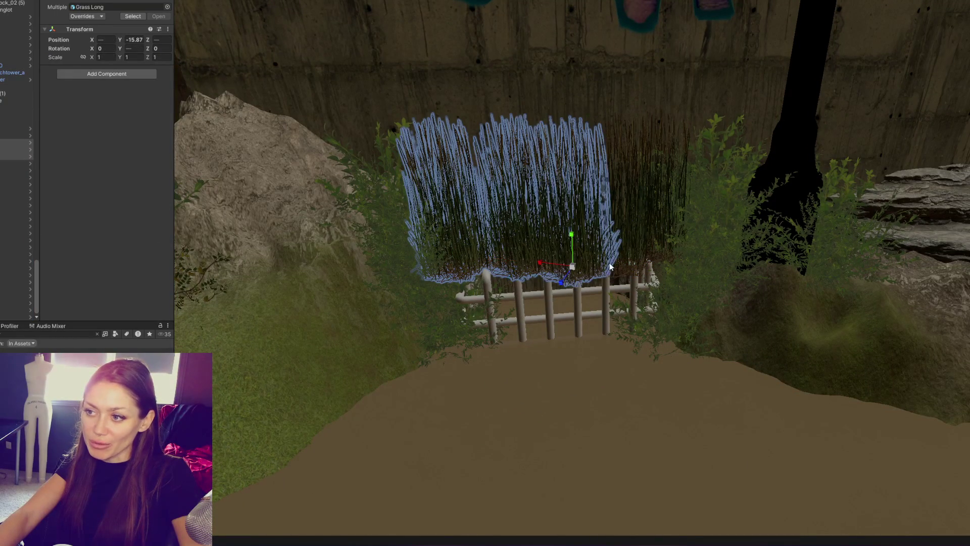
{"action": "left_click", "coordinate": [632, 258], "text": "shift"}
{"action": "left_click", "coordinate": [662, 242], "text": "shift"}
{"action": "mouse_move", "coordinate": [667, 221]}
{"action": "left_mouse_down"}
{"action": "mouse_move", "coordinate": [667, 311]}
{"action": "mouse_move", "coordinate": [654, 335]}
{"action": "mouse_move", "coordinate": [669, 344]}
{"action": "left_mouse_up"}
{"action": "key", "text": "r"}
{"action": "key", "text": "w"}
Move the Grass Long clump back, up and to the right along X.
{"action": "left_click_drag", "start_coordinate": [787, 387], "coordinate": [697, 385], "text": "alt"}
{"action": "left_click", "coordinate": [694, 385]}
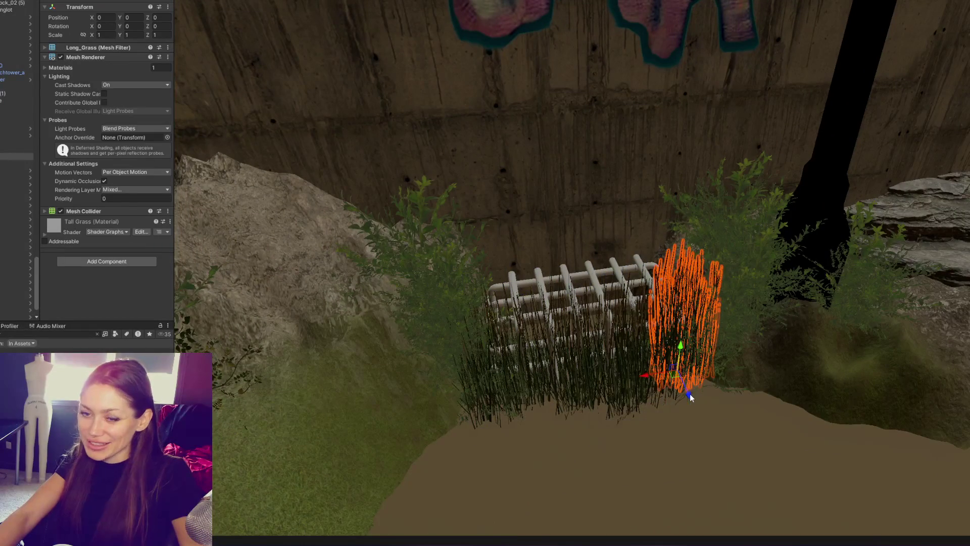
{"action": "left_click", "coordinate": [641, 395]}
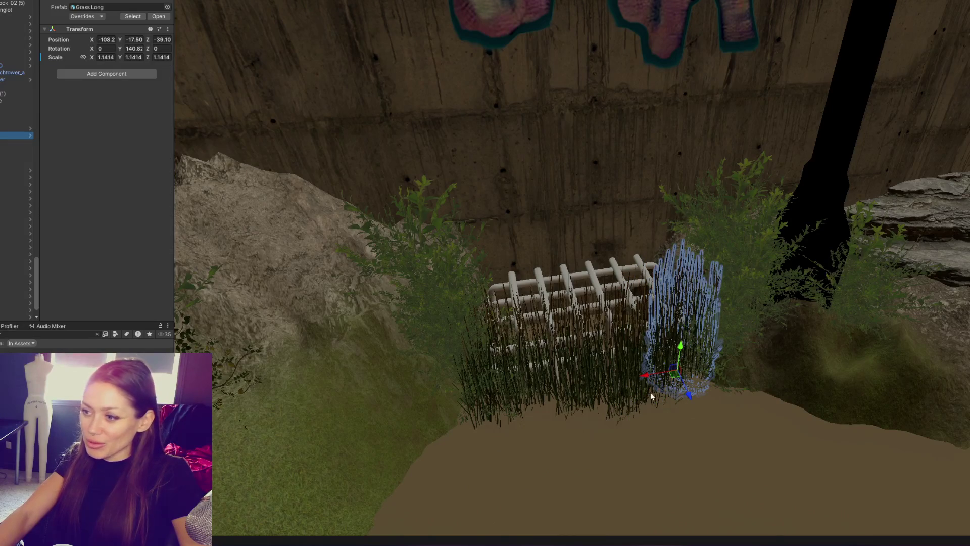
{"action": "mouse_move", "coordinate": [686, 404]}
{"action": "left_mouse_down"}
{"action": "mouse_move", "coordinate": [657, 328]}
{"action": "mouse_move", "coordinate": [696, 248]}
{"action": "left_mouse_up"}
{"action": "mouse_move", "coordinate": [644, 283]}
{"action": "left_mouse_down"}
{"action": "mouse_move", "coordinate": [704, 273]}
{"action": "mouse_move", "coordinate": [385, 310]}
{"action": "mouse_move", "coordinate": [416, 304]}
{"action": "mouse_move", "coordinate": [403, 274]}
{"action": "mouse_move", "coordinate": [349, 280]}
{"action": "mouse_move", "coordinate": [339, 292]}
{"action": "mouse_move", "coordinate": [505, 323]}
{"action": "left_mouse_up"}
Delete the Bush_B shrub near the fence.
{"action": "left_click", "coordinate": [571, 352]}
{"action": "left_click_drag", "start_coordinate": [571, 352], "coordinate": [551, 370], "text": "alt"}
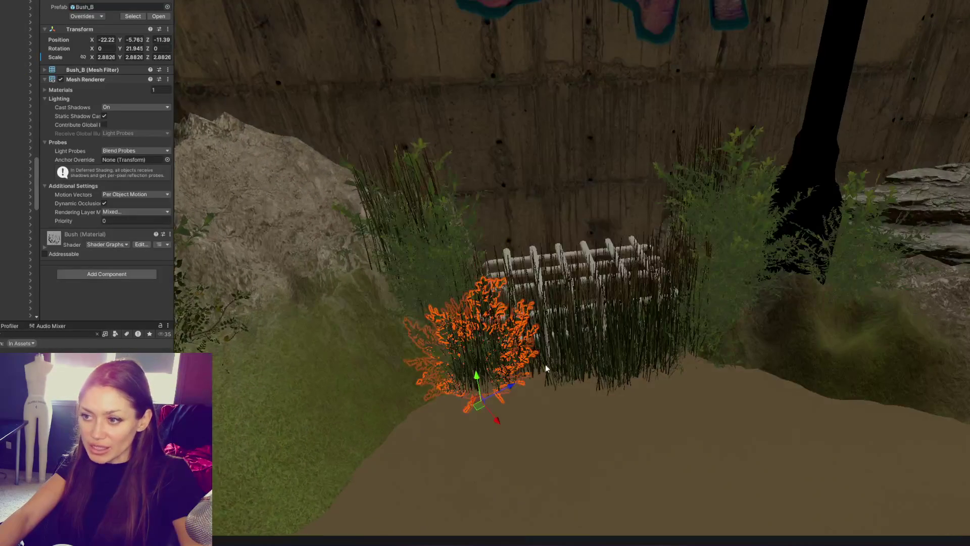
{"action": "key", "text": "Delete"}
{"action": "mouse_move", "coordinate": [504, 418]}
{"action": "left_mouse_down", "text": "alt"}
{"action": "mouse_move", "coordinate": [511, 373]}
{"action": "mouse_move", "coordinate": [487, 353]}
{"action": "mouse_move", "coordinate": [524, 368]}
{"action": "mouse_move", "coordinate": [572, 354]}
{"action": "mouse_move", "coordinate": [616, 371]}
{"action": "mouse_move", "coordinate": [489, 345]}
{"action": "mouse_move", "coordinate": [507, 360]}
{"action": "left_mouse_up", "text": "alt"}
Enlarge another Grass Long clump slightly.
{"action": "left_click", "coordinate": [577, 360]}
{"action": "key", "text": "w"}
{"action": "key", "text": "e"}
{"action": "left_click", "coordinate": [513, 356]}
{"action": "key", "text": "r"}
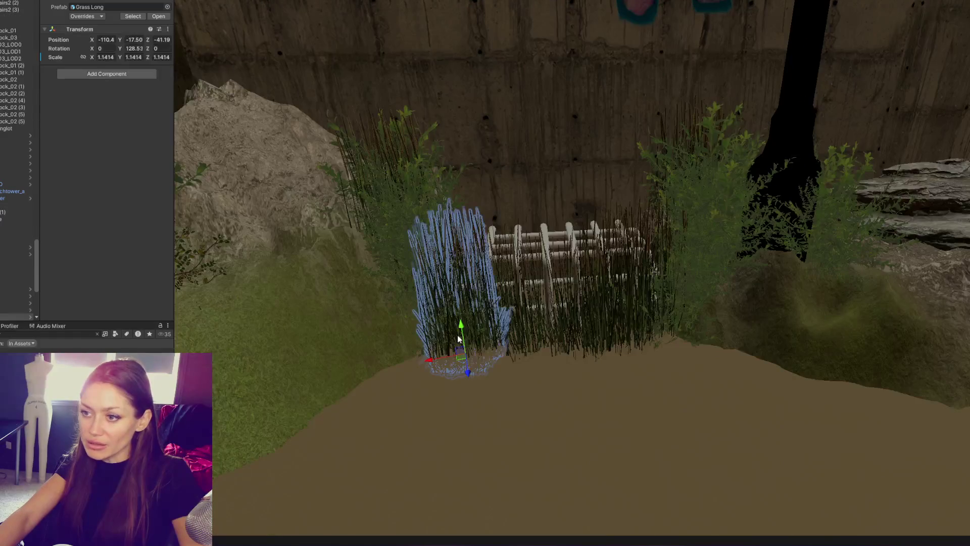
{"action": "left_click_drag", "start_coordinate": [473, 360], "coordinate": [469, 374]}
Enlarge the grass clump right of the fence, move it beside the fence and lower it slightly.
{"action": "left_click", "coordinate": [663, 318]}
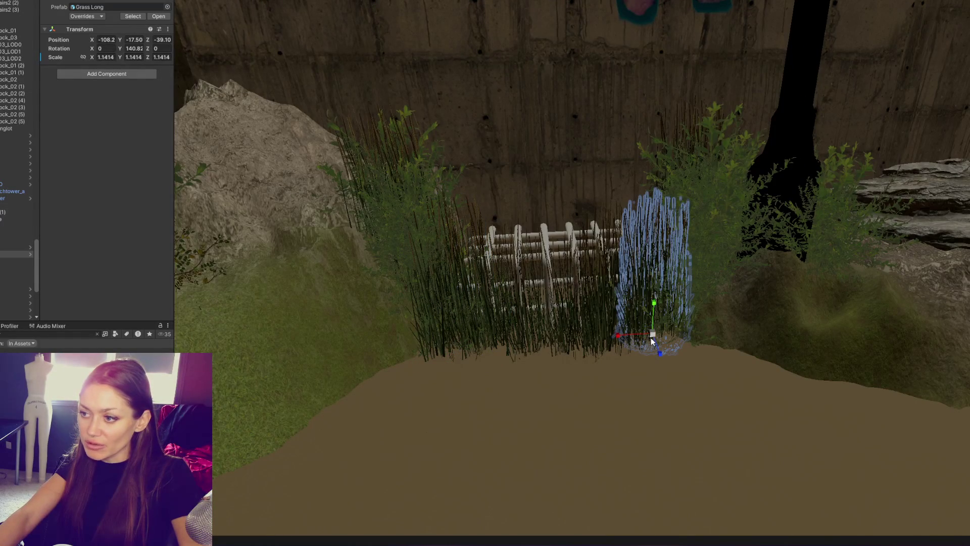
{"action": "left_click_drag", "start_coordinate": [659, 338], "coordinate": [659, 333]}
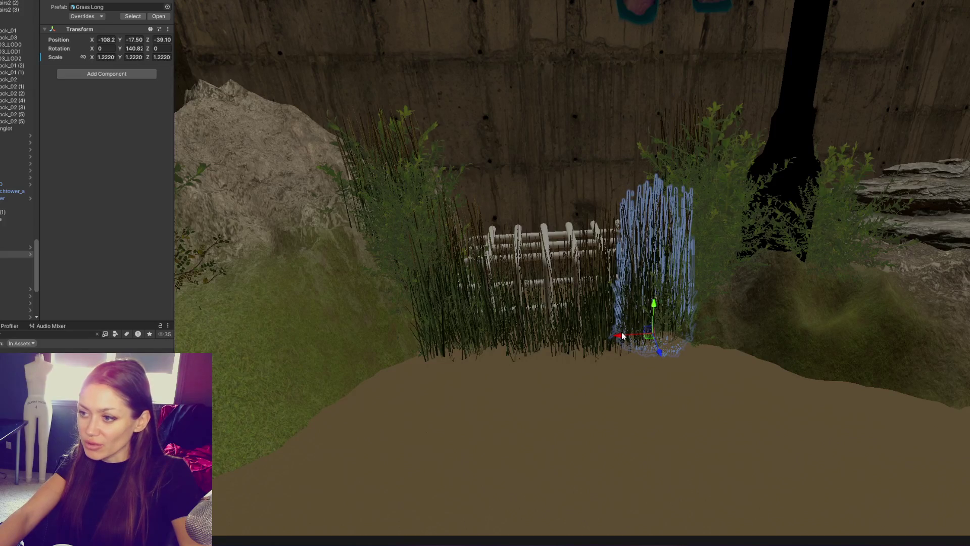
{"action": "key", "text": "Delete"}
{"action": "key", "text": "ctrl+z"}
{"action": "key", "text": "ctrl+z"}
{"action": "mouse_move", "coordinate": [626, 338]}
{"action": "left_mouse_down"}
{"action": "mouse_move", "coordinate": [581, 354]}
{"action": "mouse_move", "coordinate": [580, 343]}
{"action": "left_mouse_up"}
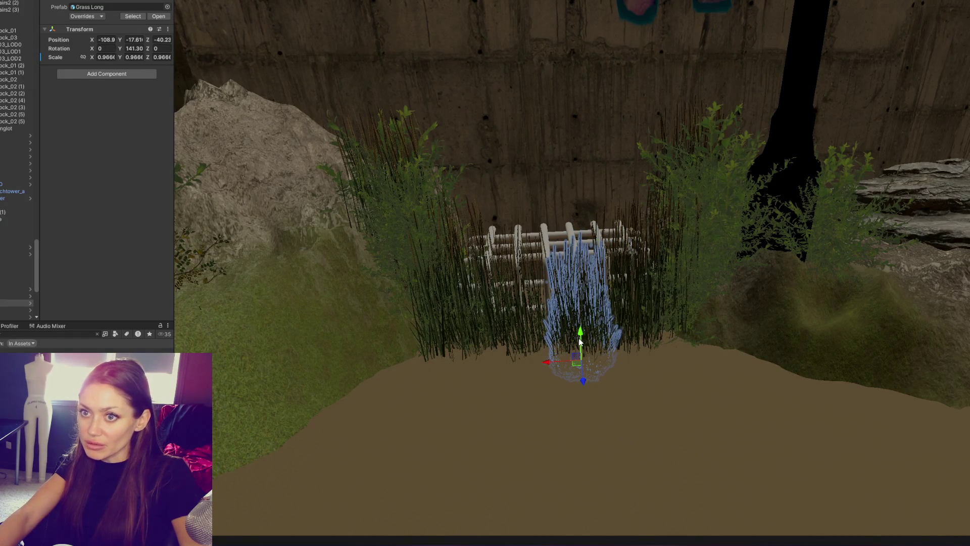
{"action": "mouse_move", "coordinate": [578, 331]}
{"action": "left_mouse_down"}
{"action": "mouse_move", "coordinate": [581, 340]}
{"action": "mouse_move", "coordinate": [520, 343]}
{"action": "mouse_move", "coordinate": [523, 356]}
{"action": "left_mouse_up"}
Review the grate among the rock, bridge and grass, then select the Big items prefab.
{"action": "left_click", "coordinate": [294, 335]}
{"action": "scroll", "coordinate": [304, 334], "scroll_direction": "up", "scroll_amount": 2}
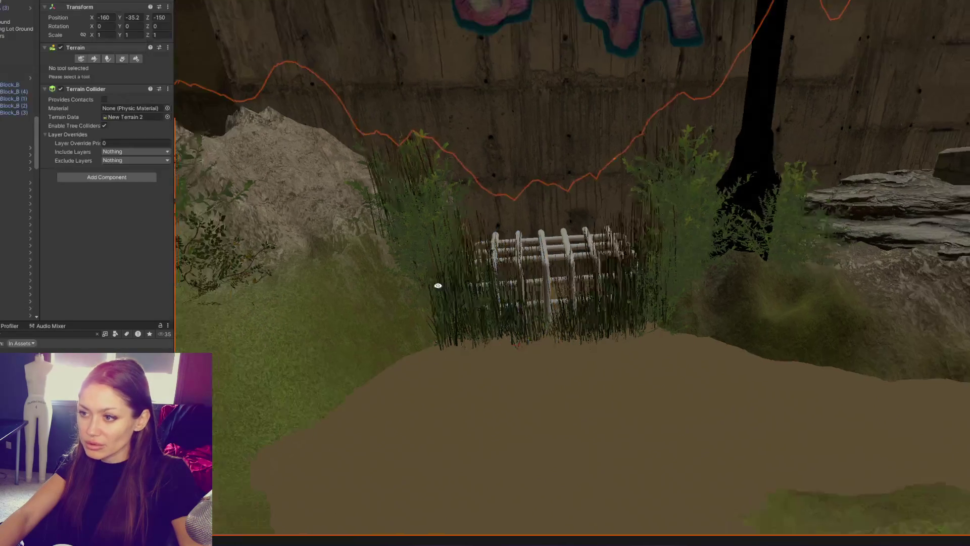
{"action": "scroll", "coordinate": [584, 260], "scroll_direction": "down", "scroll_amount": 3}
{"action": "mouse_move", "coordinate": [585, 260]}
{"action": "left_mouse_down", "text": "alt"}
{"action": "mouse_move", "coordinate": [481, 268]}
{"action": "mouse_move", "coordinate": [237, 349]}
{"action": "left_mouse_up", "text": "alt"}
{"action": "scroll", "coordinate": [501, 257], "scroll_direction": "up", "scroll_amount": 3}
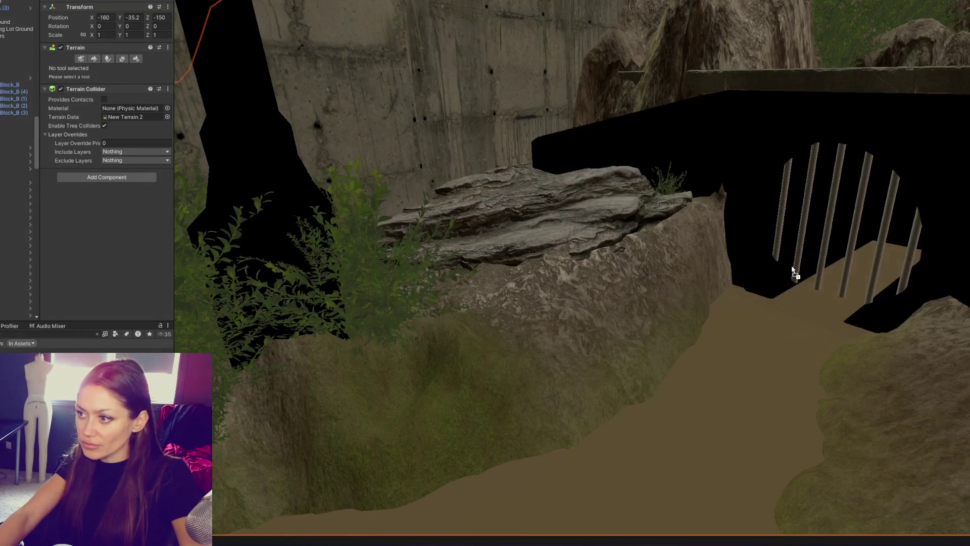
{"action": "mouse_move", "coordinate": [516, 279]}
{"action": "middle_mouse_down"}
{"action": "mouse_move", "coordinate": [641, 259]}
{"action": "mouse_move", "coordinate": [612, 248]}
{"action": "mouse_move", "coordinate": [803, 257]}
{"action": "middle_mouse_up"}
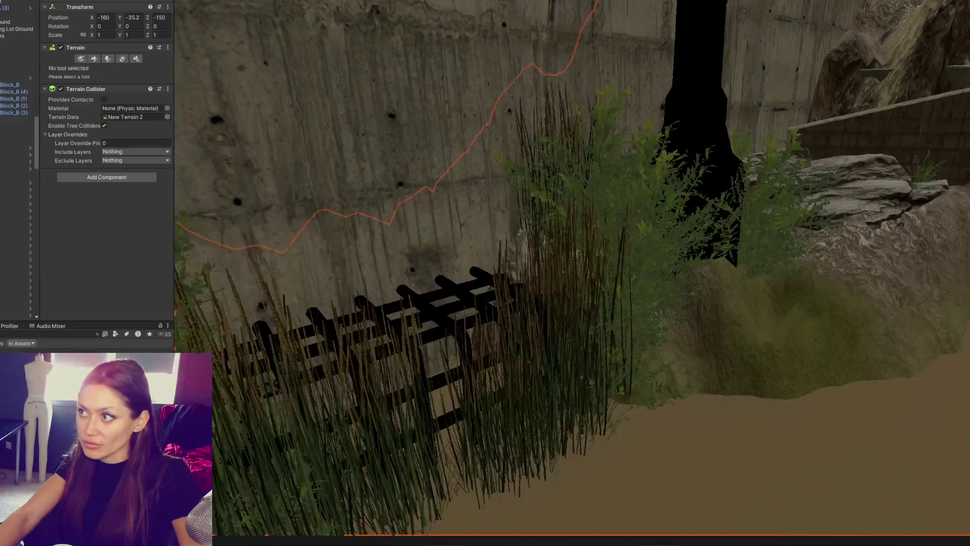
{"action": "scroll", "coordinate": [730, 175], "scroll_direction": "down", "scroll_amount": 5}
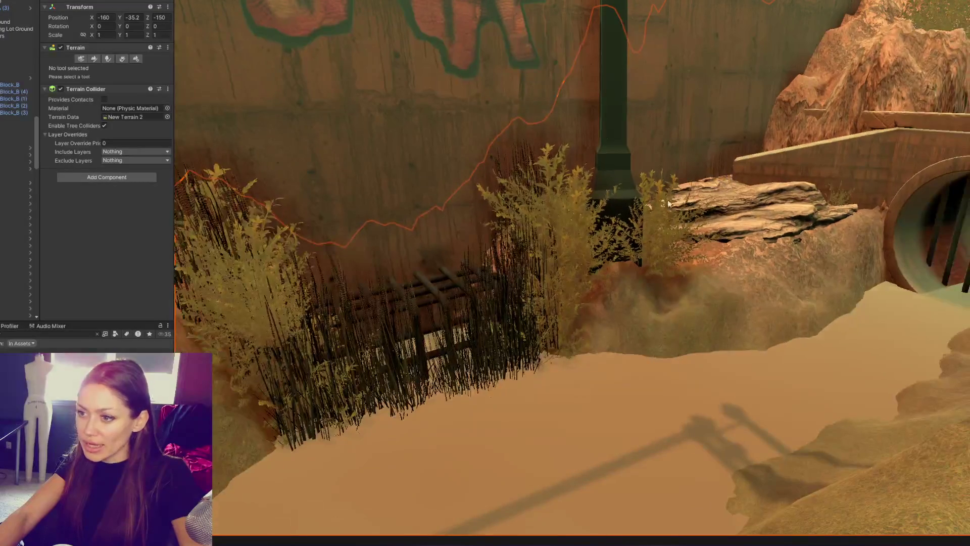
{"action": "mouse_move", "coordinate": [670, 204]}
{"action": "right_mouse_down"}
{"action": "mouse_move", "coordinate": [520, 192]}
{"action": "mouse_move", "coordinate": [497, 286]}
{"action": "right_mouse_up"}
{"action": "left_click", "coordinate": [476, 292]}
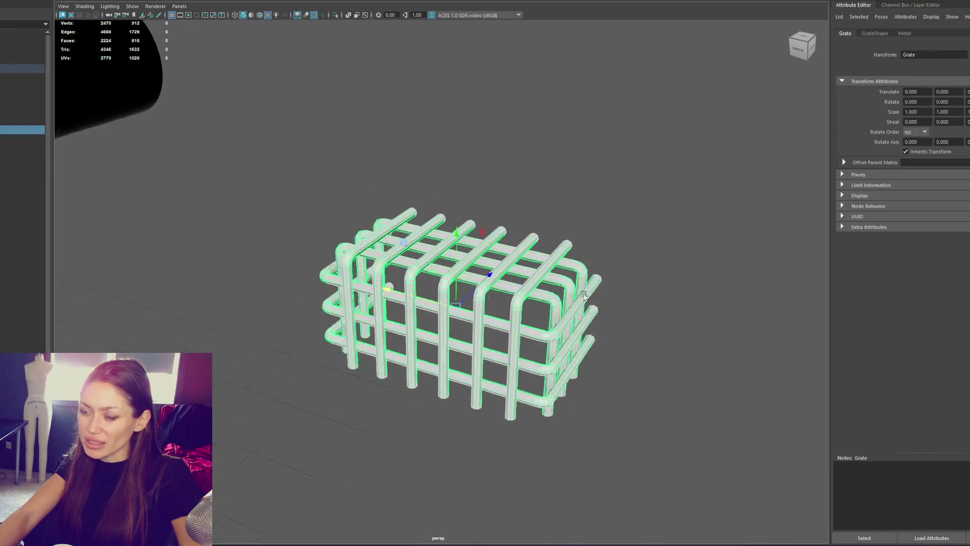
Duplicate the grate with Ctrl+D and move the copy beside the original.
{"action": "mouse_move", "coordinate": [598, 277]}
{"action": "left_mouse_down", "text": "alt"}
{"action": "mouse_move", "coordinate": [712, 282]}
{"action": "mouse_move", "coordinate": [614, 283]}
{"action": "left_mouse_up", "text": "alt"}
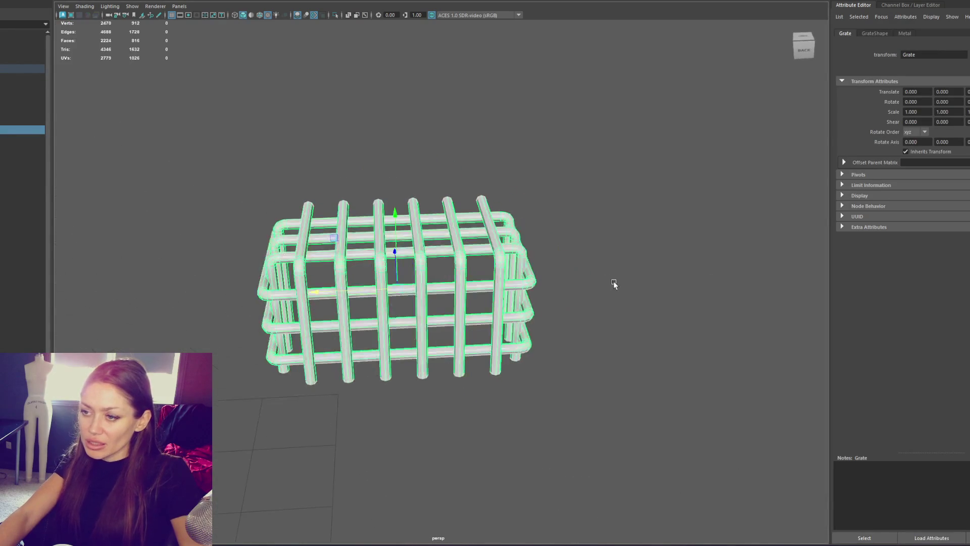
{"action": "scroll", "coordinate": [425, 245], "scroll_direction": "down", "scroll_amount": 5}
{"action": "key", "text": "ctrl+d"}
{"action": "left_click_drag", "start_coordinate": [336, 281], "coordinate": [140, 281]}
{"action": "scroll", "coordinate": [380, 269], "scroll_direction": "up", "scroll_amount": 5}
Stretch the copy lengthwise by moving its end vertices.
{"action": "right_click", "coordinate": [429, 167]}
{"action": "right_click", "coordinate": [430, 167]}
{"action": "left_click", "coordinate": [397, 167]}
{"action": "left_click_drag", "start_coordinate": [397, 167], "coordinate": [424, 169], "text": "alt"}
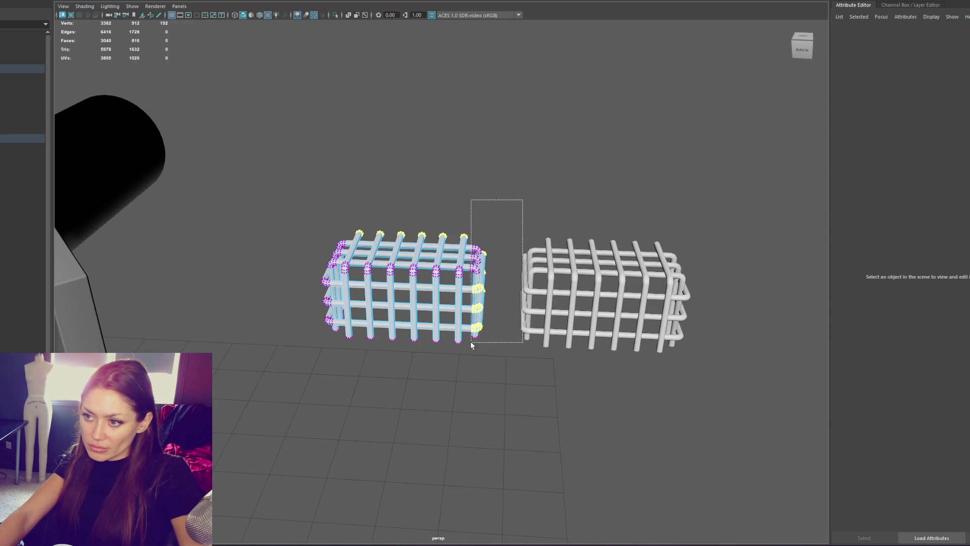
{"action": "left_click_drag", "start_coordinate": [474, 342], "coordinate": [468, 344]}
{"action": "key", "text": "w"}
{"action": "mouse_move", "coordinate": [401, 291]}
{"action": "middle_mouse_down"}
{"action": "mouse_move", "coordinate": [725, 301]}
{"action": "mouse_move", "coordinate": [719, 280]}
{"action": "middle_mouse_up"}
{"action": "key", "text": "F8"}
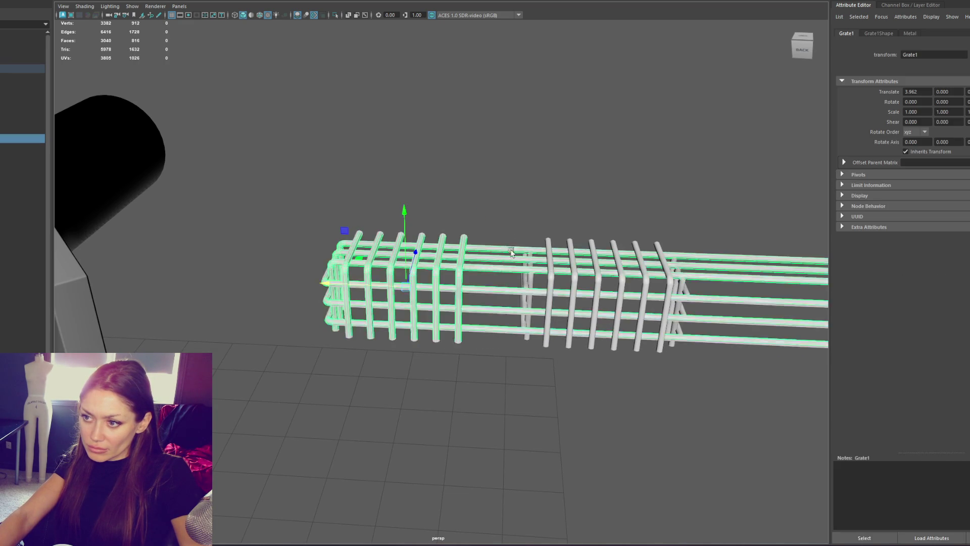
Slide the long copy along X and scale it down to 0.697.
{"action": "right_click_drag", "start_coordinate": [505, 255], "coordinate": [400, 283], "text": "alt"}
{"action": "mouse_move", "coordinate": [343, 286]}
{"action": "left_mouse_down"}
{"action": "mouse_move", "coordinate": [598, 293]}
{"action": "mouse_move", "coordinate": [555, 292]}
{"action": "left_mouse_up"}
{"action": "mouse_move", "coordinate": [556, 292]}
{"action": "middle_mouse_down", "text": "alt"}
{"action": "mouse_move", "coordinate": [396, 273]}
{"action": "mouse_move", "coordinate": [373, 259]}
{"action": "middle_mouse_up", "text": "alt"}
{"action": "mouse_move", "coordinate": [423, 294]}
{"action": "left_mouse_down"}
{"action": "mouse_move", "coordinate": [342, 298]}
{"action": "mouse_move", "coordinate": [318, 289]}
{"action": "left_mouse_up"}
{"action": "scroll", "coordinate": [332, 284], "scroll_direction": "up", "scroll_amount": 5}
{"action": "scroll", "coordinate": [495, 264], "scroll_direction": "down", "scroll_amount": 3}
{"action": "scroll", "coordinate": [236, 298], "scroll_direction": "up", "scroll_amount": 3}
{"action": "mouse_move", "coordinate": [235, 298]}
{"action": "left_mouse_down", "text": "alt"}
{"action": "mouse_move", "coordinate": [505, 237]}
{"action": "mouse_move", "coordinate": [489, 251]}
{"action": "mouse_move", "coordinate": [501, 283]}
{"action": "mouse_move", "coordinate": [546, 192]}
{"action": "mouse_move", "coordinate": [548, 223]}
{"action": "mouse_move", "coordinate": [536, 205]}
{"action": "mouse_move", "coordinate": [485, 197]}
{"action": "mouse_move", "coordinate": [475, 162]}
{"action": "left_mouse_up", "text": "alt"}
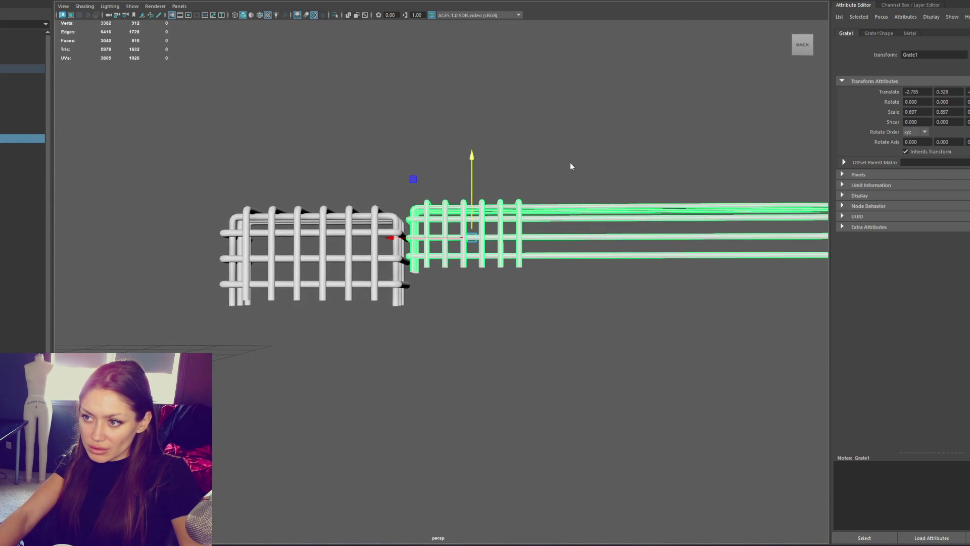
Lower the bottom edge vertices of the long grate.
{"action": "key", "text": "F9"}
{"action": "mouse_move", "coordinate": [544, 264]}
{"action": "left_mouse_down"}
{"action": "mouse_move", "coordinate": [399, 307]}
{"action": "mouse_move", "coordinate": [274, 280]}
{"action": "left_mouse_up"}
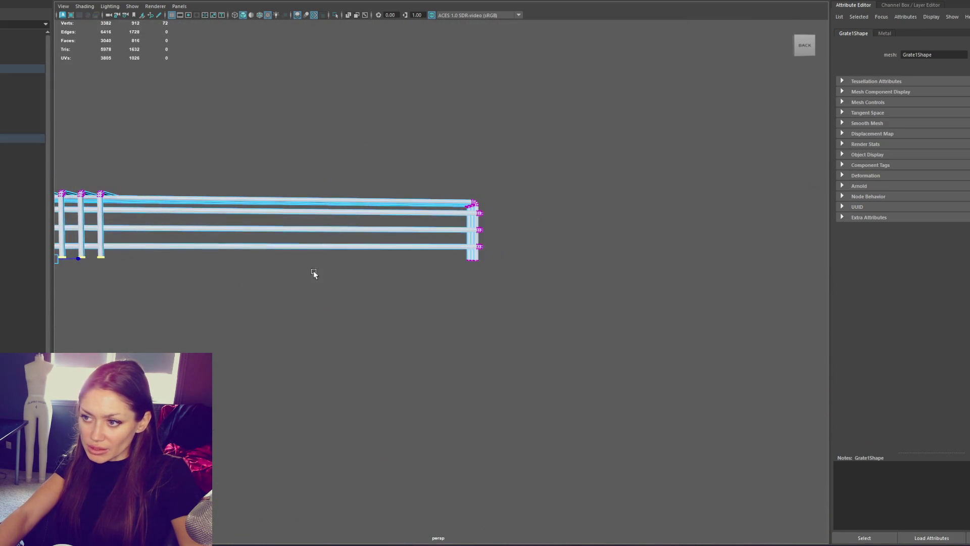
{"action": "left_click_drag", "start_coordinate": [373, 285], "coordinate": [374, 285], "text": "shift"}
{"action": "left_click_drag", "start_coordinate": [373, 284], "coordinate": [531, 289], "text": "alt"}
{"action": "mouse_move", "coordinate": [529, 190]}
{"action": "left_mouse_down"}
{"action": "mouse_move", "coordinate": [525, 223]}
{"action": "mouse_move", "coordinate": [446, 251]}
{"action": "mouse_move", "coordinate": [461, 236]}
{"action": "left_mouse_up"}
{"action": "key", "text": "F8"}
{"action": "left_click", "coordinate": [487, 134]}
{"action": "key", "text": "ctrl+z"}
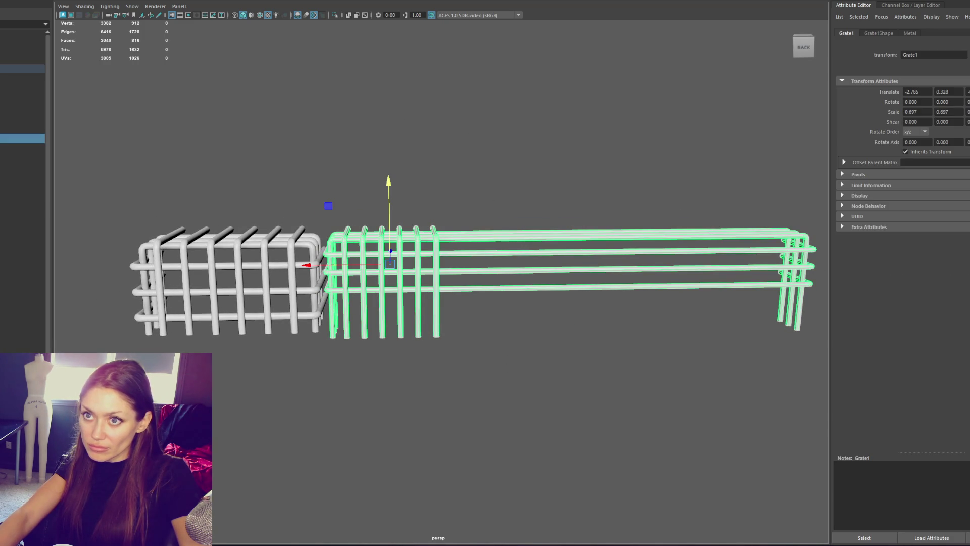
Separate the long grate into individual bars and shorten their far ends.
{"action": "left_click", "coordinate": [94, 24]}
{"action": "right_click", "coordinate": [408, 96]}
{"action": "left_click", "coordinate": [361, 96]}
{"action": "left_click_drag", "start_coordinate": [621, 129], "coordinate": [833, 358]}
{"action": "left_click_drag", "start_coordinate": [727, 281], "coordinate": [477, 289]}
{"action": "key", "text": "F8"}
{"action": "left_click", "coordinate": [508, 140]}
{"action": "left_click_drag", "start_coordinate": [508, 139], "coordinate": [527, 143], "text": "alt"}
{"action": "left_click", "coordinate": [440, 252]}
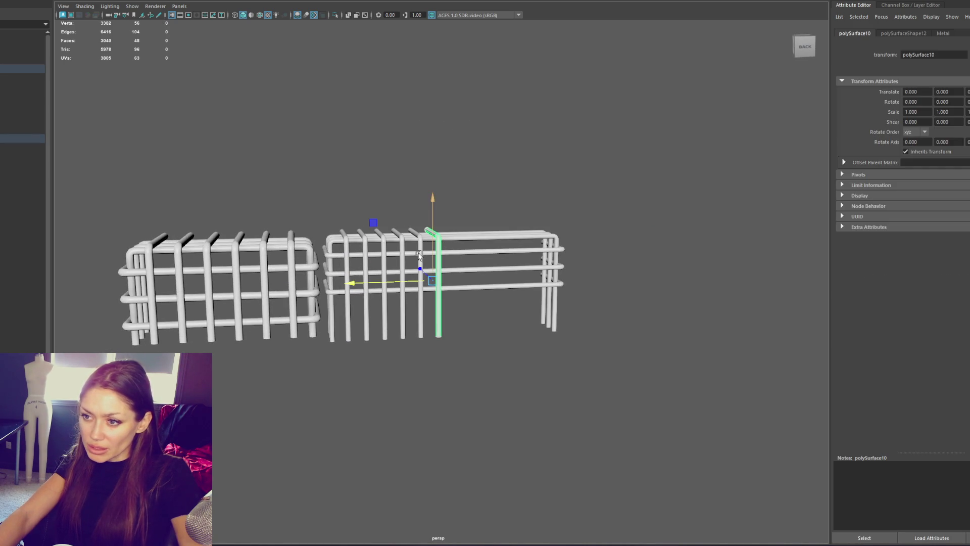
Delete three extra vertical bars and shift the two remaining bars right.
{"action": "key", "text": "Delete"}
{"action": "left_click", "coordinate": [421, 249]}
{"action": "key", "text": "Delete"}
{"action": "left_click", "coordinate": [381, 244]}
{"action": "key", "text": "Delete"}
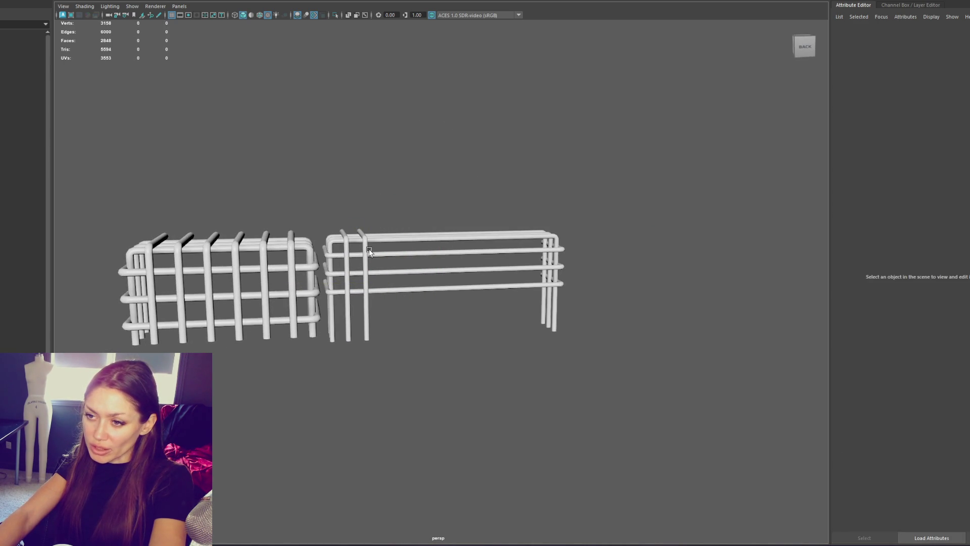
{"action": "left_click", "coordinate": [360, 260]}
{"action": "left_click_drag", "start_coordinate": [299, 279], "coordinate": [336, 259]}
{"action": "left_click", "coordinate": [347, 255]}
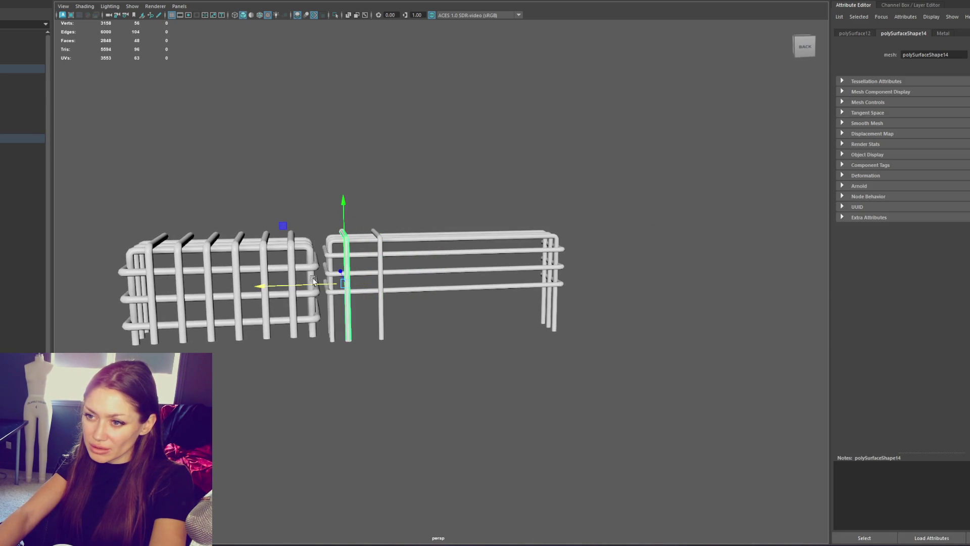
{"action": "left_click_drag", "start_coordinate": [270, 289], "coordinate": [276, 290]}
Lower the bottom, middle and upper horizontal rails of the long grate.
{"action": "left_click", "coordinate": [415, 288]}
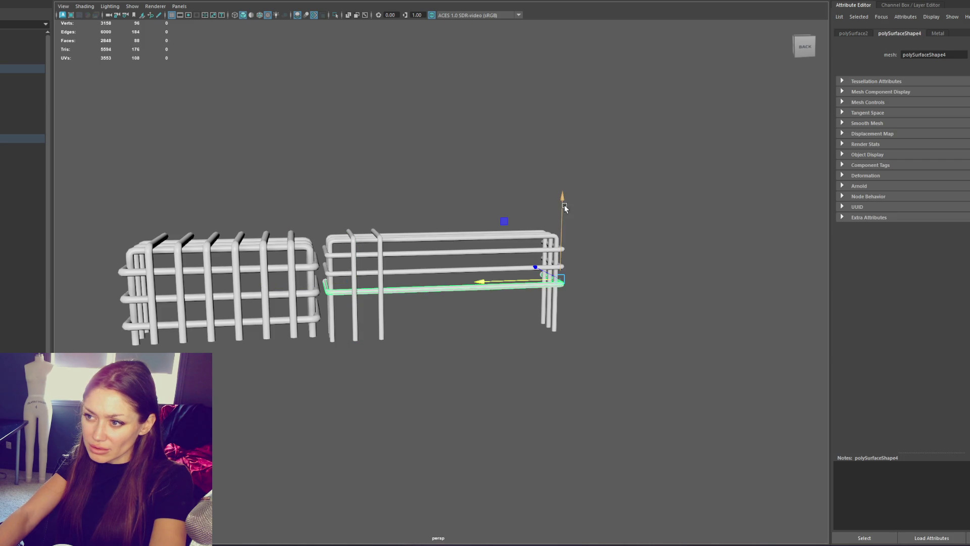
{"action": "left_click_drag", "start_coordinate": [564, 207], "coordinate": [564, 237]}
{"action": "left_click", "coordinate": [456, 273]}
{"action": "left_click_drag", "start_coordinate": [561, 198], "coordinate": [561, 225]}
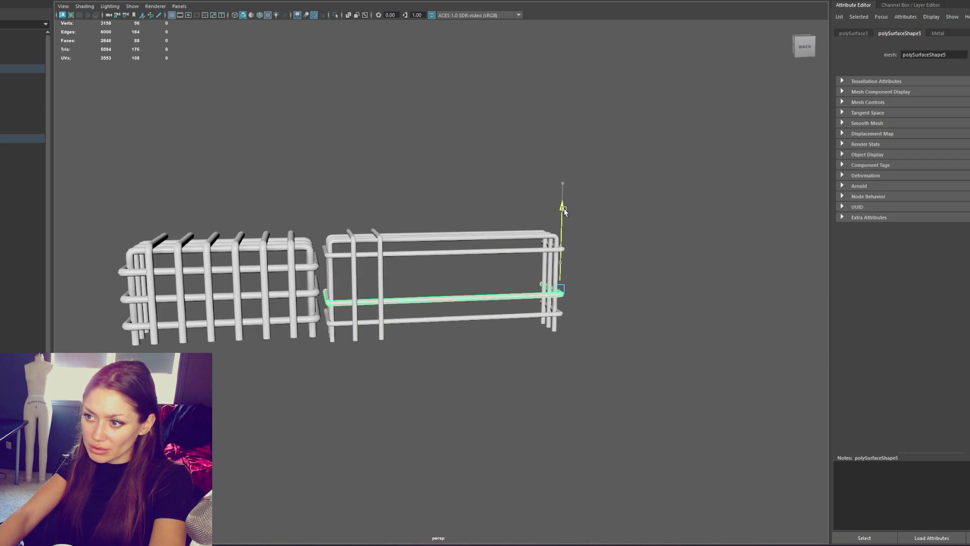
{"action": "left_click", "coordinate": [466, 251]}
{"action": "mouse_move", "coordinate": [564, 166]}
{"action": "left_mouse_down"}
{"action": "mouse_move", "coordinate": [564, 192]}
{"action": "mouse_move", "coordinate": [578, 165]}
{"action": "left_mouse_up"}
{"action": "key", "text": "ctrl+d"}
{"action": "key", "text": "ctrl+z"}
{"action": "key", "text": "ctrl+z"}
Duplicate the bottom rail with Shift+D to add rails and nudge the four rails down.
{"action": "left_click_drag", "start_coordinate": [560, 215], "coordinate": [494, 306], "text": "alt"}
{"action": "left_click", "coordinate": [497, 311]}
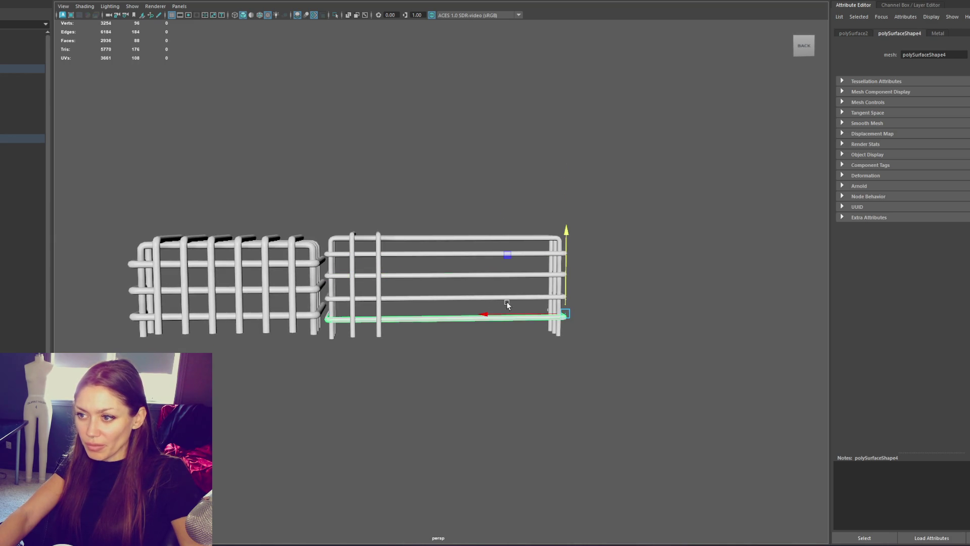
{"action": "key", "text": "shift+d"}
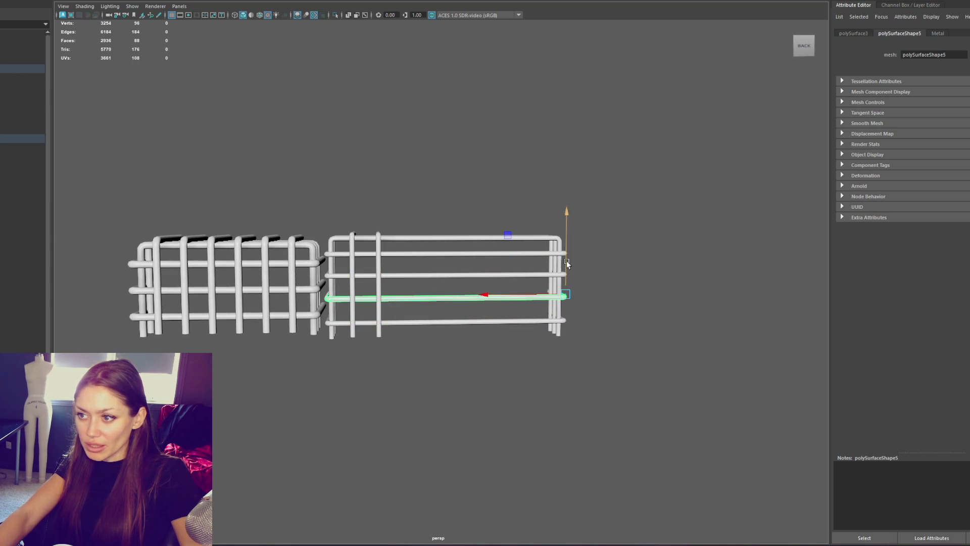
{"action": "key", "text": "shift+d"}
{"action": "key", "text": "shift+d"}
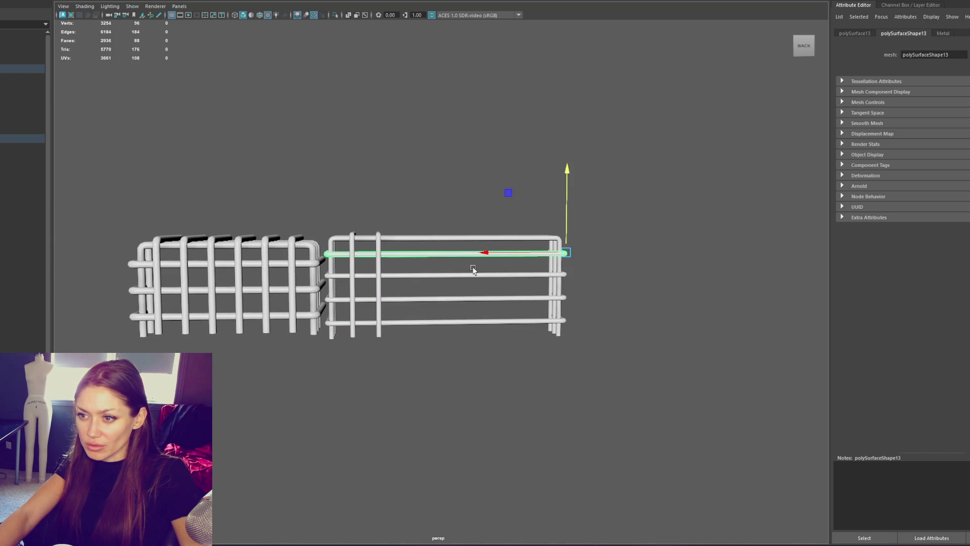
{"action": "left_click_drag", "start_coordinate": [462, 343], "coordinate": [462, 343]}
{"action": "left_click_drag", "start_coordinate": [567, 237], "coordinate": [560, 254]}
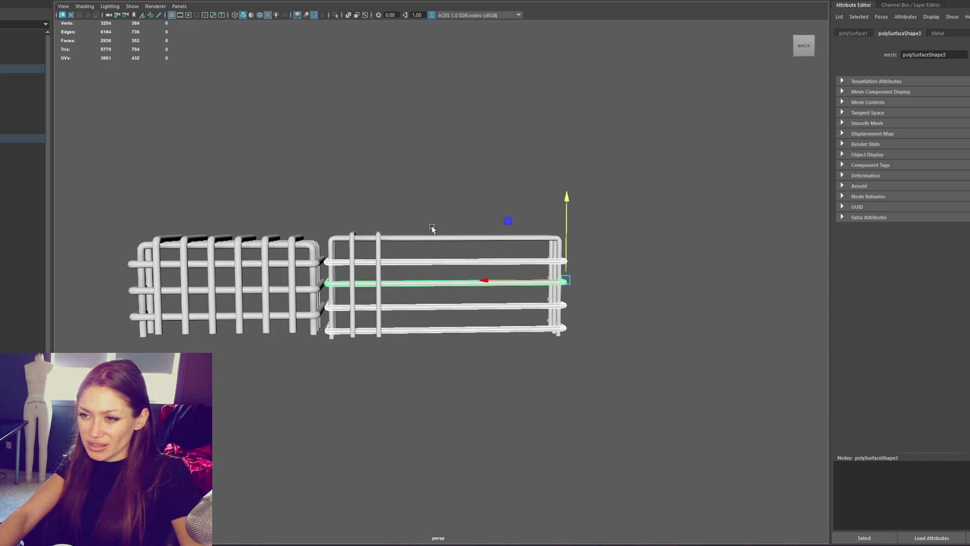
{"action": "left_click_drag", "start_coordinate": [391, 235], "coordinate": [390, 235]}
{"action": "left_click", "coordinate": [477, 324]}
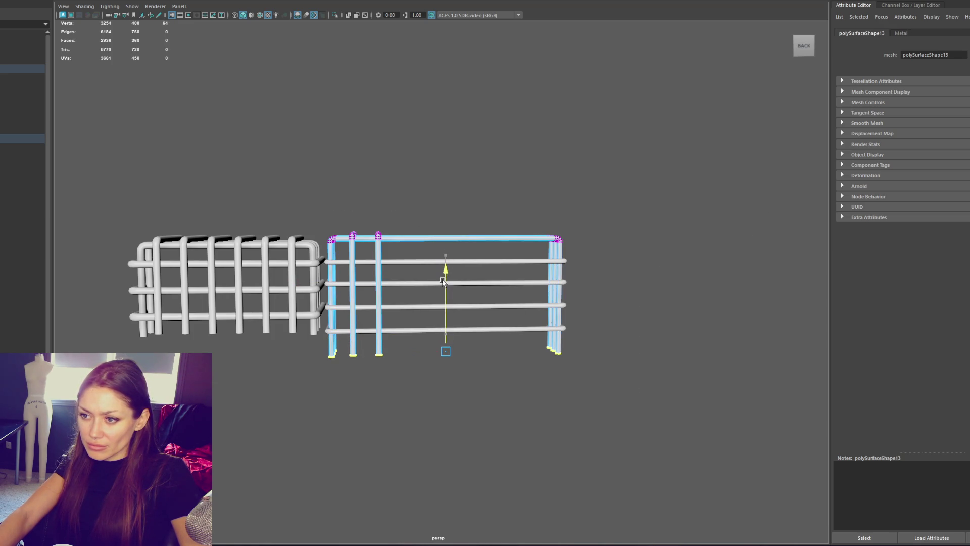
{"action": "left_click", "coordinate": [553, 167]}
{"action": "left_click", "coordinate": [354, 251]}
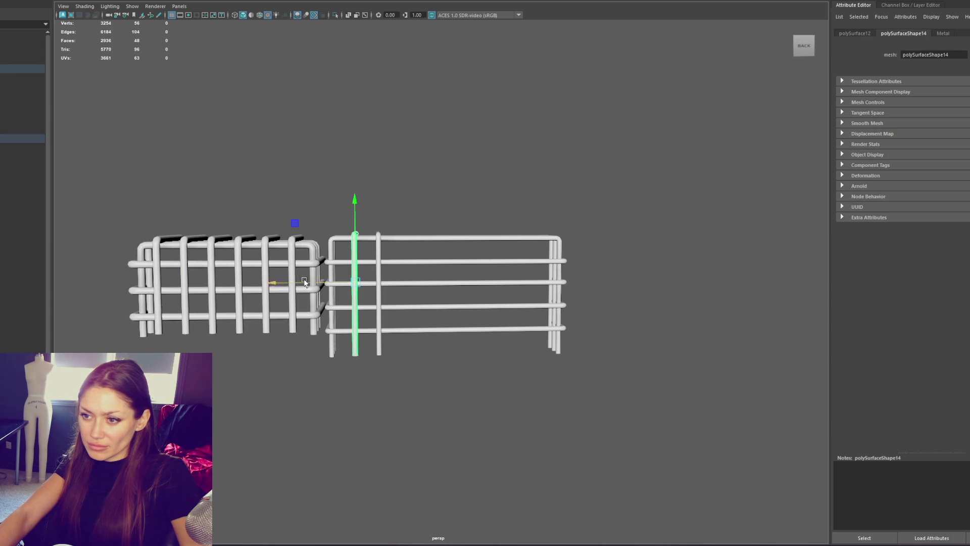
{"action": "left_click_drag", "start_coordinate": [303, 277], "coordinate": [418, 264], "text": "alt"}
{"action": "left_click", "coordinate": [385, 265]}
Nudge a vertical bar along X to even out the long grate's bar spacing.
{"action": "mouse_move", "coordinate": [311, 283]}
{"action": "left_mouse_down", "text": "alt"}
{"action": "mouse_move", "coordinate": [444, 283]}
{"action": "mouse_move", "coordinate": [412, 283]}
{"action": "mouse_move", "coordinate": [350, 243]}
{"action": "left_mouse_up", "text": "alt"}
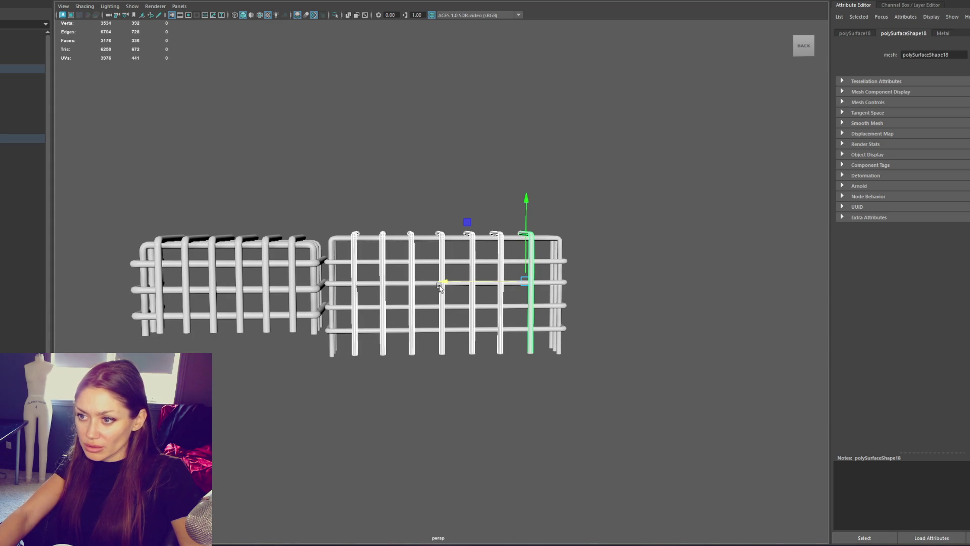
{"action": "mouse_move", "coordinate": [444, 282]}
{"action": "left_mouse_down", "text": "alt"}
{"action": "mouse_move", "coordinate": [501, 284]}
{"action": "mouse_move", "coordinate": [490, 283]}
{"action": "left_mouse_up", "text": "alt"}
{"action": "left_click", "coordinate": [367, 279]}
{"action": "left_click_drag", "start_coordinate": [332, 285], "coordinate": [384, 283]}
{"action": "left_click", "coordinate": [534, 293]}
{"action": "mouse_move", "coordinate": [534, 293]}
{"action": "left_mouse_down", "text": "alt"}
{"action": "mouse_move", "coordinate": [465, 285]}
{"action": "mouse_move", "coordinate": [483, 340]}
{"action": "mouse_move", "coordinate": [474, 310]}
{"action": "mouse_move", "coordinate": [478, 335]}
{"action": "mouse_move", "coordinate": [508, 282]}
{"action": "left_mouse_up", "text": "alt"}
Select the remaining vertical bars and cage bars, checking spacing from a top-down view.
{"action": "left_click", "coordinate": [506, 282]}
{"action": "left_click", "coordinate": [416, 289]}
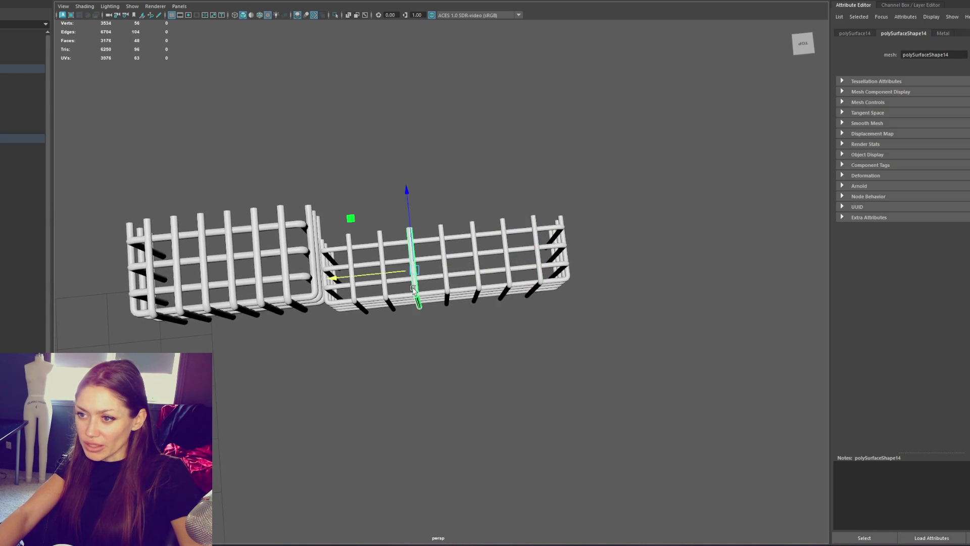
{"action": "left_click", "coordinate": [386, 293]}
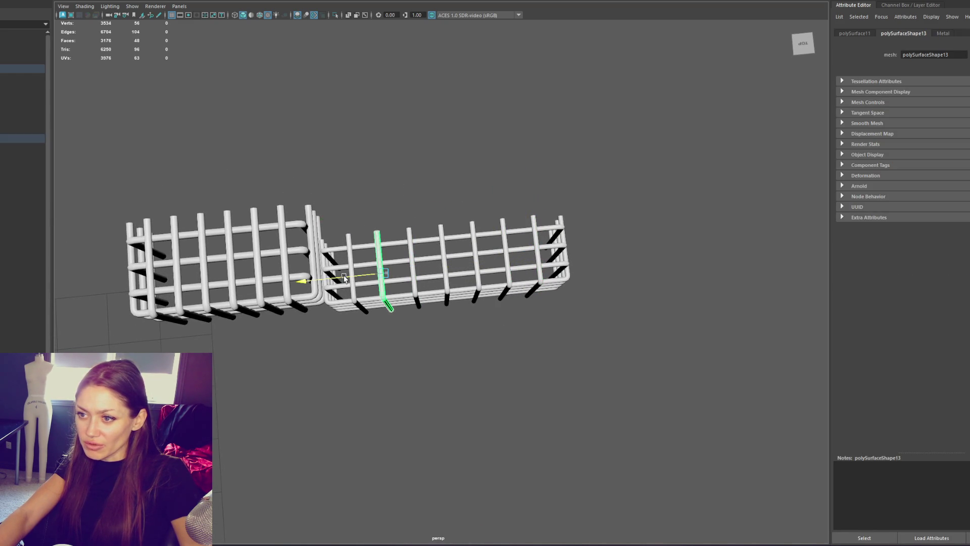
{"action": "left_click", "coordinate": [429, 280]}
{"action": "mouse_move", "coordinate": [430, 280]}
{"action": "left_mouse_down", "text": "alt"}
{"action": "mouse_move", "coordinate": [487, 266]}
{"action": "mouse_move", "coordinate": [489, 234]}
{"action": "mouse_move", "coordinate": [651, 199]}
{"action": "mouse_move", "coordinate": [690, 202]}
{"action": "mouse_move", "coordinate": [441, 210]}
{"action": "mouse_move", "coordinate": [481, 275]}
{"action": "left_mouse_up", "text": "alt"}
{"action": "left_click", "coordinate": [489, 233]}
{"action": "left_click_drag", "start_coordinate": [526, 371], "coordinate": [526, 372]}
{"action": "mouse_move", "coordinate": [622, 324]}
{"action": "left_mouse_down", "text": "alt"}
{"action": "mouse_move", "coordinate": [517, 341]}
{"action": "mouse_move", "coordinate": [523, 379]}
{"action": "mouse_move", "coordinate": [547, 354]}
{"action": "mouse_move", "coordinate": [569, 353]}
{"action": "mouse_move", "coordinate": [571, 281]}
{"action": "mouse_move", "coordinate": [604, 253]}
{"action": "mouse_move", "coordinate": [572, 223]}
{"action": "mouse_move", "coordinate": [587, 251]}
{"action": "mouse_move", "coordinate": [605, 258]}
{"action": "left_mouse_up", "text": "alt"}
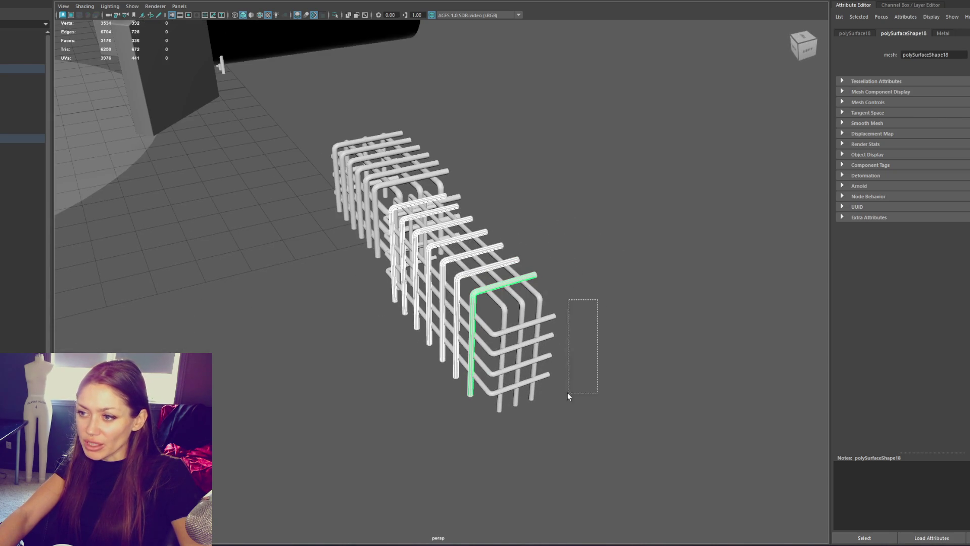
Stretch the lower cage's rungs to the right by moving their end vertices.
{"action": "mouse_move", "coordinate": [549, 413]}
{"action": "left_mouse_down", "text": "alt"}
{"action": "mouse_move", "coordinate": [642, 213]}
{"action": "mouse_move", "coordinate": [600, 242]}
{"action": "left_mouse_up", "text": "alt"}
{"action": "mouse_move", "coordinate": [624, 121]}
{"action": "left_mouse_down"}
{"action": "mouse_move", "coordinate": [493, 461]}
{"action": "mouse_move", "coordinate": [501, 497]}
{"action": "left_mouse_up"}
{"action": "left_click_drag", "start_coordinate": [513, 289], "coordinate": [556, 281]}
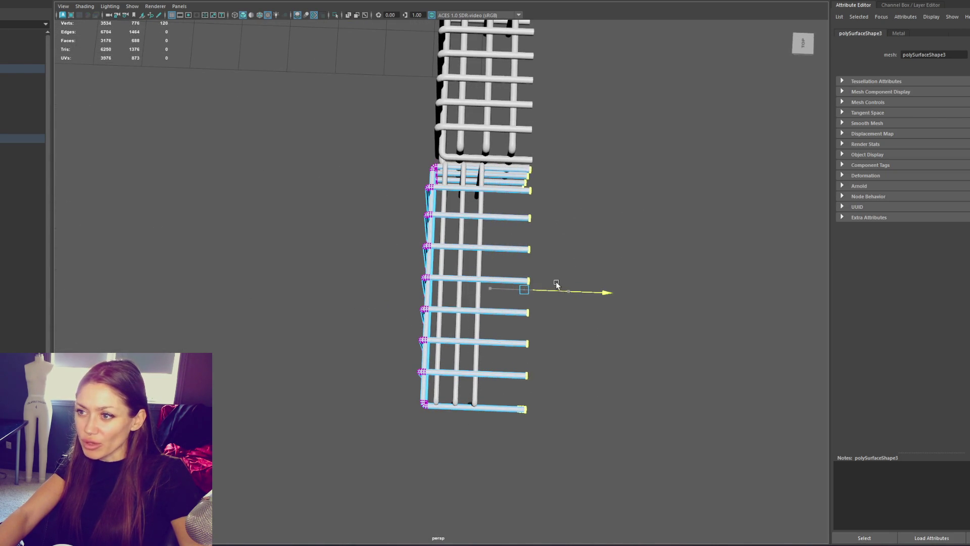
{"action": "mouse_move", "coordinate": [335, 268]}
{"action": "left_mouse_down", "text": "alt"}
{"action": "mouse_move", "coordinate": [410, 272]}
{"action": "mouse_move", "coordinate": [495, 240]}
{"action": "mouse_move", "coordinate": [593, 230]}
{"action": "mouse_move", "coordinate": [554, 280]}
{"action": "mouse_move", "coordinate": [476, 243]}
{"action": "mouse_move", "coordinate": [583, 245]}
{"action": "mouse_move", "coordinate": [628, 271]}
{"action": "mouse_move", "coordinate": [664, 266]}
{"action": "left_mouse_up", "text": "alt"}
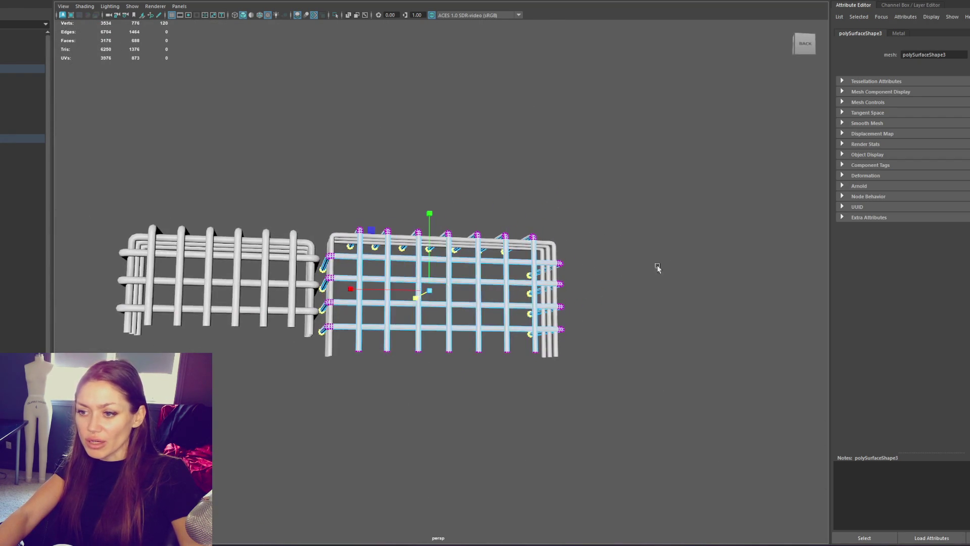
Select the right cage's bottom-row vertices and switch to scaling them.
{"action": "left_click", "coordinate": [663, 199]}
{"action": "left_click_drag", "start_coordinate": [580, 350], "coordinate": [321, 404]}
{"action": "right_click", "coordinate": [661, 281]}
{"action": "right_click_drag", "start_coordinate": [661, 280], "coordinate": [620, 278]}
{"action": "left_click_drag", "start_coordinate": [596, 342], "coordinate": [283, 418]}
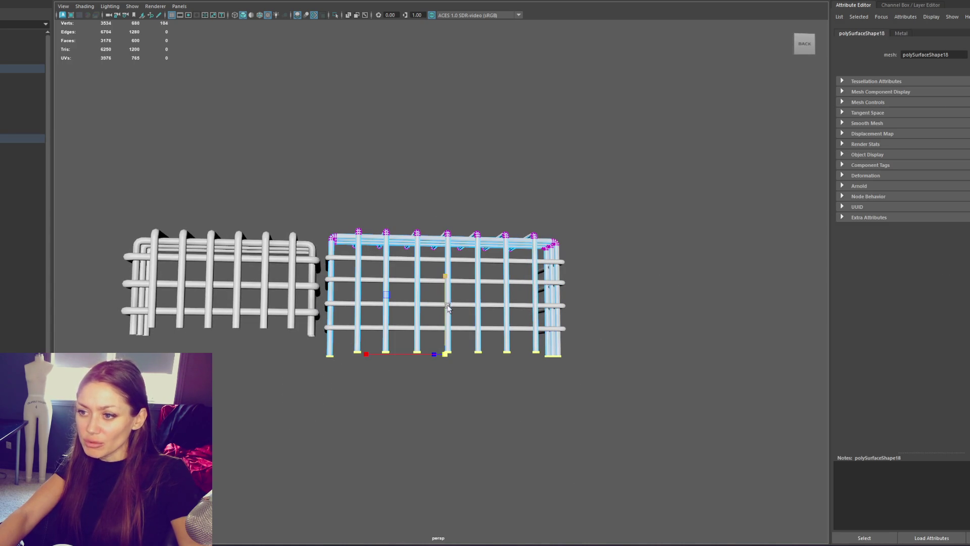
{"action": "key", "text": "r"}
{"action": "left_click_drag", "start_coordinate": [438, 430], "coordinate": [528, 375], "text": "alt"}
Shift two vertical pipes of the cage to the right.
{"action": "left_click", "coordinate": [534, 303]}
{"action": "mouse_move", "coordinate": [535, 303]}
{"action": "left_mouse_down", "text": "alt"}
{"action": "mouse_move", "coordinate": [538, 253]}
{"action": "mouse_move", "coordinate": [562, 292]}
{"action": "left_mouse_up", "text": "alt"}
{"action": "left_click_drag", "start_coordinate": [531, 359], "coordinate": [573, 357]}
{"action": "left_click", "coordinate": [465, 328]}
{"action": "left_click_drag", "start_coordinate": [492, 359], "coordinate": [527, 360]}
{"action": "left_click", "coordinate": [440, 318]}
{"action": "left_click", "coordinate": [446, 363]}
{"action": "mouse_move", "coordinate": [445, 364]}
{"action": "left_mouse_down", "text": "alt"}
{"action": "mouse_move", "coordinate": [511, 333]}
{"action": "mouse_move", "coordinate": [598, 335]}
{"action": "left_mouse_up", "text": "alt"}
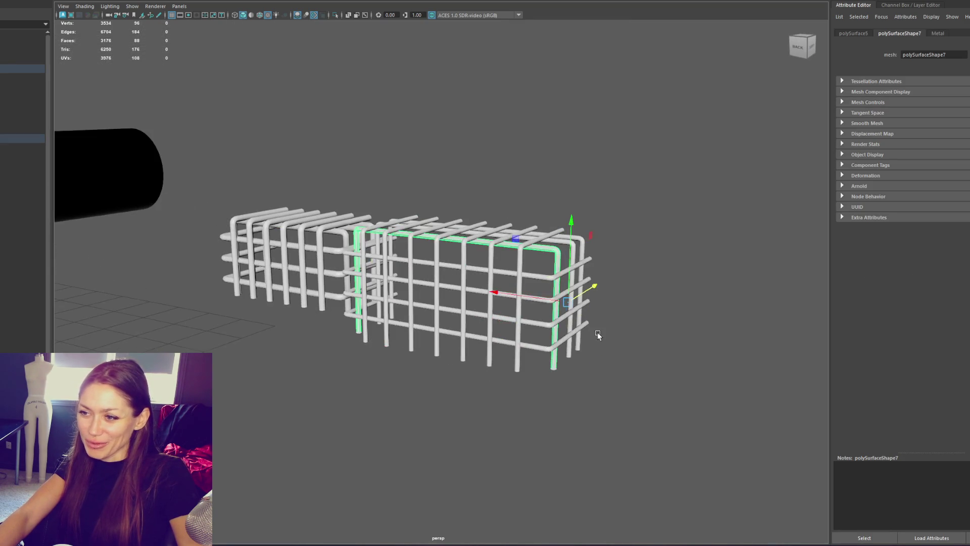
Pick out an end vertical bar and slide it to the left.
{"action": "left_click", "coordinate": [545, 280]}
{"action": "mouse_move", "coordinate": [546, 280]}
{"action": "left_mouse_down", "text": "alt"}
{"action": "mouse_move", "coordinate": [599, 247]}
{"action": "mouse_move", "coordinate": [617, 256]}
{"action": "mouse_move", "coordinate": [571, 261]}
{"action": "mouse_move", "coordinate": [553, 250]}
{"action": "left_mouse_up", "text": "alt"}
{"action": "left_click", "coordinate": [550, 250]}
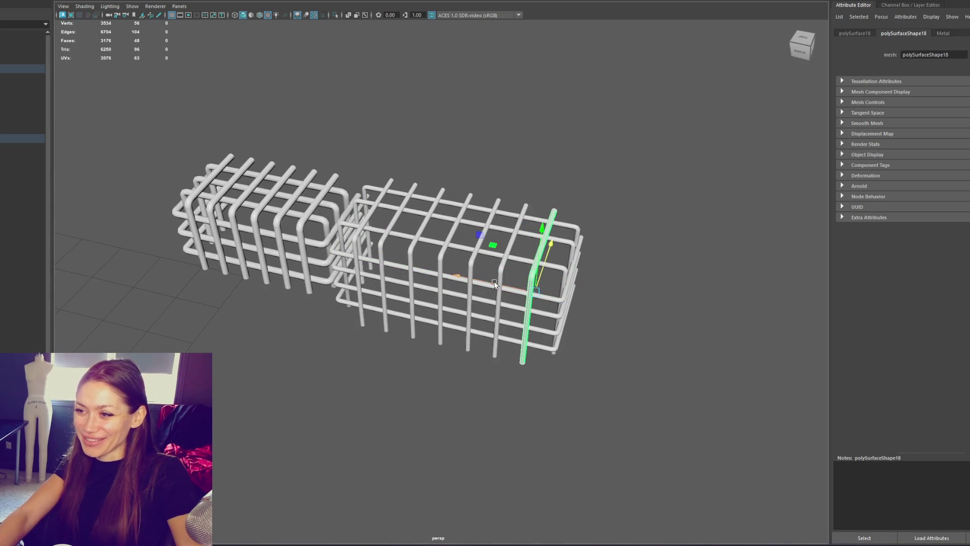
{"action": "mouse_move", "coordinate": [495, 282]}
{"action": "left_mouse_down", "text": "alt"}
{"action": "mouse_move", "coordinate": [464, 262]}
{"action": "mouse_move", "coordinate": [506, 268]}
{"action": "mouse_move", "coordinate": [445, 271]}
{"action": "left_mouse_up", "text": "alt"}
{"action": "left_click", "coordinate": [469, 265]}
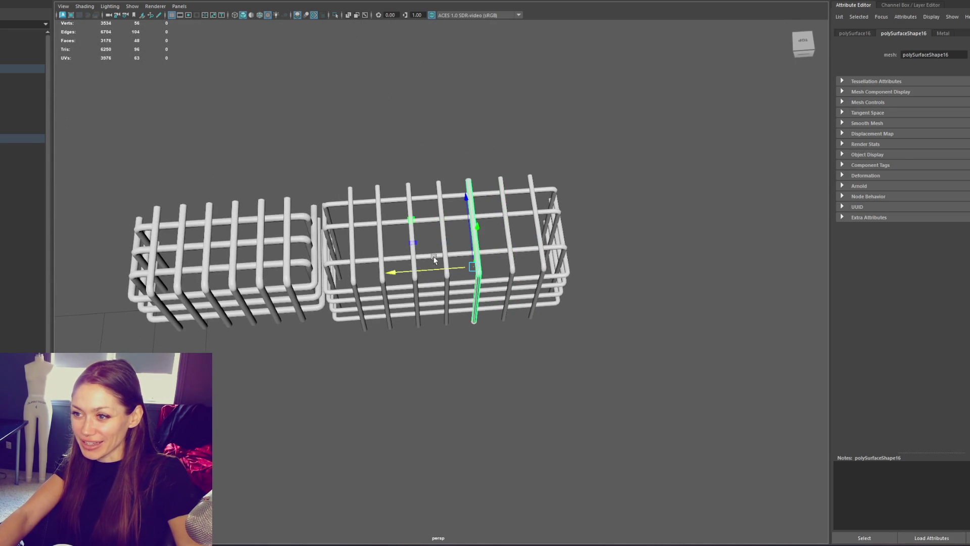
{"action": "left_click", "coordinate": [599, 195]}
{"action": "mouse_move", "coordinate": [600, 195]}
{"action": "left_mouse_down", "text": "alt"}
{"action": "mouse_move", "coordinate": [619, 190]}
{"action": "mouse_move", "coordinate": [526, 259]}
{"action": "left_mouse_up", "text": "alt"}
{"action": "left_click", "coordinate": [513, 264]}
{"action": "mouse_move", "coordinate": [549, 289]}
{"action": "left_mouse_down", "text": "alt"}
{"action": "mouse_move", "coordinate": [518, 220]}
{"action": "mouse_move", "coordinate": [455, 220]}
{"action": "left_mouse_up", "text": "alt"}
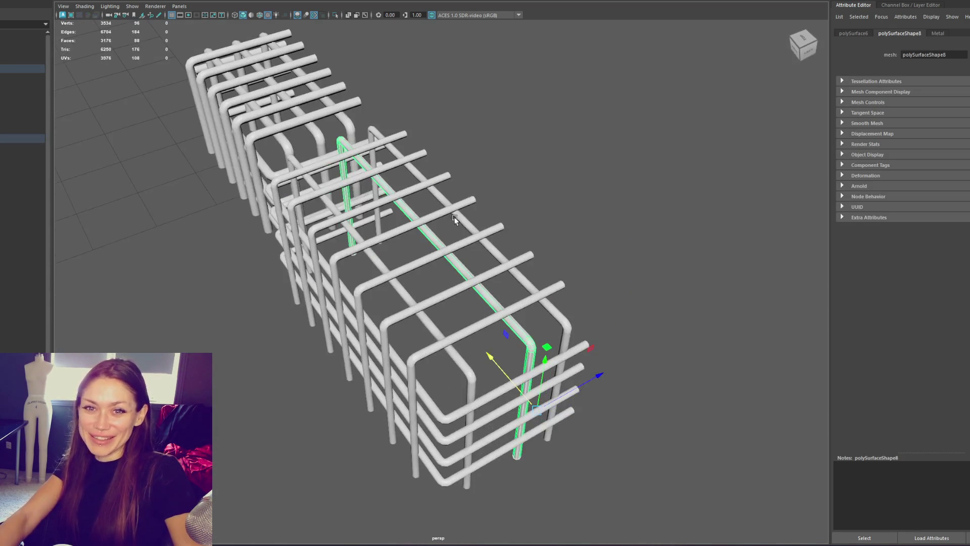
{"action": "left_click_drag", "start_coordinate": [262, 175], "coordinate": [407, 282], "text": "alt"}
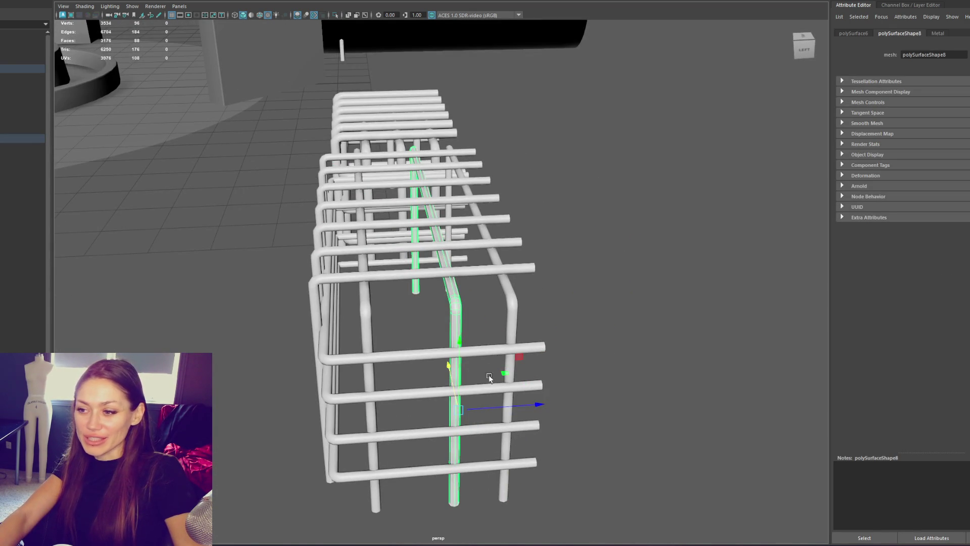
{"action": "mouse_move", "coordinate": [484, 408]}
{"action": "left_mouse_down"}
{"action": "mouse_move", "coordinate": [459, 408]}
{"action": "mouse_move", "coordinate": [460, 246]}
{"action": "mouse_move", "coordinate": [478, 292]}
{"action": "left_mouse_up"}
Delete the cage's top horizontal bar.
{"action": "left_click", "coordinate": [483, 317]}
{"action": "left_click_drag", "start_coordinate": [482, 449], "coordinate": [539, 411], "text": "alt"}
{"action": "left_click", "coordinate": [546, 396]}
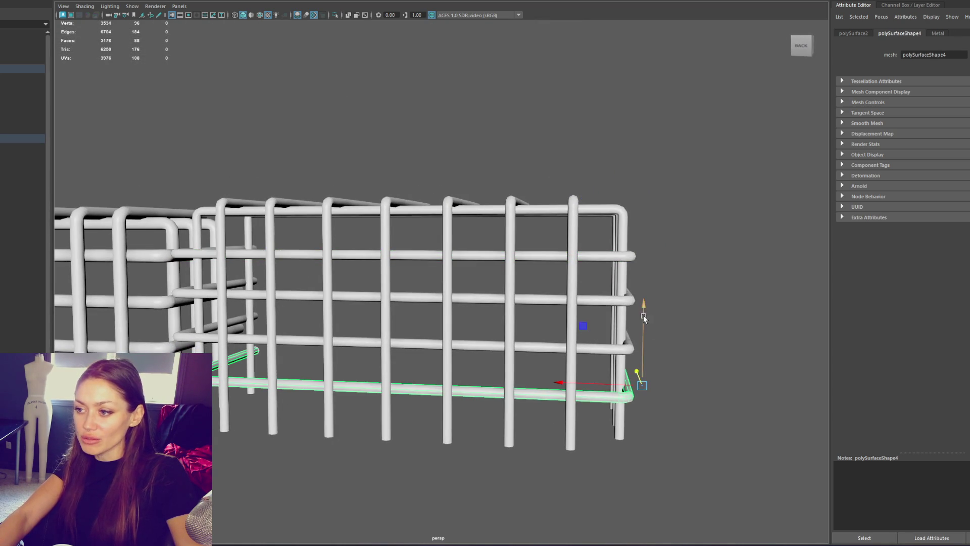
{"action": "left_click", "coordinate": [531, 343]}
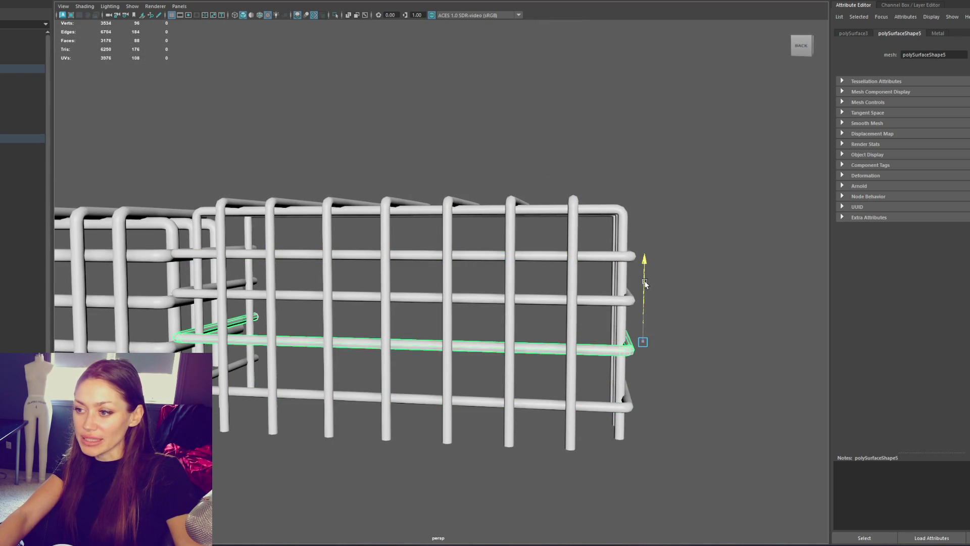
{"action": "left_click", "coordinate": [526, 298]}
{"action": "left_click", "coordinate": [535, 255]}
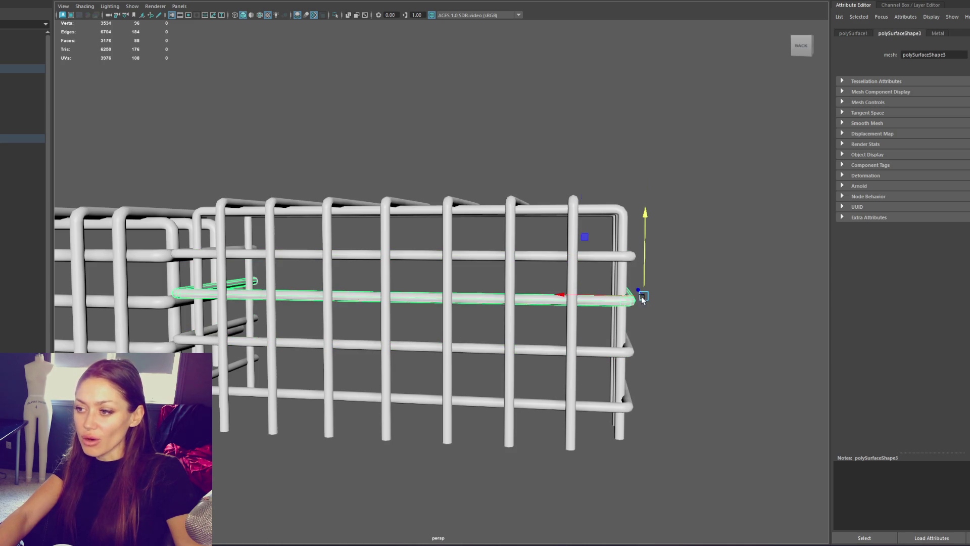
{"action": "key", "text": "Delete"}
Raise the bottom-middle horizontal bar, undoing an unwanted move of the bottom bar.
{"action": "left_click", "coordinate": [538, 354]}
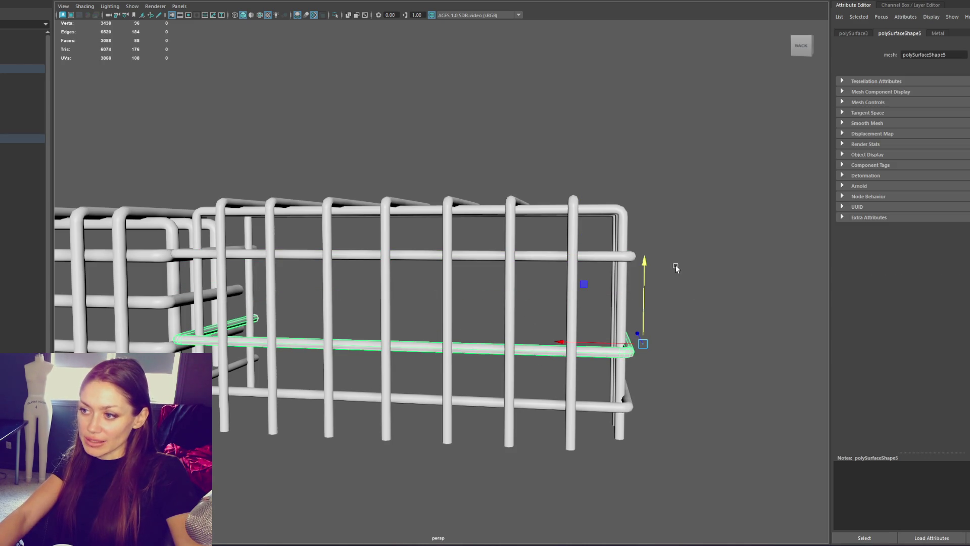
{"action": "mouse_move", "coordinate": [644, 263]}
{"action": "left_mouse_down"}
{"action": "mouse_move", "coordinate": [654, 234]}
{"action": "mouse_move", "coordinate": [671, 227]}
{"action": "left_mouse_up"}
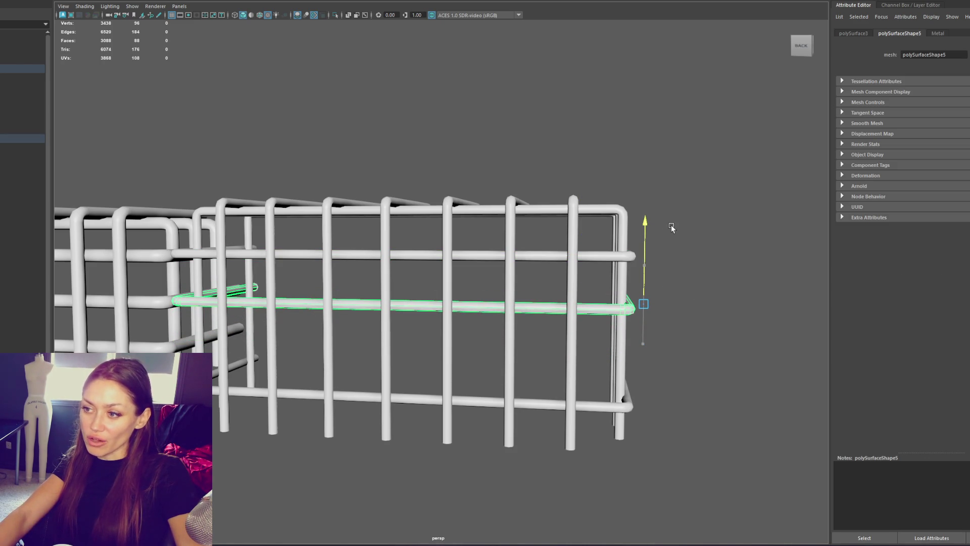
{"action": "left_click", "coordinate": [590, 397]}
{"action": "mouse_move", "coordinate": [646, 317]}
{"action": "left_mouse_down"}
{"action": "mouse_move", "coordinate": [663, 253]}
{"action": "mouse_move", "coordinate": [581, 256]}
{"action": "mouse_move", "coordinate": [663, 257]}
{"action": "mouse_move", "coordinate": [650, 260]}
{"action": "left_mouse_up"}
{"action": "key", "text": "ctrl+z"}
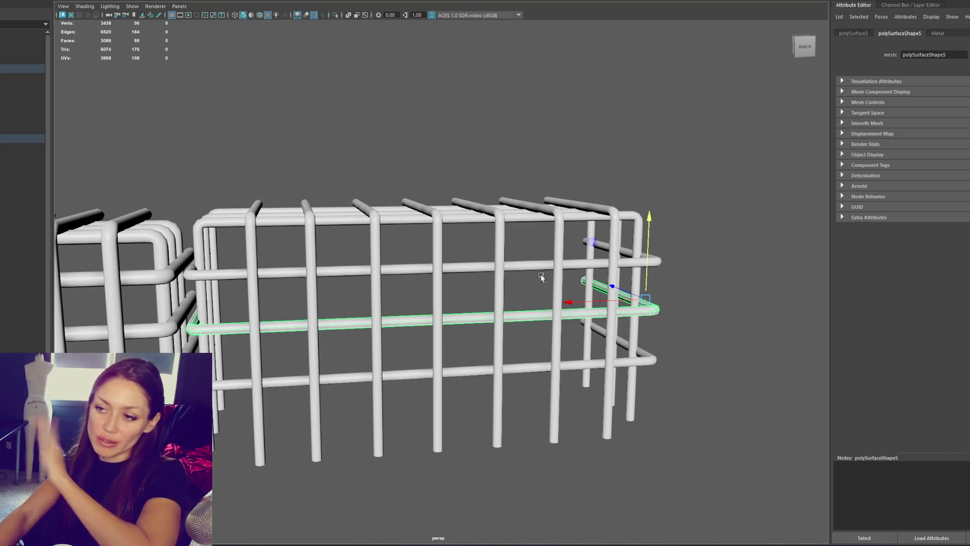
{"action": "left_click", "coordinate": [533, 370]}
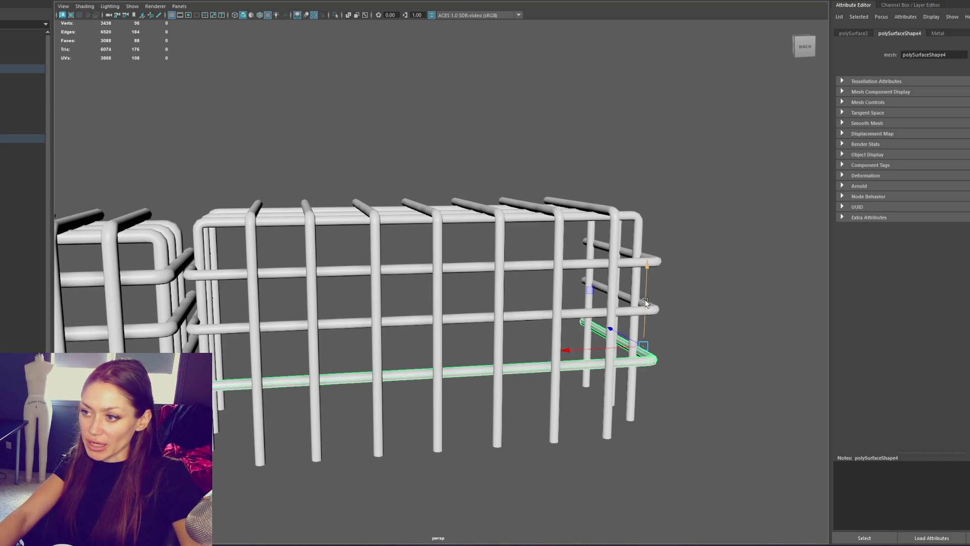
{"action": "mouse_move", "coordinate": [644, 302]}
{"action": "left_mouse_down", "text": "alt"}
{"action": "mouse_move", "coordinate": [651, 279]}
{"action": "mouse_move", "coordinate": [626, 283]}
{"action": "mouse_move", "coordinate": [655, 280]}
{"action": "left_mouse_up", "text": "alt"}
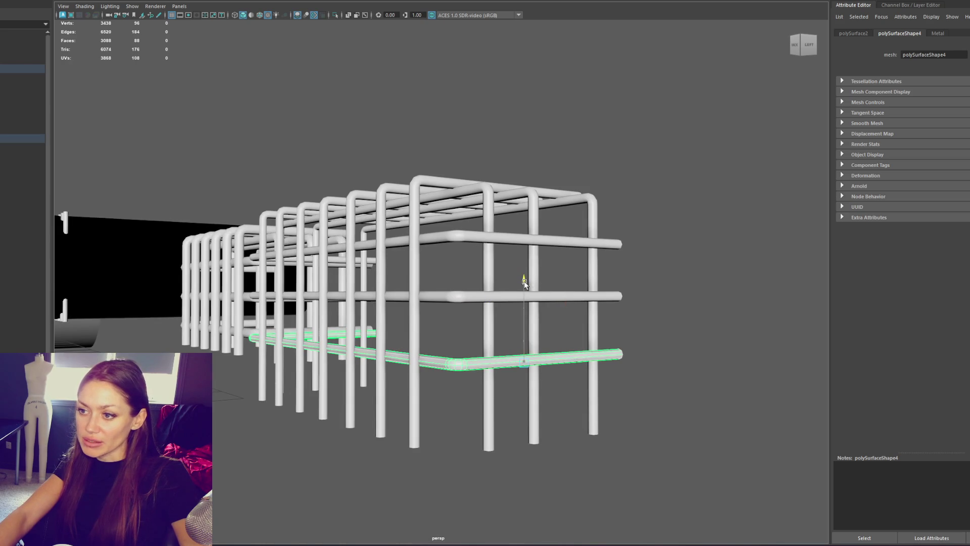
{"action": "left_click", "coordinate": [565, 297]}
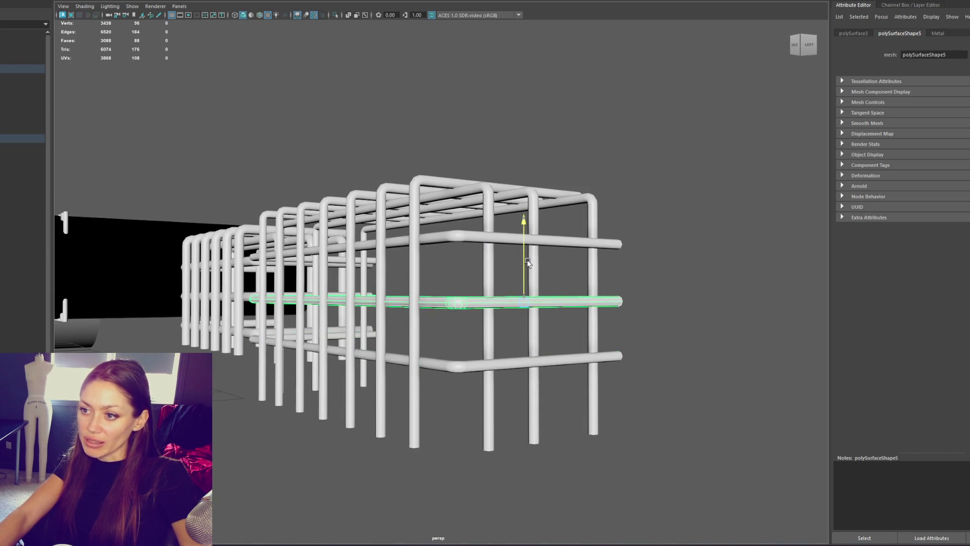
{"action": "mouse_move", "coordinate": [523, 256]}
{"action": "left_mouse_down", "text": "alt"}
{"action": "mouse_move", "coordinate": [530, 269]}
{"action": "mouse_move", "coordinate": [520, 292]}
{"action": "left_mouse_up", "text": "alt"}
Duplicate a bent vertical bar with Ctrl+D and slide the copy sideways along X.
{"action": "left_click", "coordinate": [437, 340]}
{"action": "left_click", "coordinate": [392, 390]}
{"action": "left_click_drag", "start_coordinate": [392, 389], "coordinate": [420, 368], "text": "alt"}
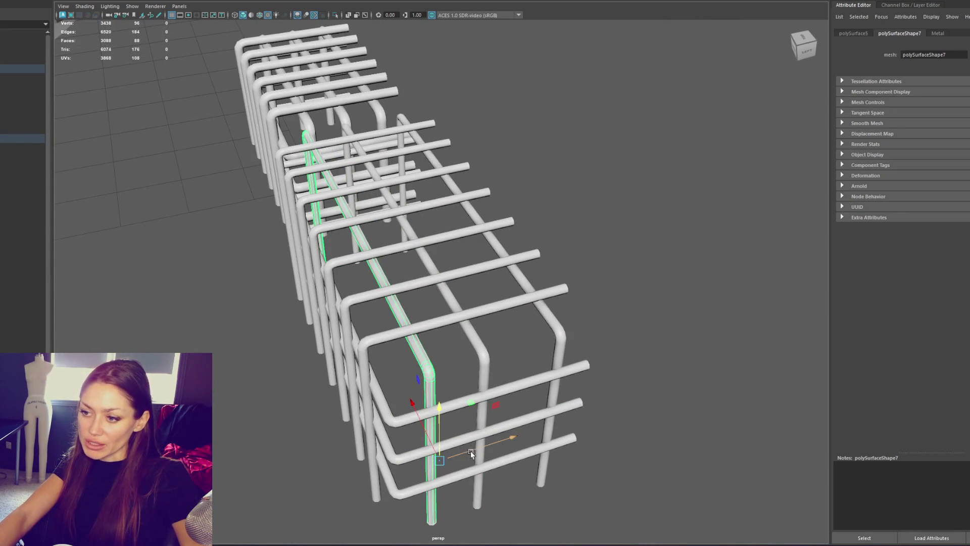
{"action": "left_click", "coordinate": [485, 365]}
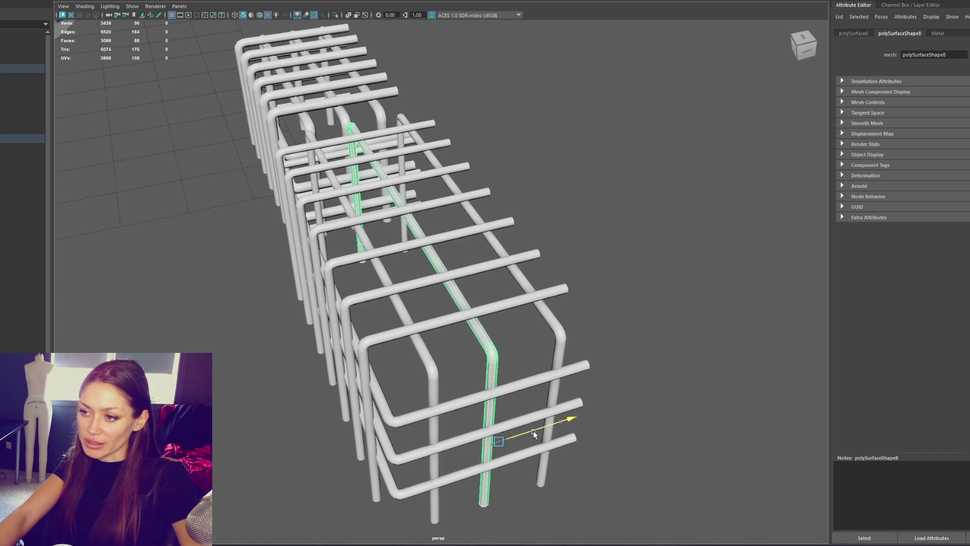
{"action": "mouse_move", "coordinate": [590, 423]}
{"action": "left_mouse_down", "text": "alt"}
{"action": "mouse_move", "coordinate": [572, 422]}
{"action": "mouse_move", "coordinate": [645, 450]}
{"action": "mouse_move", "coordinate": [599, 386]}
{"action": "mouse_move", "coordinate": [602, 407]}
{"action": "mouse_move", "coordinate": [591, 416]}
{"action": "left_mouse_up", "text": "alt"}
{"action": "left_click", "coordinate": [411, 335]}
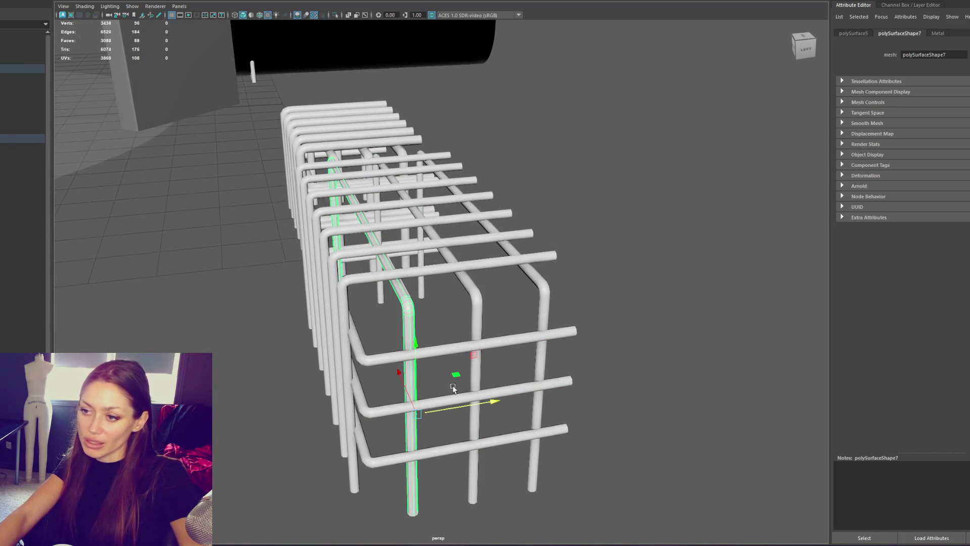
{"action": "key", "text": "ctrl+d"}
{"action": "mouse_move", "coordinate": [457, 408]}
{"action": "left_mouse_down"}
{"action": "mouse_move", "coordinate": [508, 406]}
{"action": "mouse_move", "coordinate": [599, 326]}
{"action": "left_mouse_up"}
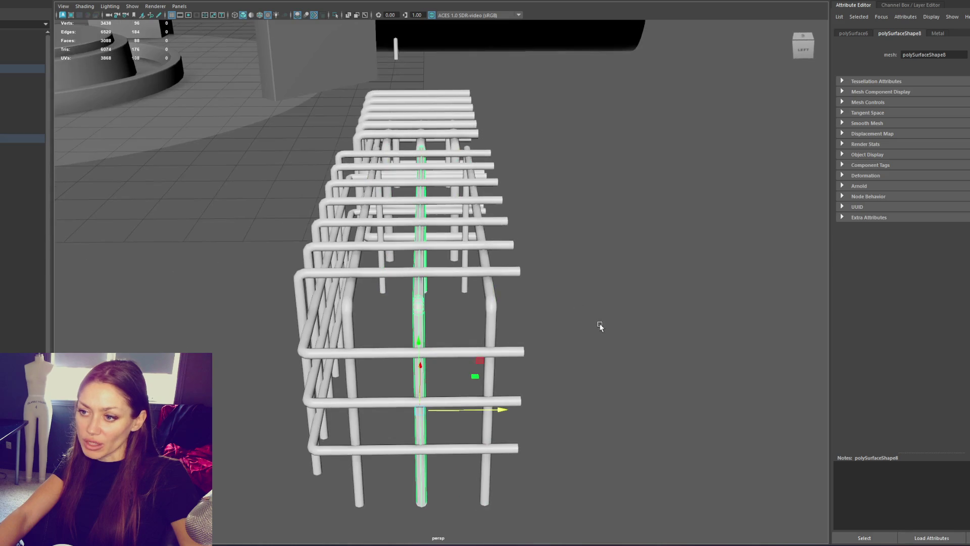
{"action": "left_click_drag", "start_coordinate": [494, 412], "coordinate": [606, 388]}
Lower the bottom and middle horizontal bars slightly to respace them.
{"action": "left_click", "coordinate": [547, 357]}
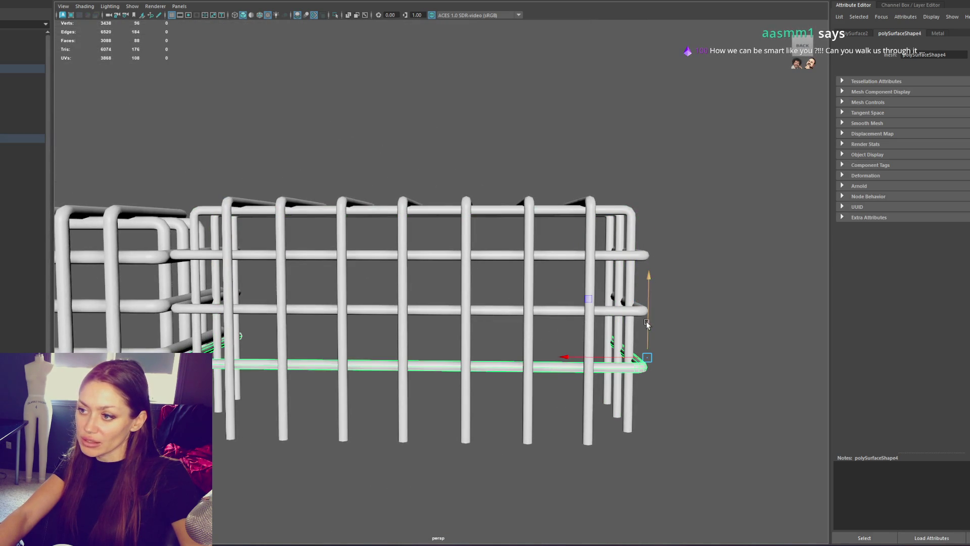
{"action": "left_click_drag", "start_coordinate": [647, 323], "coordinate": [644, 327]}
{"action": "left_click", "coordinate": [540, 304]}
{"action": "mouse_move", "coordinate": [645, 273]}
{"action": "left_mouse_down"}
{"action": "mouse_move", "coordinate": [659, 292]}
{"action": "mouse_move", "coordinate": [636, 298]}
{"action": "mouse_move", "coordinate": [581, 385]}
{"action": "mouse_move", "coordinate": [598, 361]}
{"action": "mouse_move", "coordinate": [687, 363]}
{"action": "mouse_move", "coordinate": [418, 368]}
{"action": "mouse_move", "coordinate": [658, 362]}
{"action": "mouse_move", "coordinate": [634, 352]}
{"action": "mouse_move", "coordinate": [575, 356]}
{"action": "mouse_move", "coordinate": [576, 338]}
{"action": "mouse_move", "coordinate": [379, 335]}
{"action": "mouse_move", "coordinate": [339, 324]}
{"action": "left_mouse_up"}
{"action": "left_click", "coordinate": [591, 378]}
{"action": "left_click", "coordinate": [581, 385]}
{"action": "left_click", "coordinate": [575, 329]}
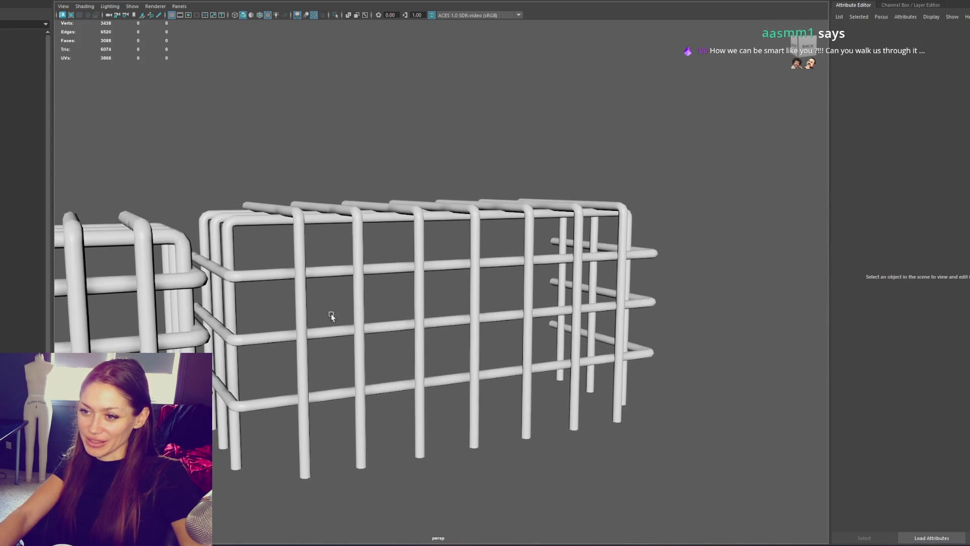
Inspect the cage's pipes from an elevated view looking down over the cages.
{"action": "left_click", "coordinate": [298, 307]}
{"action": "mouse_move", "coordinate": [273, 323]}
{"action": "left_mouse_down", "text": "alt"}
{"action": "mouse_move", "coordinate": [197, 329]}
{"action": "mouse_move", "coordinate": [310, 321]}
{"action": "mouse_move", "coordinate": [425, 328]}
{"action": "mouse_move", "coordinate": [417, 352]}
{"action": "mouse_move", "coordinate": [458, 346]}
{"action": "mouse_move", "coordinate": [424, 308]}
{"action": "left_mouse_up", "text": "alt"}
{"action": "left_click", "coordinate": [197, 329]}
{"action": "left_click", "coordinate": [382, 247]}
{"action": "mouse_move", "coordinate": [638, 214]}
{"action": "left_mouse_down", "text": "alt"}
{"action": "mouse_move", "coordinate": [576, 259]}
{"action": "mouse_move", "coordinate": [559, 231]}
{"action": "left_mouse_up", "text": "alt"}
{"action": "scroll", "coordinate": [545, 235], "scroll_direction": "up", "scroll_amount": 5}
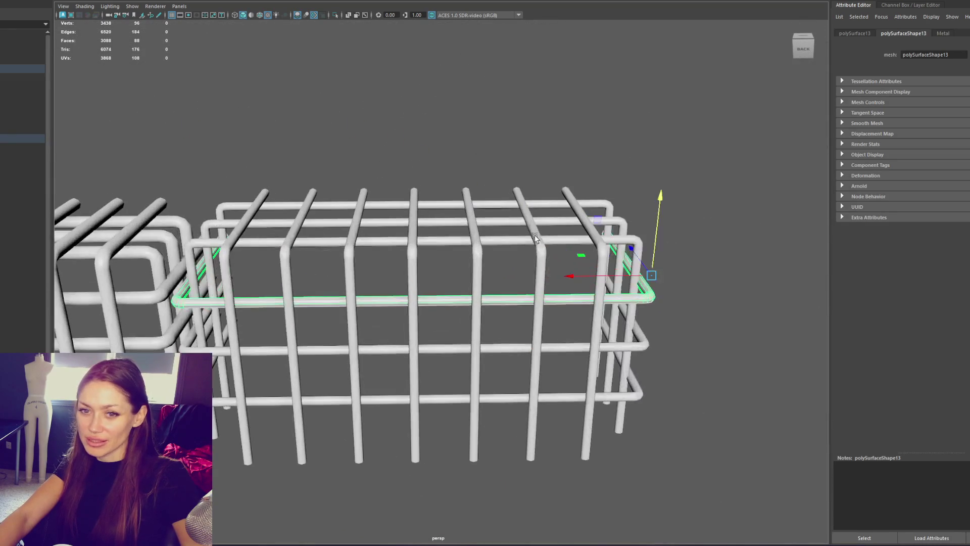
{"action": "scroll", "coordinate": [583, 185], "scroll_direction": "down", "scroll_amount": 5}
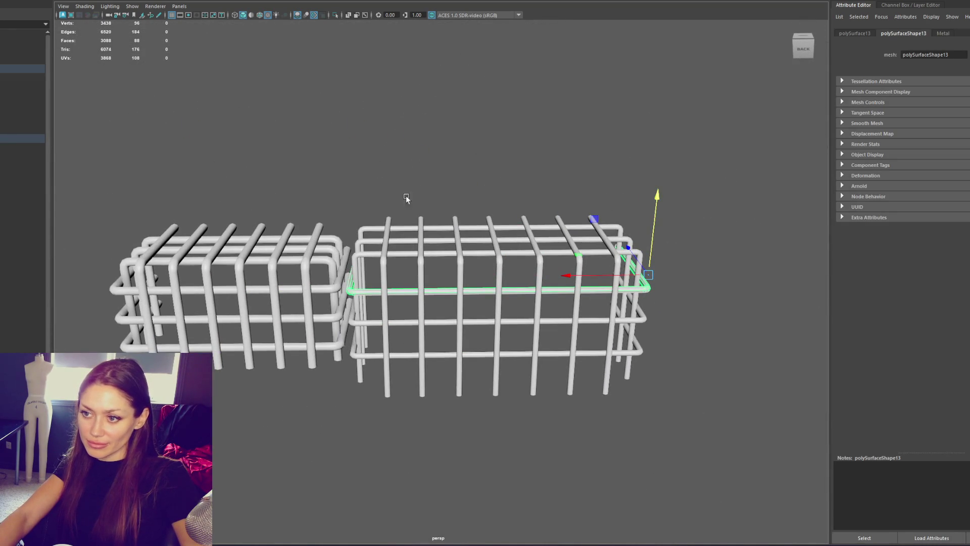
Shift the left cage further left along X, then bring the camera closer to the right cage.
{"action": "left_click", "coordinate": [267, 269]}
{"action": "left_click_drag", "start_coordinate": [214, 293], "coordinate": [169, 285]}
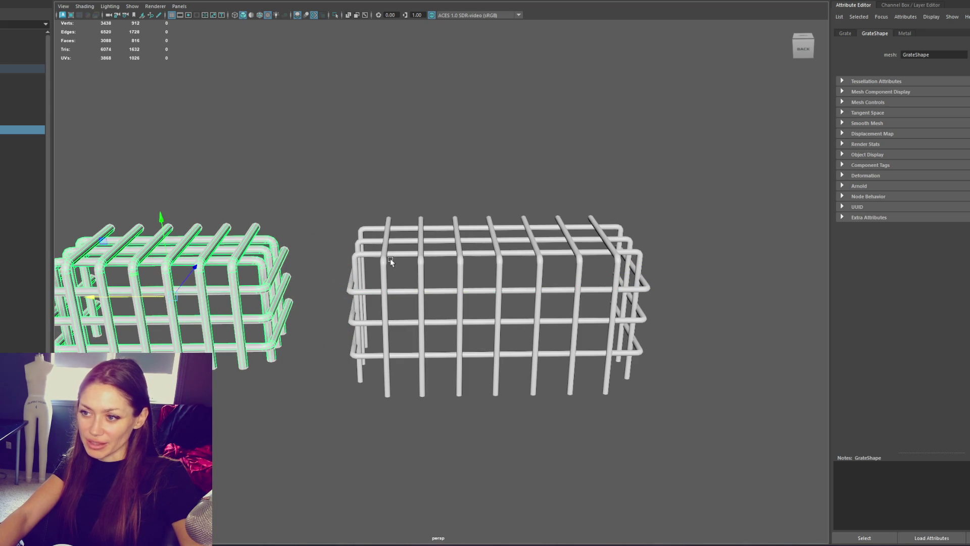
{"action": "left_click", "coordinate": [550, 335]}
{"action": "mouse_move", "coordinate": [524, 312]}
{"action": "middle_mouse_down", "text": "alt"}
{"action": "mouse_move", "coordinate": [685, 282]}
{"action": "mouse_move", "coordinate": [272, 283]}
{"action": "mouse_move", "coordinate": [360, 266]}
{"action": "middle_mouse_up", "text": "alt"}
{"action": "right_click_drag", "start_coordinate": [361, 270], "coordinate": [455, 261], "text": "alt"}
{"action": "left_click", "coordinate": [411, 253]}
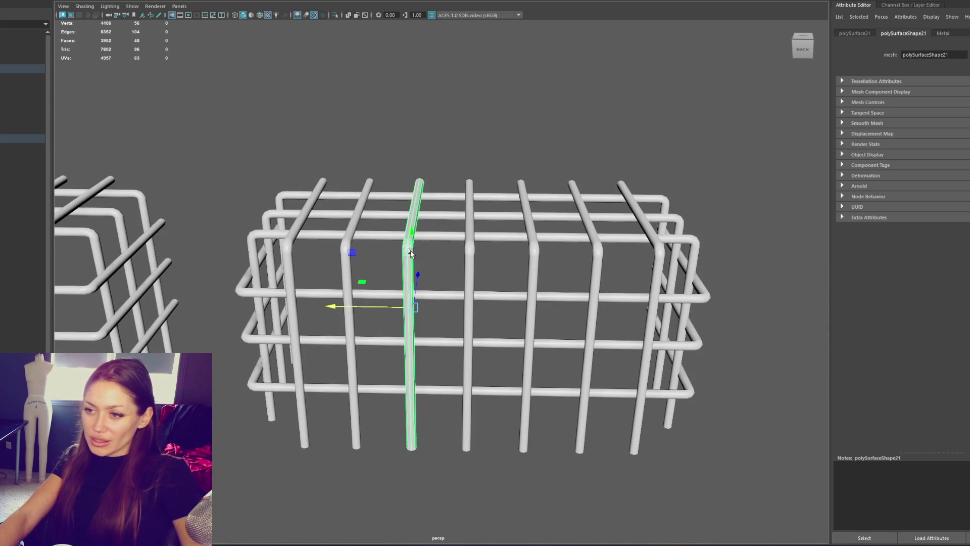
Select the front cage, enter vertex mode with F9, and slide a bar's bottom vertex ring sideways.
{"action": "left_click_drag", "start_coordinate": [259, 124], "coordinate": [645, 481]}
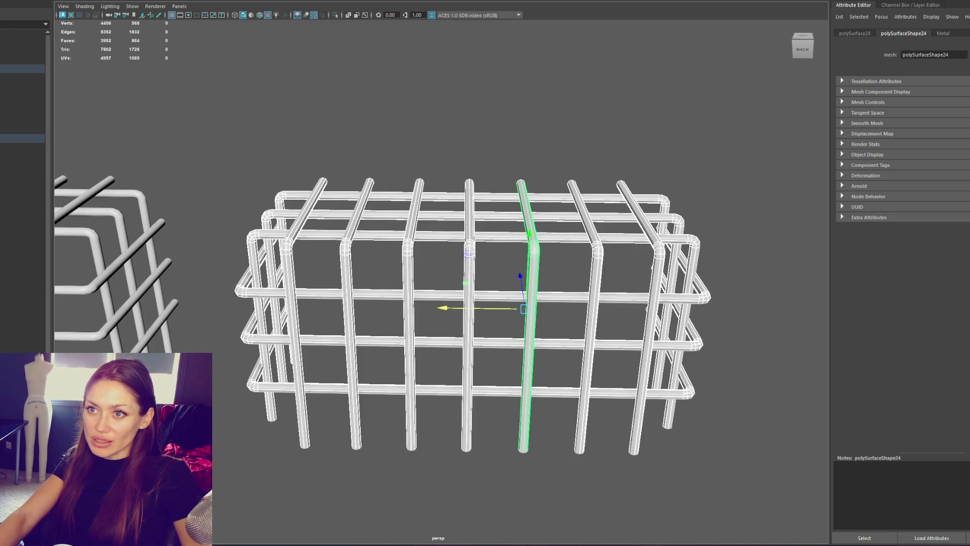
{"action": "key", "text": "F9"}
{"action": "left_click_drag", "start_coordinate": [422, 263], "coordinate": [461, 263]}
{"action": "left_click_drag", "start_coordinate": [552, 404], "coordinate": [489, 482]}
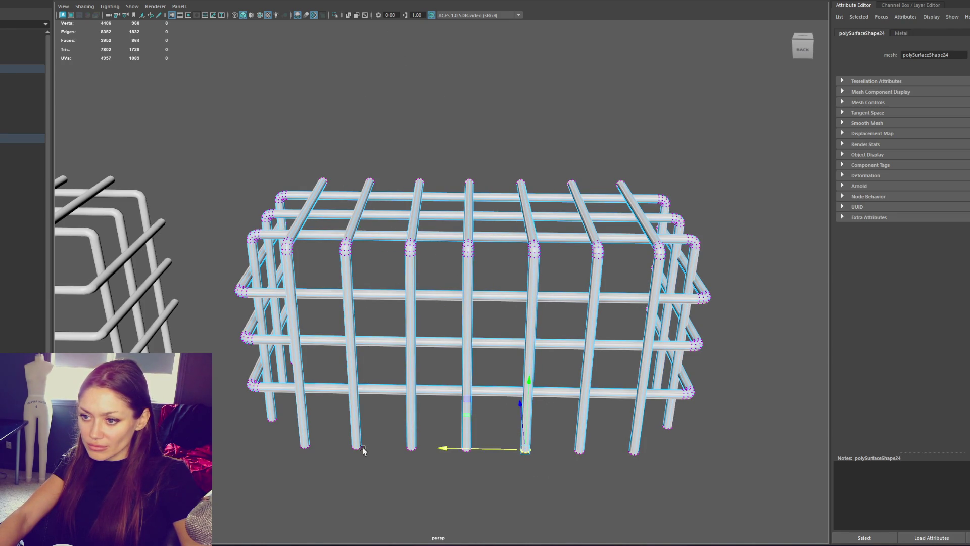
{"action": "left_click_drag", "start_coordinate": [324, 456], "coordinate": [320, 449]}
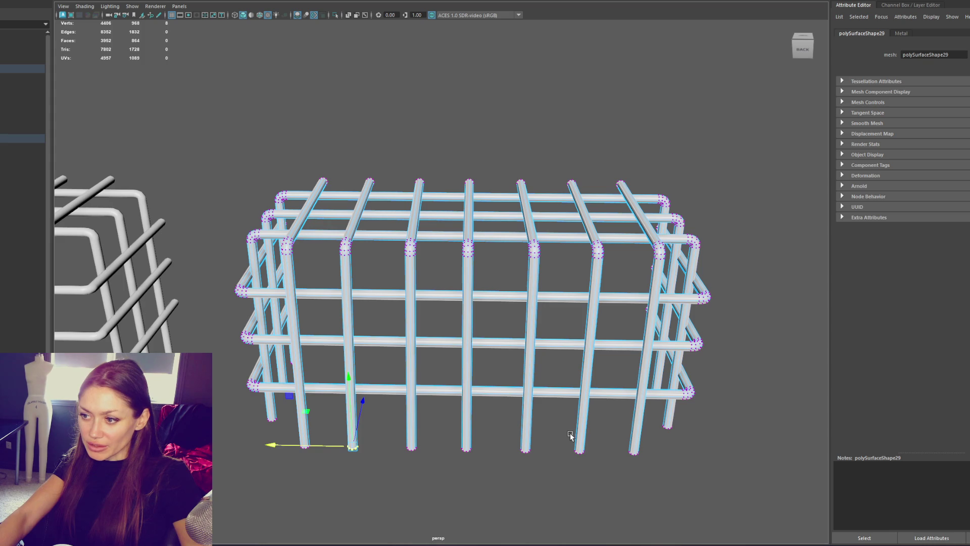
{"action": "left_click_drag", "start_coordinate": [526, 453], "coordinate": [538, 453]}
Select the top vertex rings of several bars and nudge them vertically.
{"action": "left_click_drag", "start_coordinate": [595, 157], "coordinate": [531, 188]}
{"action": "left_click_drag", "start_coordinate": [442, 207], "coordinate": [442, 207]}
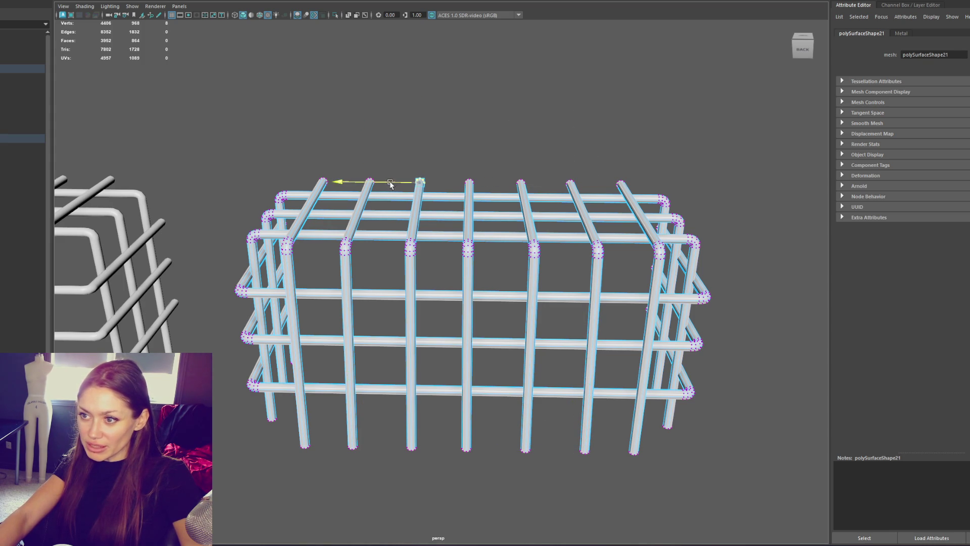
{"action": "left_click_drag", "start_coordinate": [368, 173], "coordinate": [375, 196]}
{"action": "left_click_drag", "start_coordinate": [335, 162], "coordinate": [301, 183]}
{"action": "left_click_drag", "start_coordinate": [636, 245], "coordinate": [617, 255], "text": "alt"}
{"action": "mouse_move", "coordinate": [541, 261]}
{"action": "left_mouse_down", "text": "alt"}
{"action": "mouse_move", "coordinate": [561, 250]}
{"action": "mouse_move", "coordinate": [619, 410]}
{"action": "left_mouse_up", "text": "alt"}
{"action": "mouse_move", "coordinate": [619, 411]}
{"action": "left_mouse_down"}
{"action": "mouse_move", "coordinate": [643, 444]}
{"action": "mouse_move", "coordinate": [630, 399]}
{"action": "mouse_move", "coordinate": [641, 345]}
{"action": "left_mouse_up"}
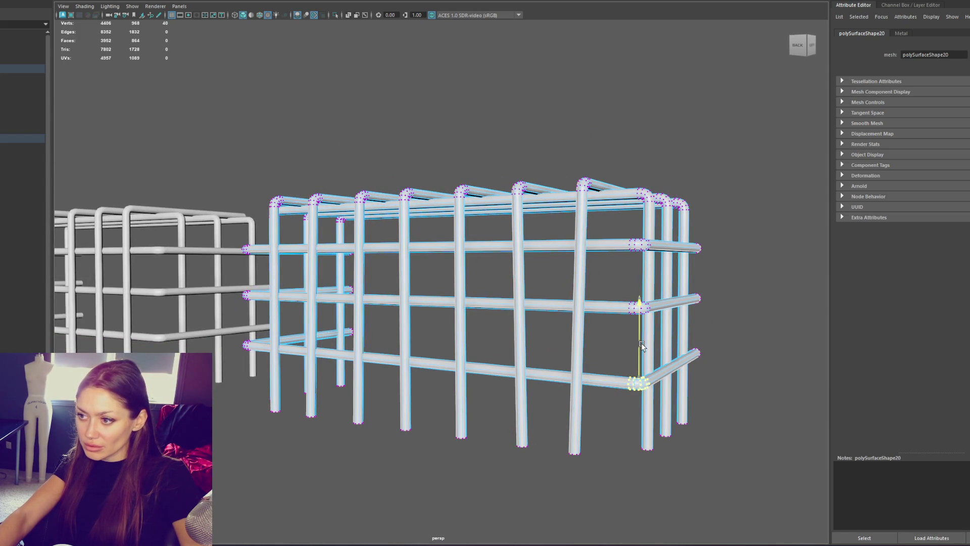
{"action": "left_click_drag", "start_coordinate": [567, 387], "coordinate": [376, 379], "text": "alt"}
{"action": "middle_click_drag", "start_coordinate": [291, 347], "coordinate": [262, 334]}
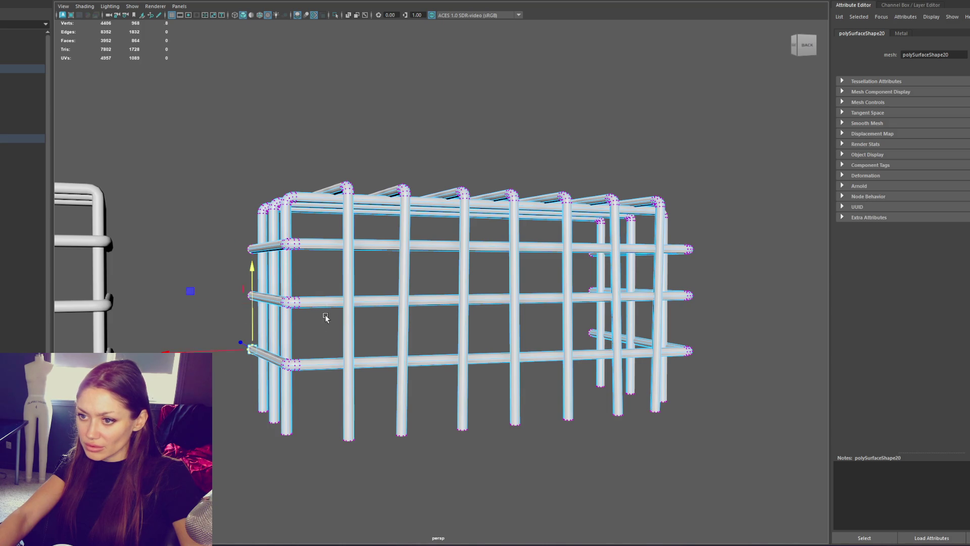
{"action": "middle_click_drag", "start_coordinate": [291, 281], "coordinate": [313, 229]}
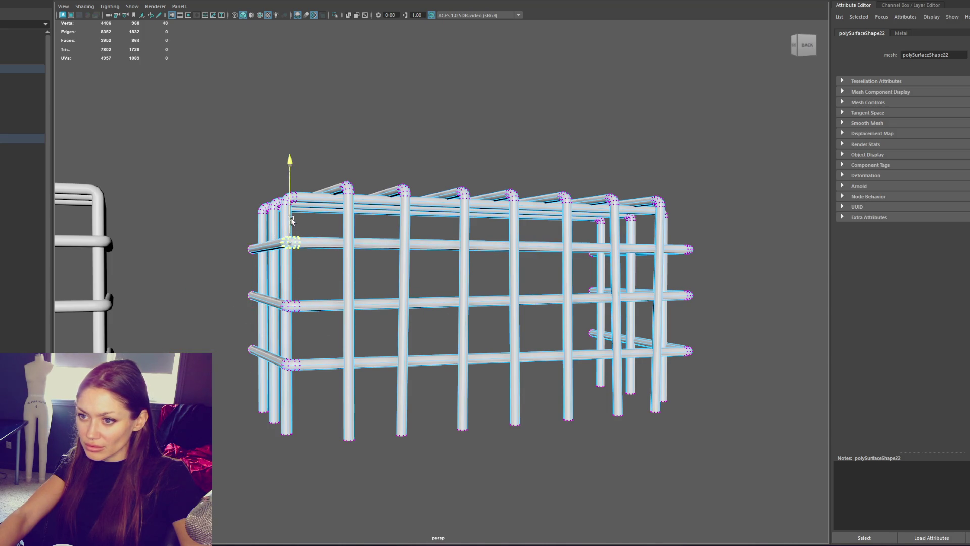
{"action": "left_click_drag", "start_coordinate": [354, 243], "coordinate": [444, 225], "text": "alt"}
Lower the right tube end's vertices and slide the selected rings right.
{"action": "left_click_drag", "start_coordinate": [770, 233], "coordinate": [690, 263]}
{"action": "mouse_move", "coordinate": [669, 224]}
{"action": "left_mouse_down"}
{"action": "mouse_move", "coordinate": [677, 298]}
{"action": "mouse_move", "coordinate": [614, 331]}
{"action": "mouse_move", "coordinate": [523, 344]}
{"action": "mouse_move", "coordinate": [498, 399]}
{"action": "left_mouse_up"}
{"action": "middle_click_drag", "start_coordinate": [518, 393], "coordinate": [527, 390]}
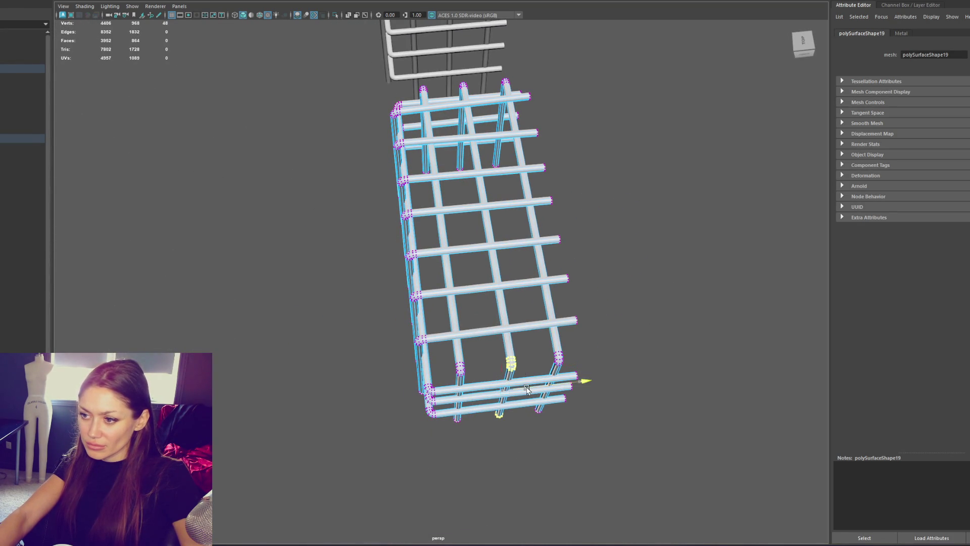
{"action": "left_click_drag", "start_coordinate": [501, 180], "coordinate": [474, 196], "text": "alt"}
{"action": "left_click_drag", "start_coordinate": [507, 279], "coordinate": [507, 280]}
{"action": "mouse_move", "coordinate": [552, 322]}
{"action": "left_mouse_down", "text": "alt"}
{"action": "mouse_move", "coordinate": [497, 478]}
{"action": "mouse_move", "coordinate": [457, 515]}
{"action": "left_mouse_up", "text": "alt"}
Lower the vertices at the cage's bottom-left, bottom-right and right end.
{"action": "mouse_move", "coordinate": [562, 486]}
{"action": "left_mouse_down"}
{"action": "mouse_move", "coordinate": [540, 521]}
{"action": "mouse_move", "coordinate": [693, 448]}
{"action": "mouse_move", "coordinate": [757, 437]}
{"action": "left_mouse_up"}
{"action": "left_click_drag", "start_coordinate": [380, 287], "coordinate": [379, 287]}
{"action": "mouse_move", "coordinate": [334, 260]}
{"action": "left_mouse_down"}
{"action": "mouse_move", "coordinate": [380, 272]}
{"action": "mouse_move", "coordinate": [343, 280]}
{"action": "left_mouse_up"}
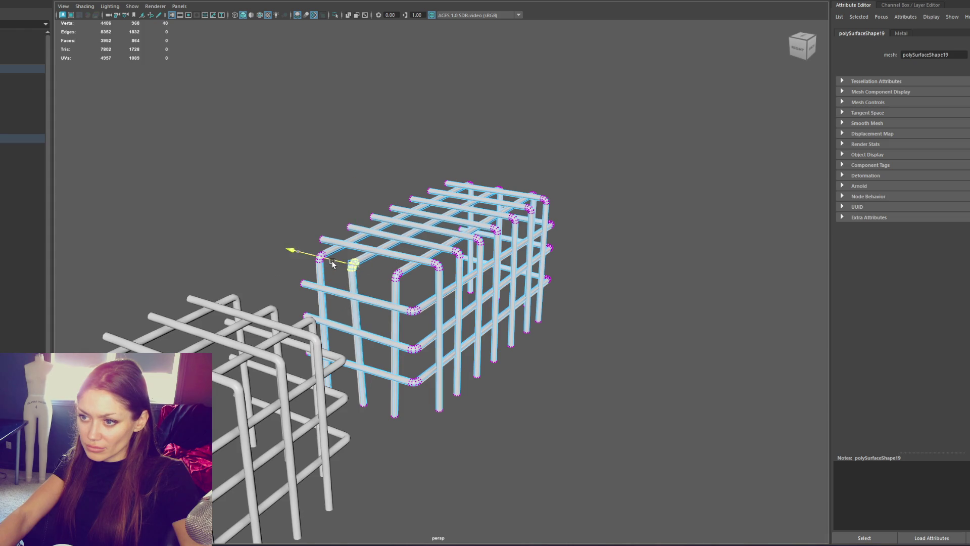
{"action": "left_click_drag", "start_coordinate": [409, 282], "coordinate": [410, 293]}
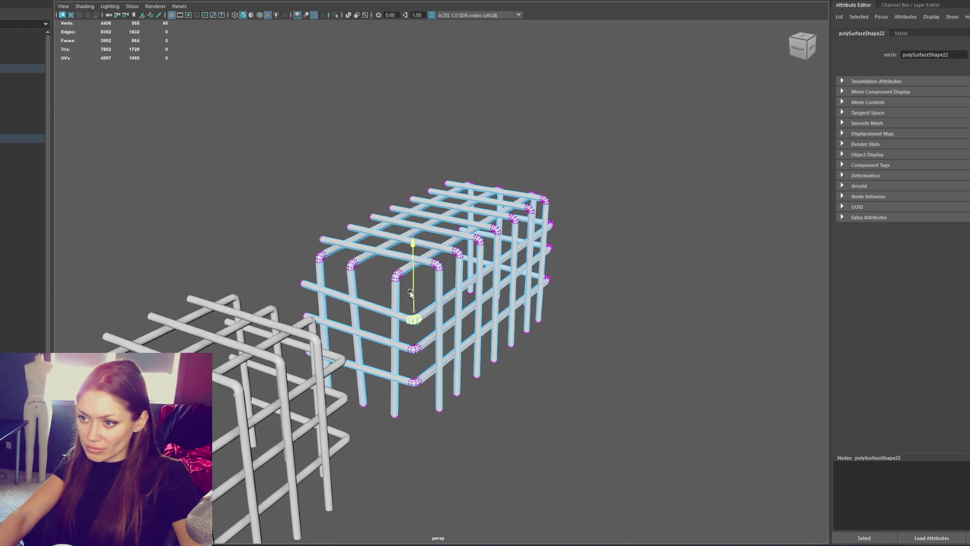
{"action": "left_click_drag", "start_coordinate": [394, 363], "coordinate": [478, 272]}
{"action": "left_click_drag", "start_coordinate": [647, 331], "coordinate": [647, 331]}
{"action": "left_click_drag", "start_coordinate": [663, 295], "coordinate": [659, 298]}
Exit vertex mode with F8 and select the right cage from a higher view.
{"action": "key", "text": "F8"}
{"action": "mouse_move", "coordinate": [532, 216]}
{"action": "left_mouse_down", "text": "alt"}
{"action": "mouse_move", "coordinate": [721, 177]}
{"action": "mouse_move", "coordinate": [356, 417]}
{"action": "left_mouse_up", "text": "alt"}
{"action": "left_click", "coordinate": [429, 328]}
{"action": "mouse_move", "coordinate": [430, 329]}
{"action": "left_mouse_down", "text": "alt"}
{"action": "mouse_move", "coordinate": [502, 250]}
{"action": "mouse_move", "coordinate": [517, 256]}
{"action": "left_mouse_up", "text": "alt"}
{"action": "left_click", "coordinate": [502, 250]}
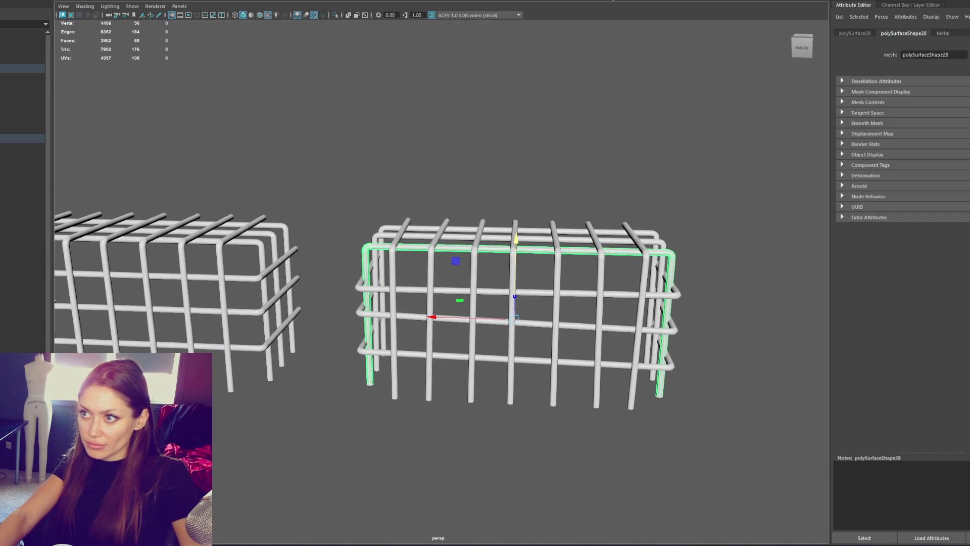
Insert an edge loop on the front rail and dip the middle of the top rail.
{"action": "key", "text": "ctrl+e"}
{"action": "left_click", "coordinate": [484, 260]}
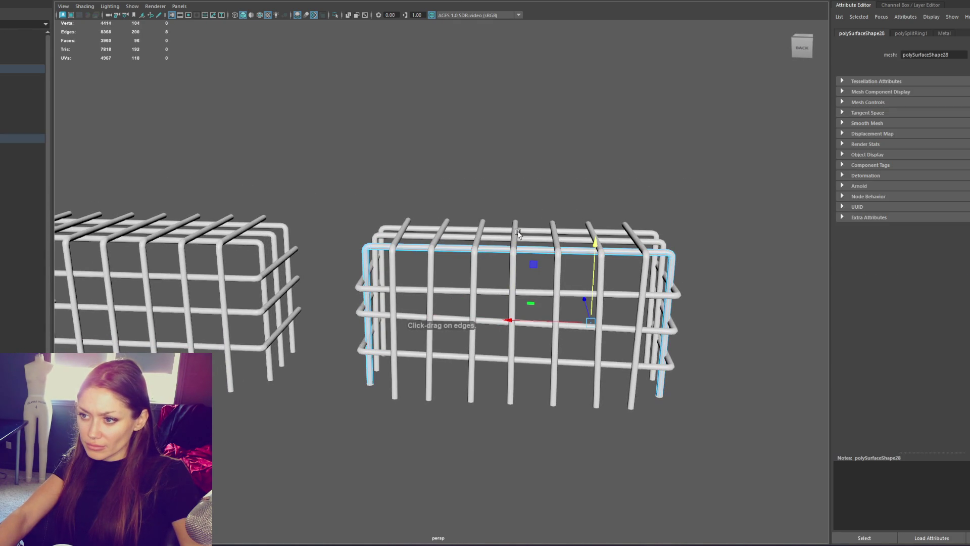
{"action": "mouse_move", "coordinate": [505, 172]}
{"action": "left_mouse_down"}
{"action": "mouse_move", "coordinate": [535, 277]}
{"action": "mouse_move", "coordinate": [525, 263]}
{"action": "left_mouse_up"}
{"action": "left_click_drag", "start_coordinate": [520, 215], "coordinate": [524, 220]}
Add an edge loop on the back top rail and raise its vertices.
{"action": "left_click", "coordinate": [541, 238]}
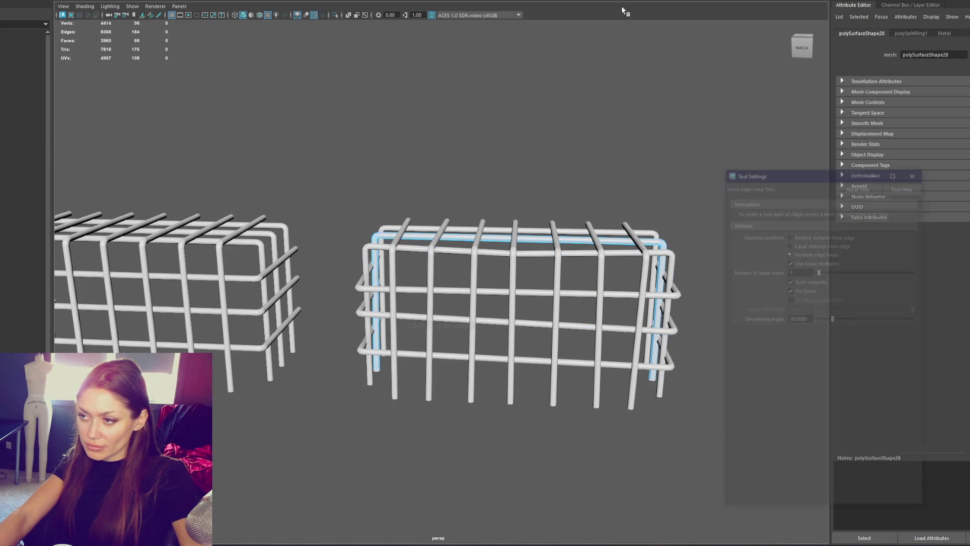
{"action": "left_click", "coordinate": [612, 244]}
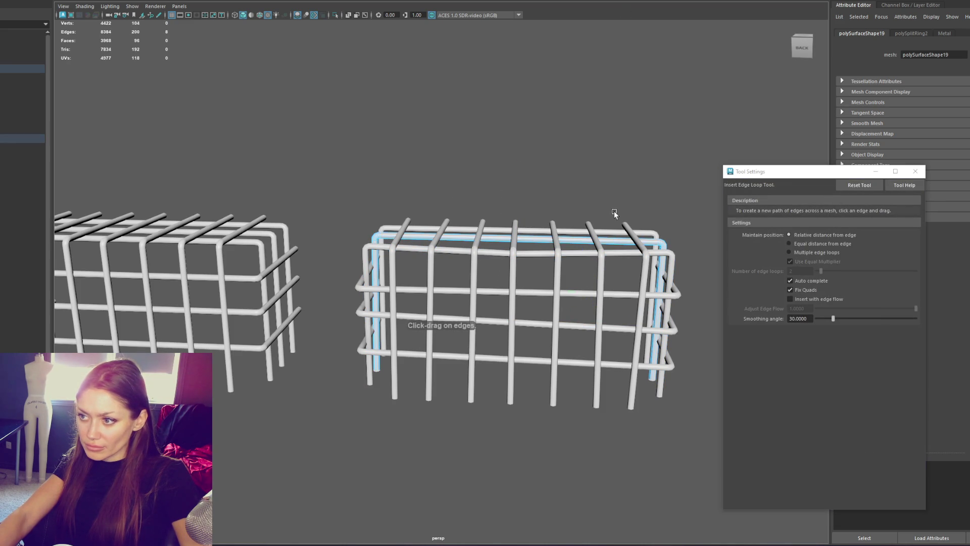
{"action": "key", "text": "w"}
{"action": "key", "text": "ctrl+F9"}
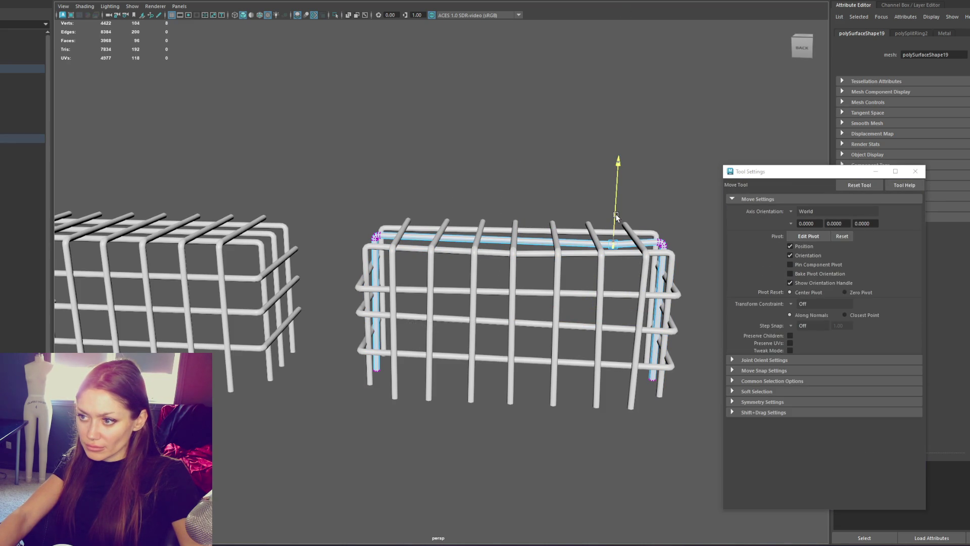
{"action": "left_click_drag", "start_coordinate": [616, 217], "coordinate": [621, 211]}
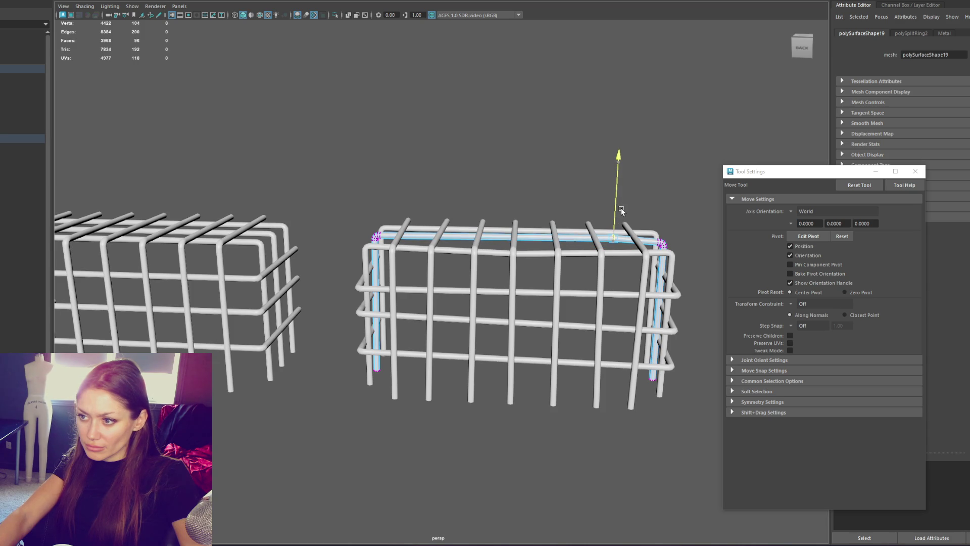
Insert and move another edge loop on a lower rail of the cage.
{"action": "double_click", "coordinate": [569, 326]}
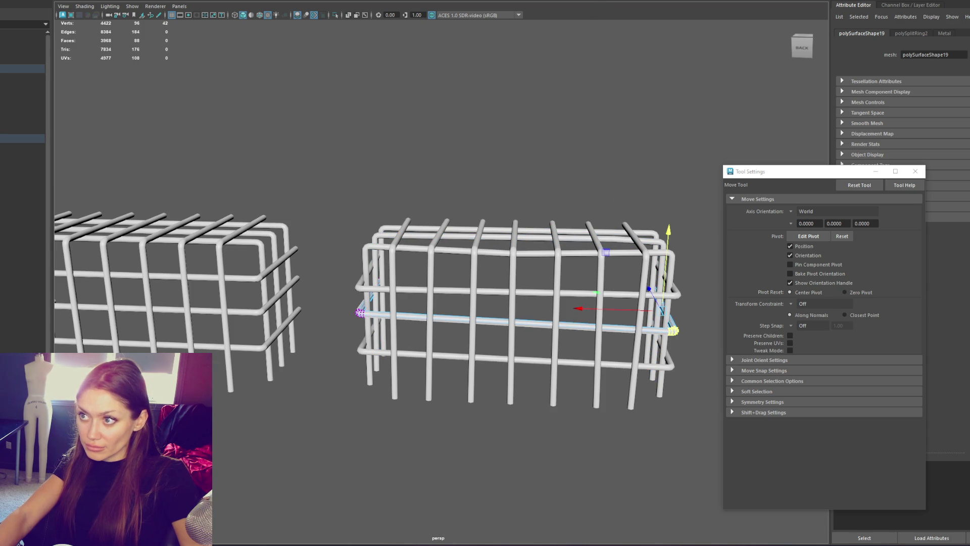
{"action": "key", "text": "g"}
{"action": "double_click", "coordinate": [549, 331]}
{"action": "left_click_drag", "start_coordinate": [549, 331], "coordinate": [577, 303], "text": "alt"}
{"action": "key", "text": "w"}
{"action": "left_click", "coordinate": [636, 169]}
{"action": "left_click_drag", "start_coordinate": [637, 169], "coordinate": [686, 152], "text": "alt"}
Insert edge loops across the end bar and a middle bar.
{"action": "key", "text": "ctrl+z"}
{"action": "key", "text": "ctrl+z"}
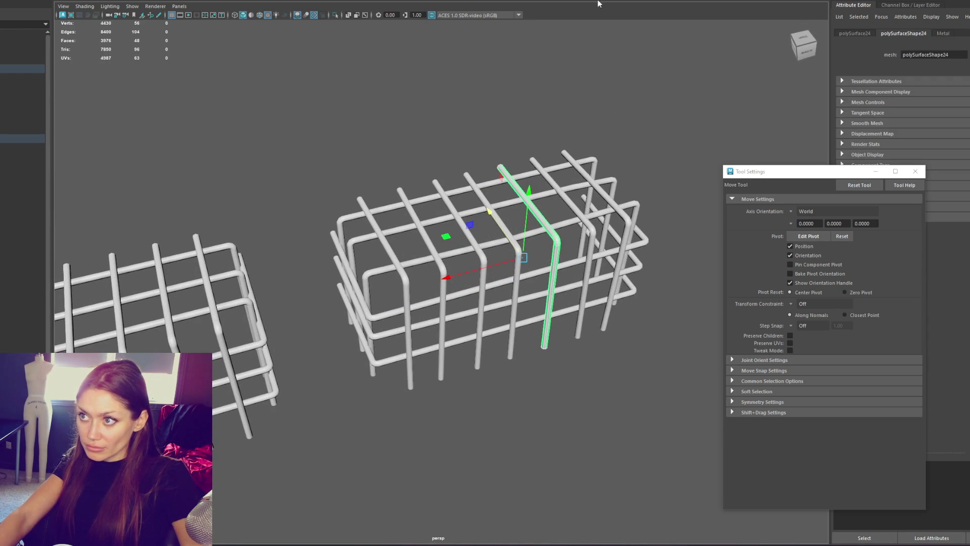
{"action": "right_click_drag", "start_coordinate": [577, 322], "coordinate": [556, 297], "text": "shift"}
{"action": "left_click", "coordinate": [556, 297]}
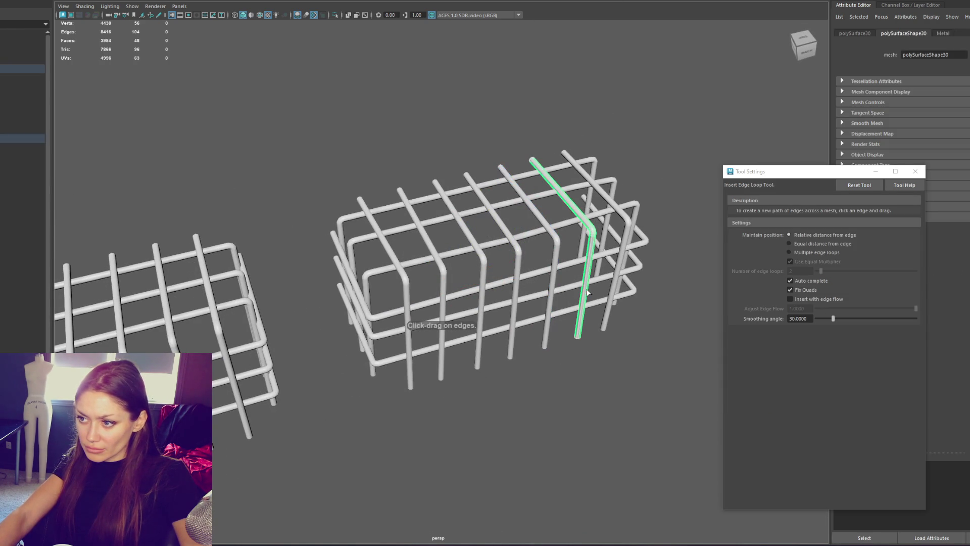
{"action": "mouse_move", "coordinate": [615, 284]}
{"action": "left_mouse_down"}
{"action": "mouse_move", "coordinate": [500, 303]}
{"action": "mouse_move", "coordinate": [482, 317]}
{"action": "mouse_move", "coordinate": [487, 305]}
{"action": "left_mouse_up"}
{"action": "mouse_move", "coordinate": [461, 153]}
{"action": "right_mouse_down"}
{"action": "mouse_move", "coordinate": [417, 153]}
{"action": "mouse_move", "coordinate": [572, 281]}
{"action": "right_mouse_up"}
In wireframe vertex mode, select the vertices of three of the new loops for moving.
{"action": "left_click_drag", "start_coordinate": [521, 119], "coordinate": [320, 134], "text": "alt"}
{"action": "right_click_drag", "start_coordinate": [584, 119], "coordinate": [539, 108]}
{"action": "left_click_drag", "start_coordinate": [314, 115], "coordinate": [748, 430]}
{"action": "key", "text": "4"}
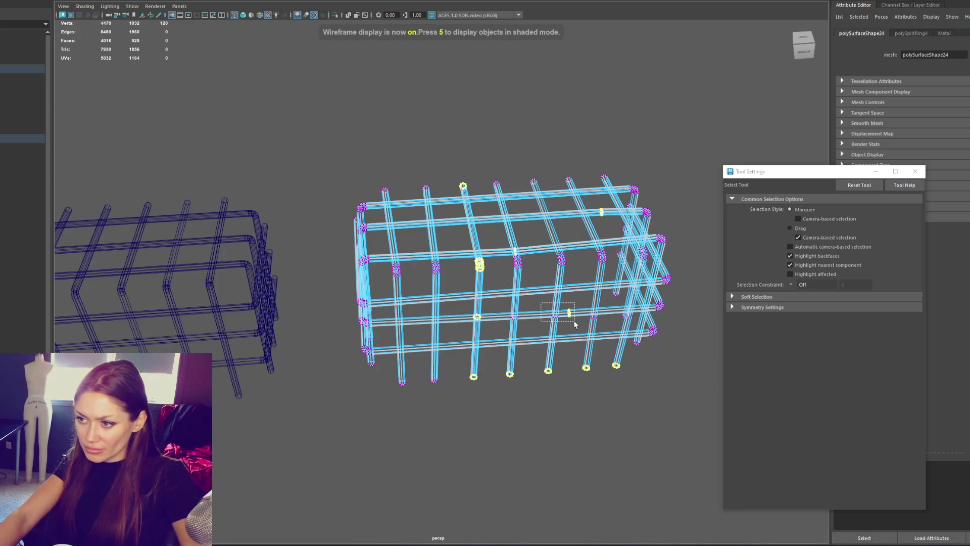
{"action": "left_click", "coordinate": [566, 317]}
{"action": "left_click_drag", "start_coordinate": [633, 319], "coordinate": [629, 346], "text": "alt"}
{"action": "left_click", "coordinate": [629, 348], "text": "shift"}
{"action": "left_click", "coordinate": [470, 321], "text": "shift"}
{"action": "key", "text": "w"}
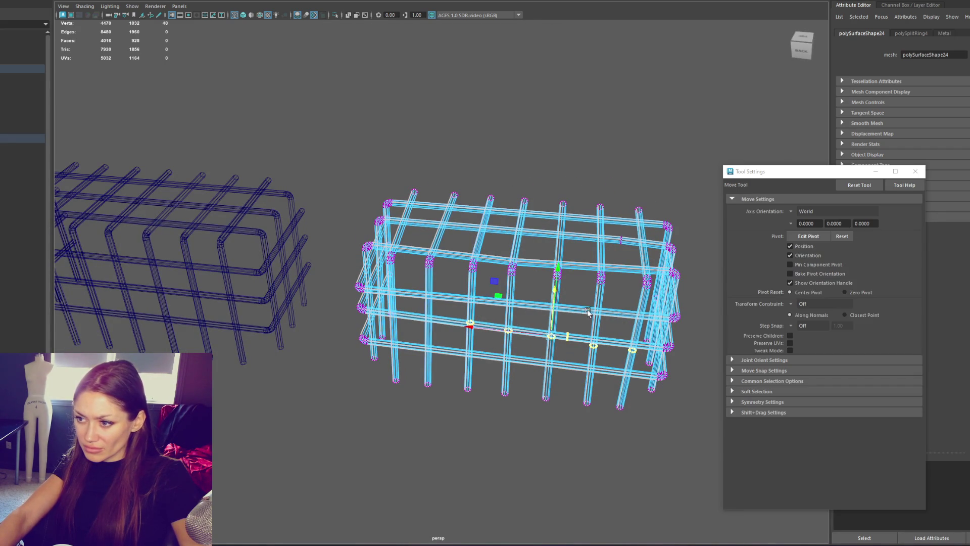
Deselect the stray vertex rings, then return to shaded display and object mode.
{"action": "left_click_drag", "start_coordinate": [589, 309], "coordinate": [550, 337], "text": "alt"}
{"action": "key", "text": "q"}
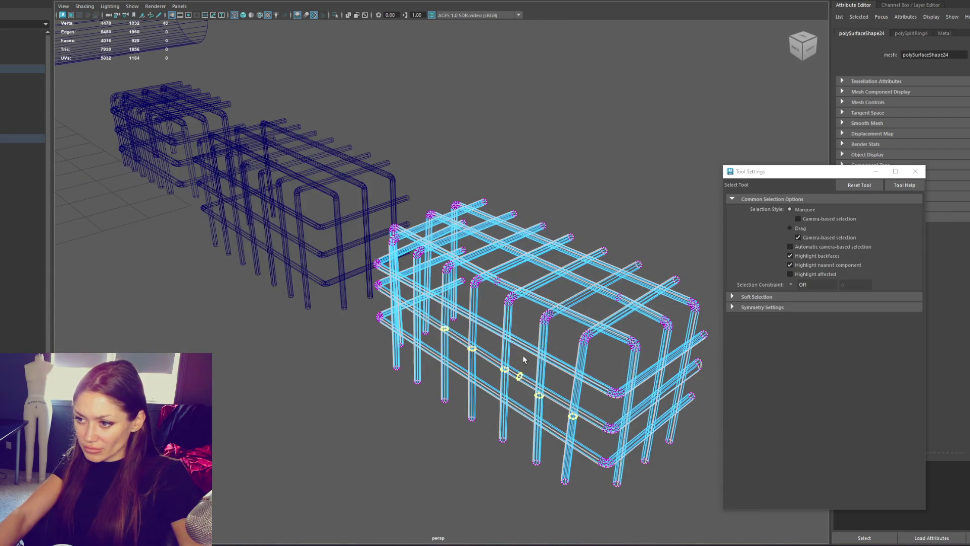
{"action": "left_click", "coordinate": [444, 329], "text": "ctrl"}
{"action": "left_click", "coordinate": [572, 415], "text": "ctrl"}
{"action": "left_click", "coordinate": [539, 395], "text": "ctrl"}
{"action": "left_click", "coordinate": [471, 348], "text": "ctrl"}
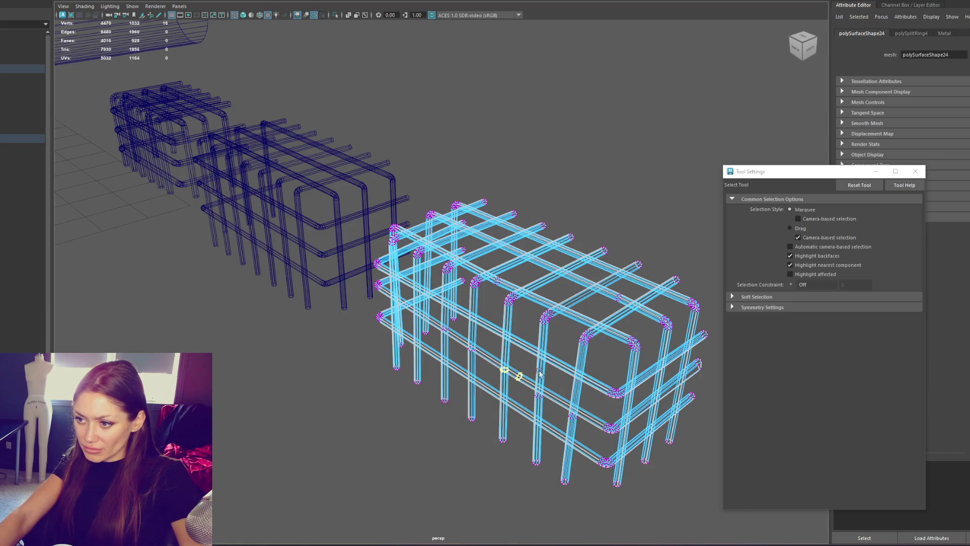
{"action": "key", "text": "w"}
{"action": "key", "text": "5"}
{"action": "key", "text": "F8"}
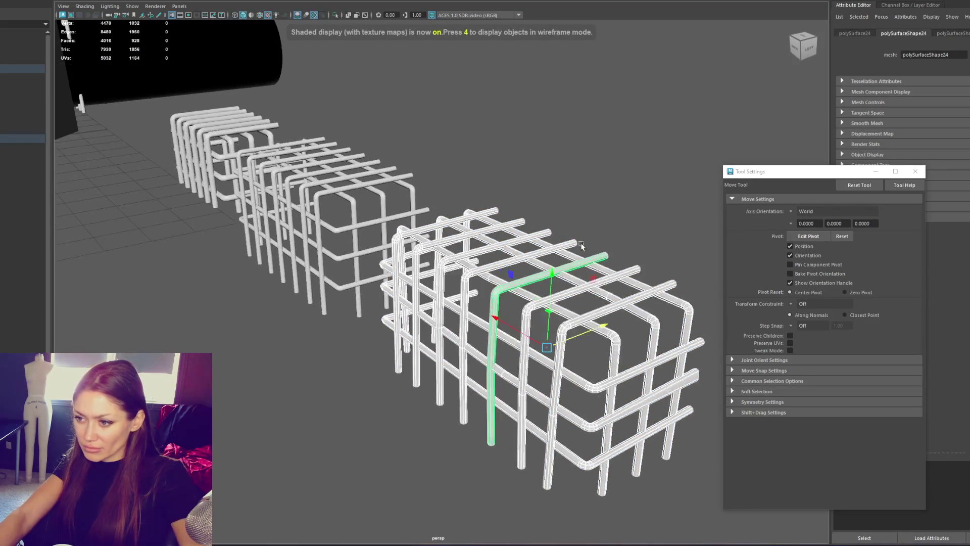
Edit the vertices of the L-shaped rebar pieces, selecting one piece's bottom-end vertices.
{"action": "left_click", "coordinate": [621, 206]}
{"action": "mouse_move", "coordinate": [622, 206]}
{"action": "left_mouse_down", "text": "alt"}
{"action": "mouse_move", "coordinate": [580, 168]}
{"action": "mouse_move", "coordinate": [632, 188]}
{"action": "mouse_move", "coordinate": [473, 306]}
{"action": "left_mouse_up", "text": "alt"}
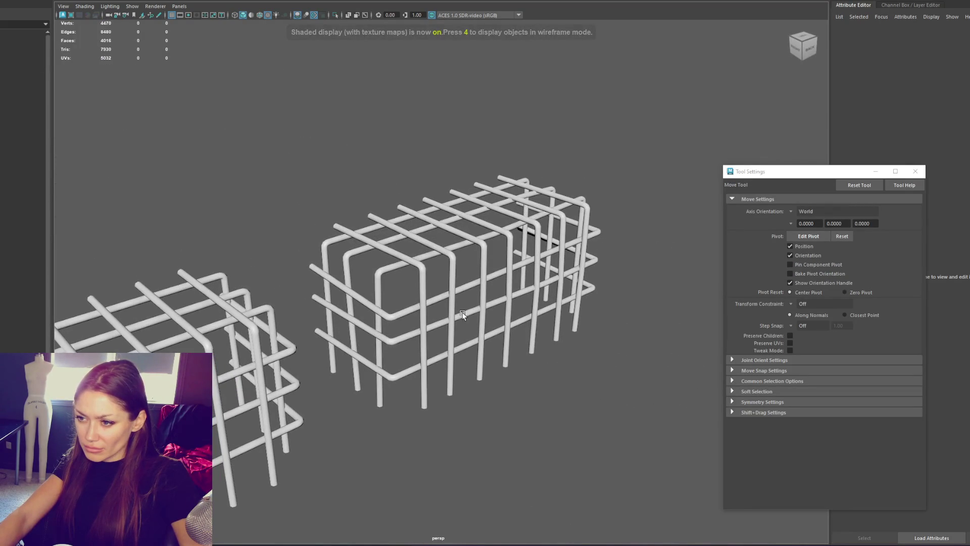
{"action": "left_click", "coordinate": [457, 319]}
{"action": "left_click", "coordinate": [381, 220]}
{"action": "right_click_drag", "start_coordinate": [380, 220], "coordinate": [372, 167]}
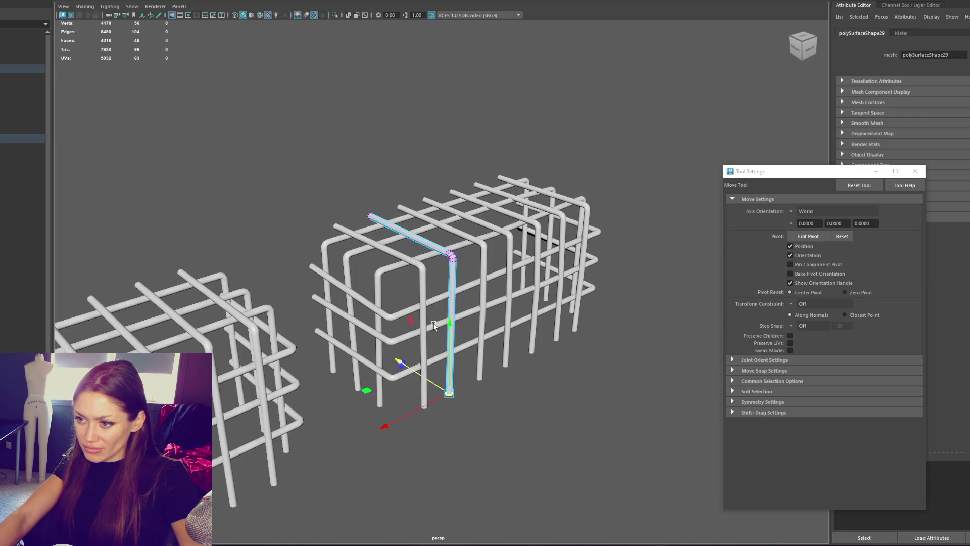
{"action": "left_click", "coordinate": [423, 394]}
{"action": "right_click_drag", "start_coordinate": [298, 160], "coordinate": [257, 160]}
{"action": "left_click_drag", "start_coordinate": [402, 395], "coordinate": [454, 445]}
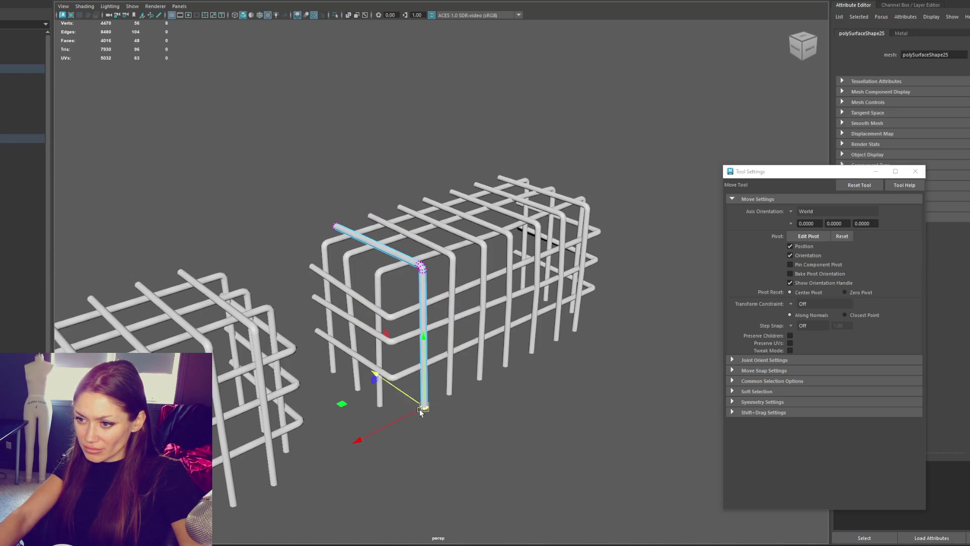
Frame the right cage and insert an edge loop on its top bar.
{"action": "left_click", "coordinate": [492, 134]}
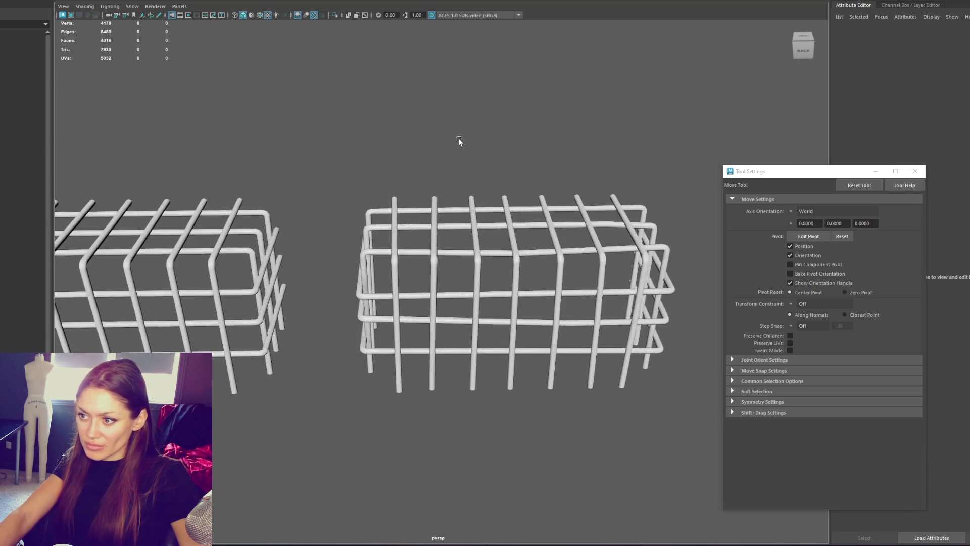
{"action": "left_click_drag", "start_coordinate": [489, 132], "coordinate": [511, 167], "text": "alt"}
{"action": "left_click", "coordinate": [512, 219]}
{"action": "key", "text": "f"}
{"action": "right_click_drag", "start_coordinate": [314, 212], "coordinate": [312, 237], "text": "shift"}
{"action": "left_click", "coordinate": [312, 267]}
{"action": "left_click", "coordinate": [499, 289]}
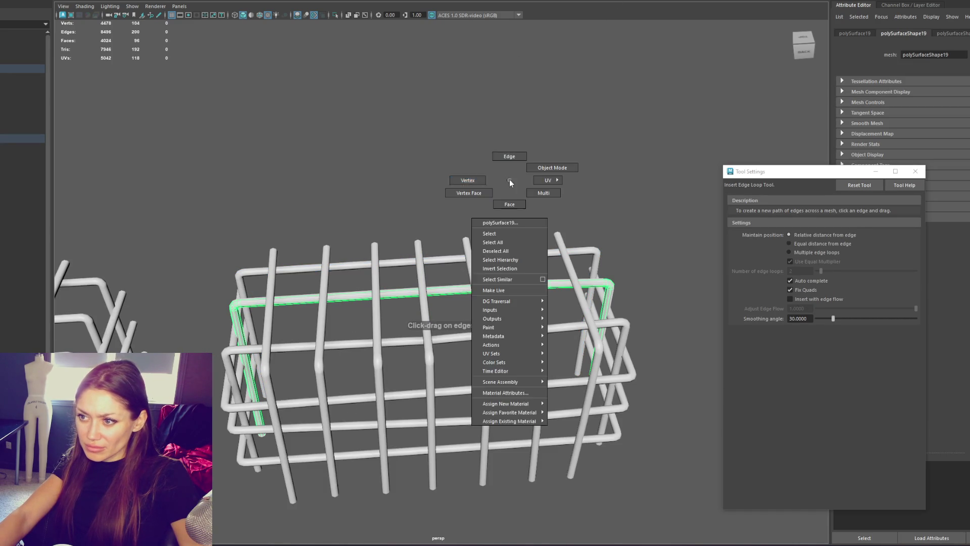
Raise the bar's left-end vertices and select end and top-edge vertices of the cage.
{"action": "key", "text": "F9"}
{"action": "key", "text": "w"}
{"action": "left_click_drag", "start_coordinate": [220, 320], "coordinate": [237, 247]}
{"action": "right_click_drag", "start_coordinate": [380, 179], "coordinate": [347, 176]}
{"action": "left_click_drag", "start_coordinate": [301, 232], "coordinate": [323, 281]}
{"action": "left_click_drag", "start_coordinate": [346, 238], "coordinate": [348, 212], "text": "alt"}
{"action": "mouse_move", "coordinate": [212, 270]}
{"action": "left_mouse_down"}
{"action": "mouse_move", "coordinate": [220, 331]}
{"action": "mouse_move", "coordinate": [263, 329]}
{"action": "mouse_move", "coordinate": [237, 274]}
{"action": "left_mouse_up"}
{"action": "left_click_drag", "start_coordinate": [603, 246], "coordinate": [529, 300]}
{"action": "left_click", "coordinate": [305, 284]}
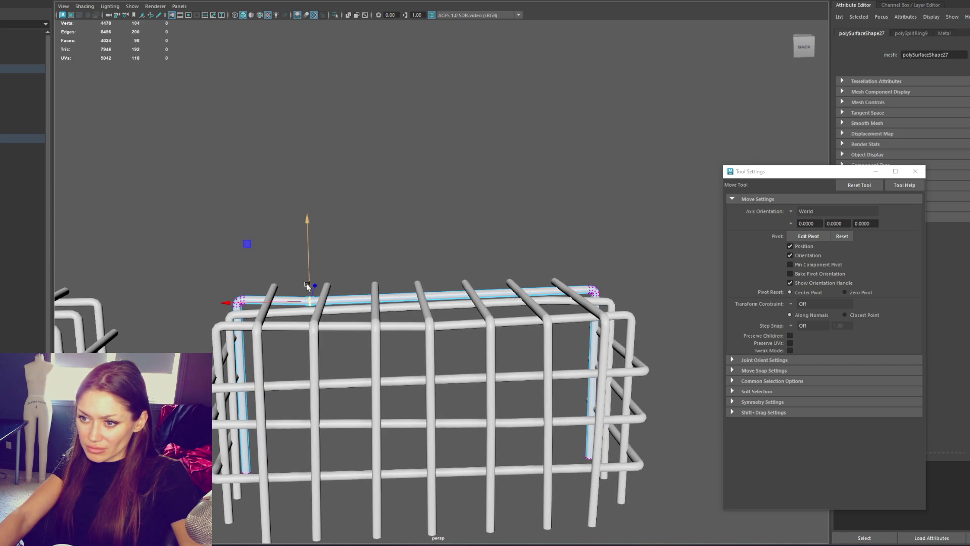
Select a cage tube in vertex mode and move the vertex at its bend.
{"action": "left_click", "coordinate": [571, 180]}
{"action": "scroll", "coordinate": [477, 266], "scroll_direction": "down", "scroll_amount": 5}
{"action": "mouse_move", "coordinate": [478, 265]}
{"action": "left_mouse_down", "text": "alt"}
{"action": "mouse_move", "coordinate": [465, 263]}
{"action": "mouse_move", "coordinate": [455, 283]}
{"action": "left_mouse_up", "text": "alt"}
{"action": "left_click", "coordinate": [455, 303]}
{"action": "right_click", "coordinate": [454, 215]}
{"action": "left_click_drag", "start_coordinate": [453, 215], "coordinate": [508, 310], "text": "alt"}
{"action": "left_click", "coordinate": [457, 323]}
{"action": "key", "text": "q"}
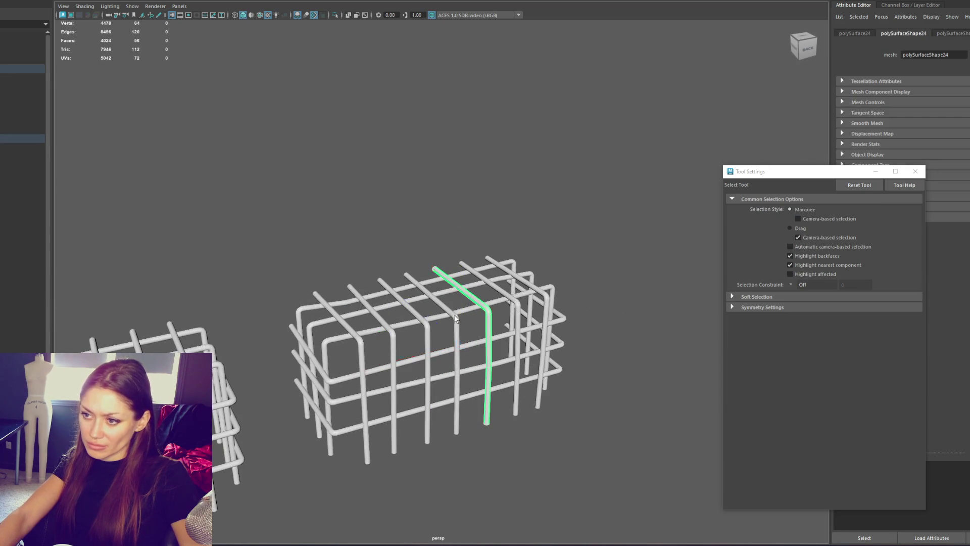
{"action": "key", "text": "F8"}
{"action": "left_click_drag", "start_coordinate": [440, 302], "coordinate": [470, 341]}
{"action": "key", "text": "w"}
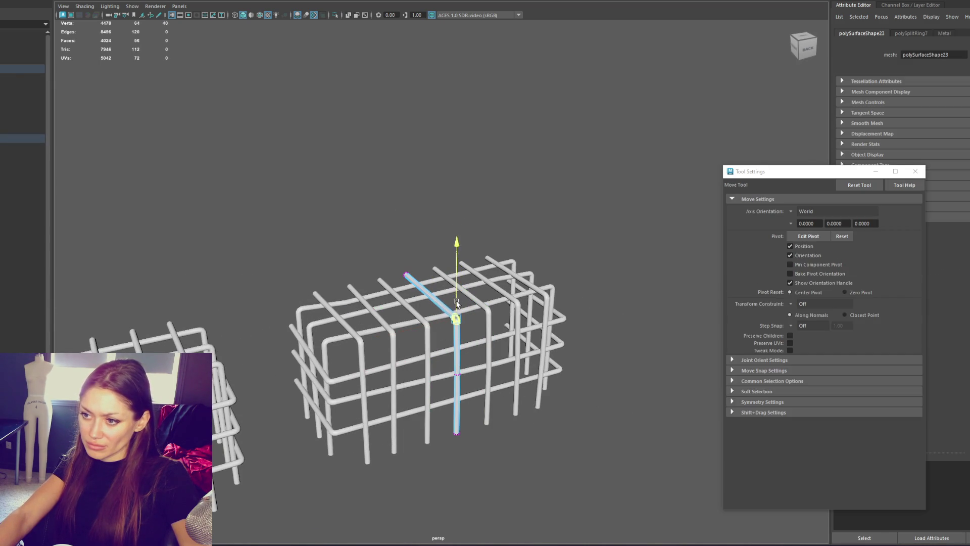
Move vertices of the rectangular top tube.
{"action": "key", "text": "q"}
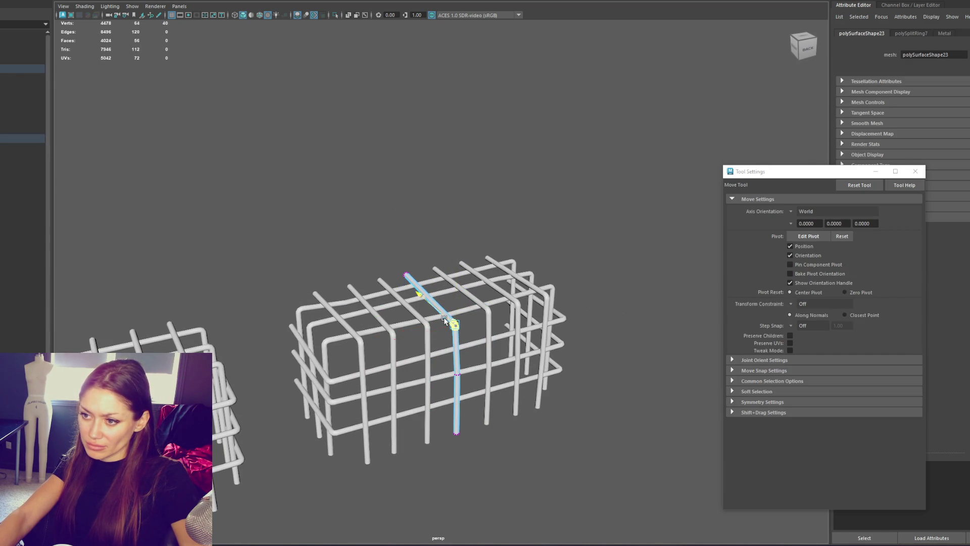
{"action": "left_click", "coordinate": [399, 323]}
{"action": "key", "text": "F8"}
{"action": "key", "text": "w"}
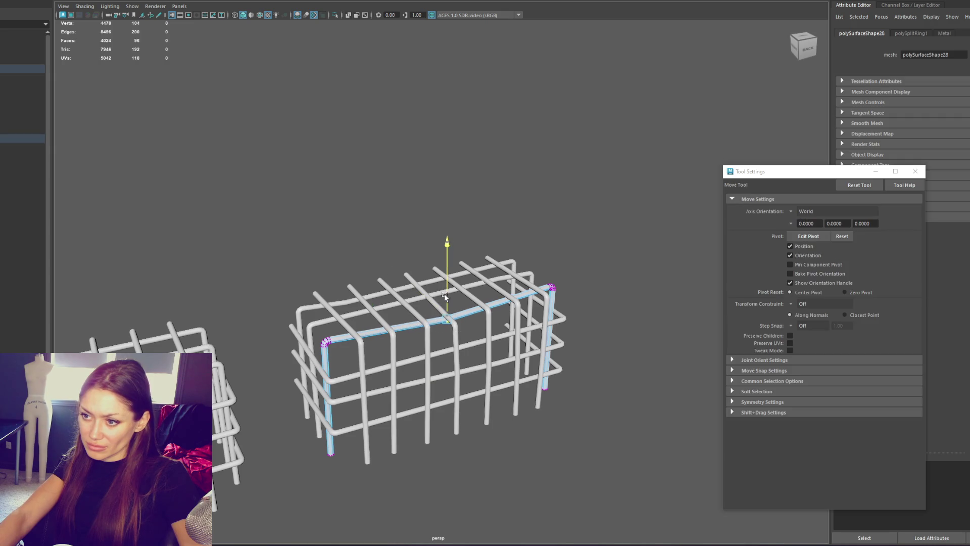
{"action": "left_click_drag", "start_coordinate": [454, 289], "coordinate": [428, 264], "text": "alt"}
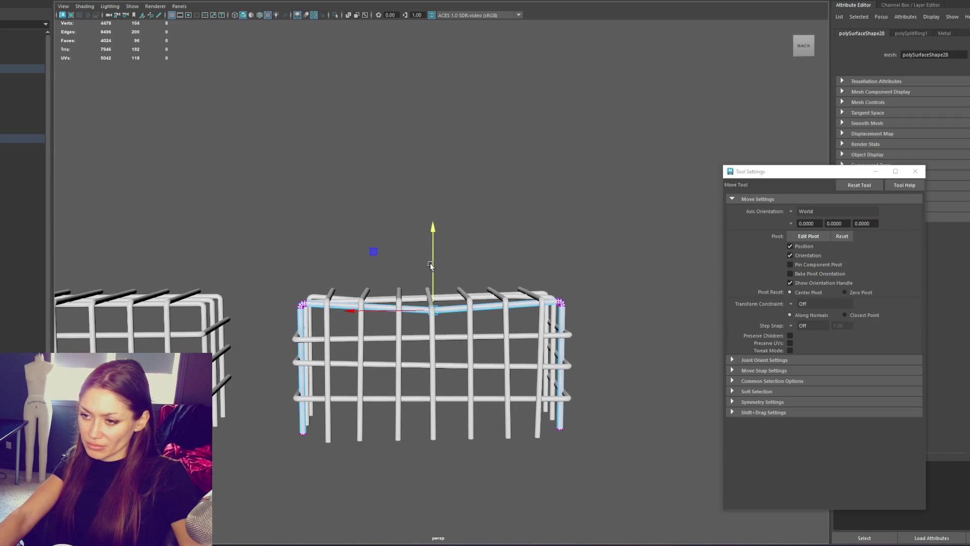
{"action": "left_click", "coordinate": [529, 191]}
{"action": "scroll", "coordinate": [370, 304], "scroll_direction": "up", "scroll_amount": 3}
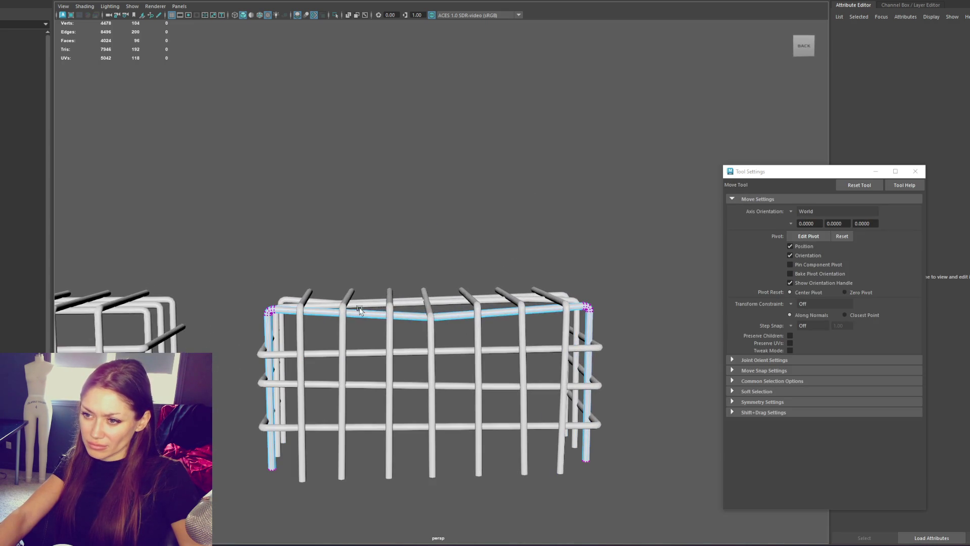
Try an extra edge loop on the top rail, then undo it.
{"action": "key", "text": "q"}
{"action": "mouse_move", "coordinate": [347, 212]}
{"action": "right_mouse_down", "text": "shift"}
{"action": "mouse_move", "coordinate": [303, 192]}
{"action": "mouse_move", "coordinate": [333, 242]}
{"action": "right_mouse_up", "text": "shift"}
{"action": "left_click_drag", "start_coordinate": [295, 295], "coordinate": [264, 326]}
{"action": "key", "text": "w"}
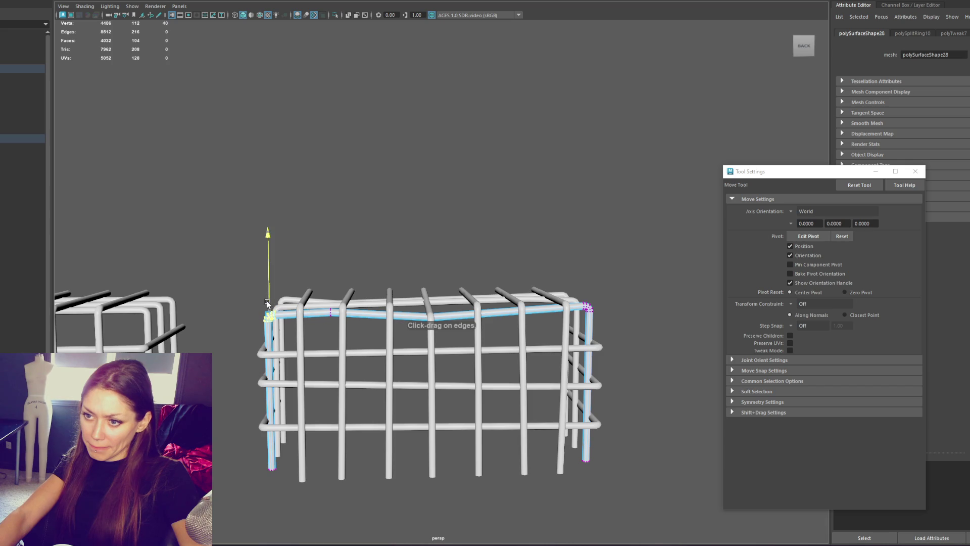
{"action": "left_click", "coordinate": [326, 308]}
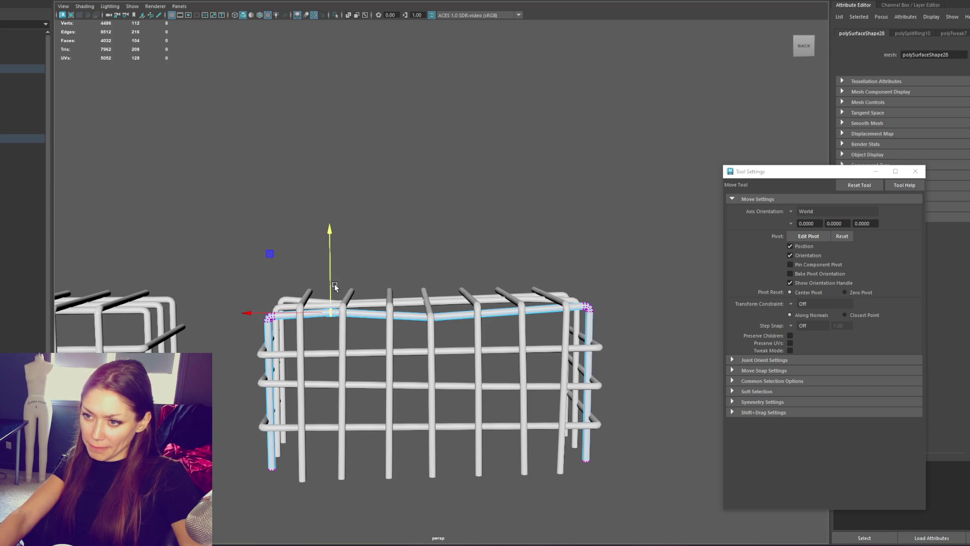
{"action": "key", "text": "ctrl+z"}
Adjust the vertical posts' top vertices so one post leans, then select the whole right cage.
{"action": "left_click", "coordinate": [390, 311]}
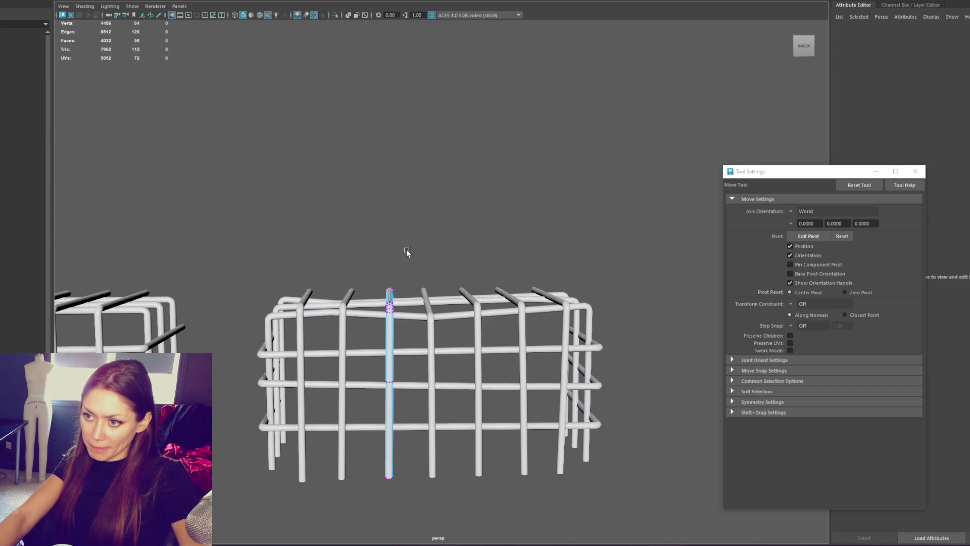
{"action": "left_click_drag", "start_coordinate": [389, 240], "coordinate": [376, 244], "text": "alt"}
{"action": "left_click_drag", "start_coordinate": [370, 244], "coordinate": [417, 302]}
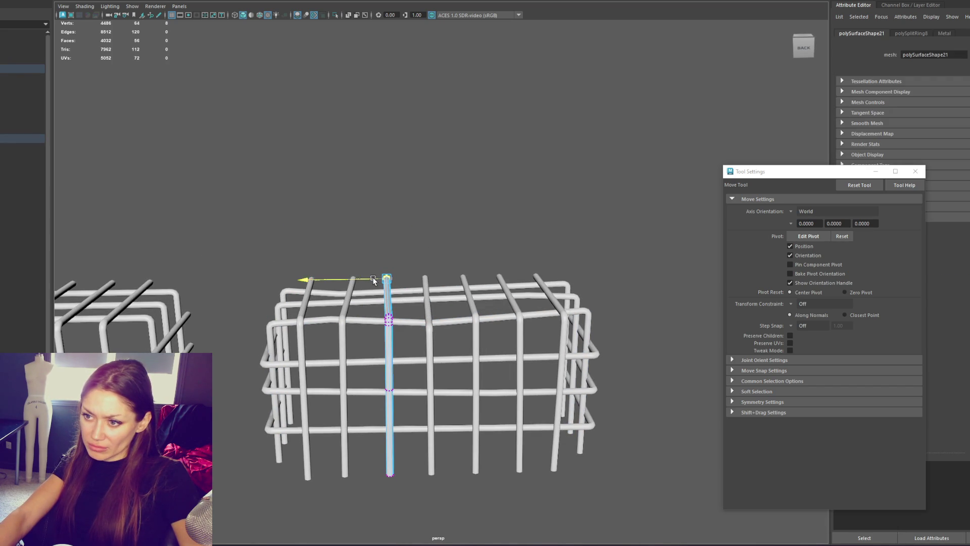
{"action": "left_click", "coordinate": [356, 282]}
{"action": "left_click_drag", "start_coordinate": [336, 250], "coordinate": [357, 238], "text": "alt"}
{"action": "left_click", "coordinate": [402, 239]}
{"action": "mouse_move", "coordinate": [489, 186]}
{"action": "left_mouse_down", "text": "alt"}
{"action": "mouse_move", "coordinate": [401, 240]}
{"action": "mouse_move", "coordinate": [554, 411]}
{"action": "left_mouse_up", "text": "alt"}
{"action": "left_click", "coordinate": [84, 6]}
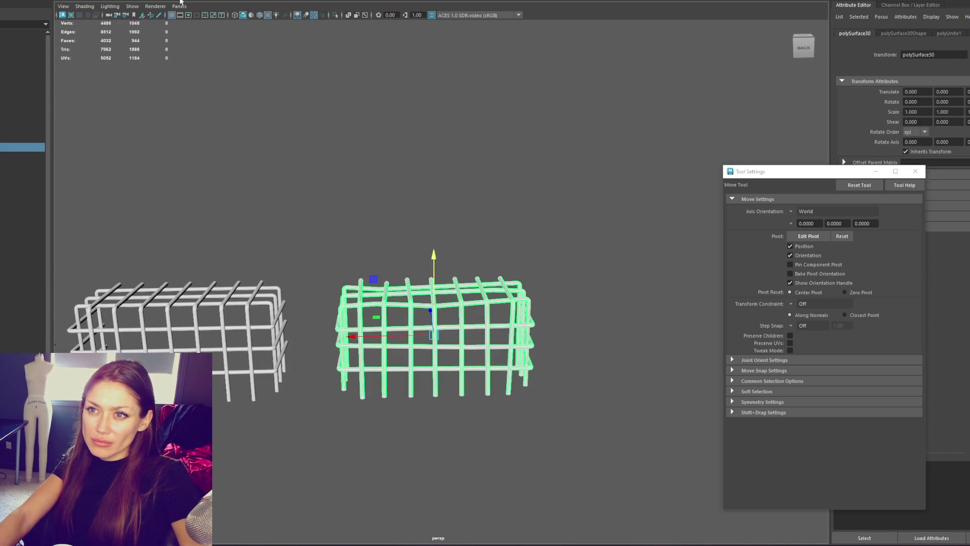
Rename the warped cage to Grate_Wonked in the Outliner.
{"action": "double_click", "coordinate": [16, 147]}
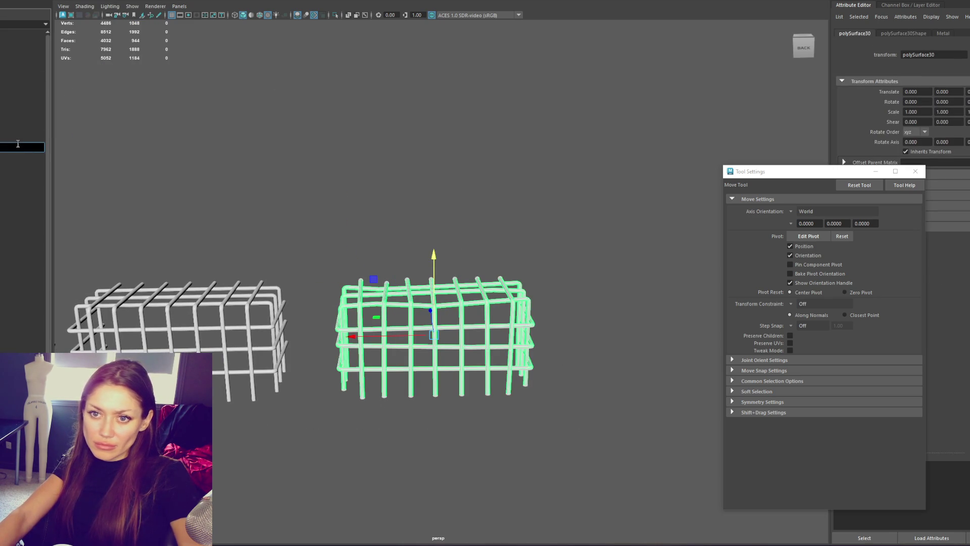
{"action": "type", "text": "Grate_Wonked"}
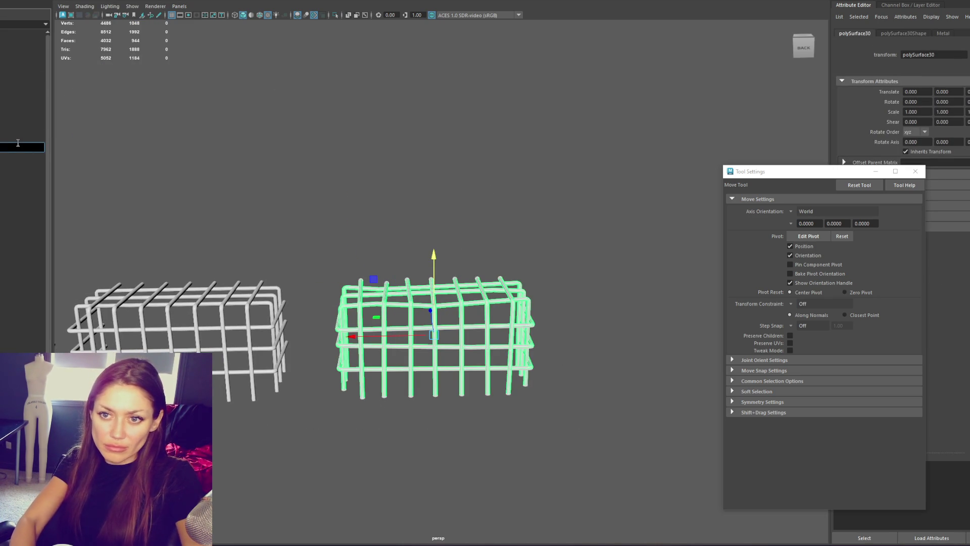
{"action": "key", "text": "Return"}
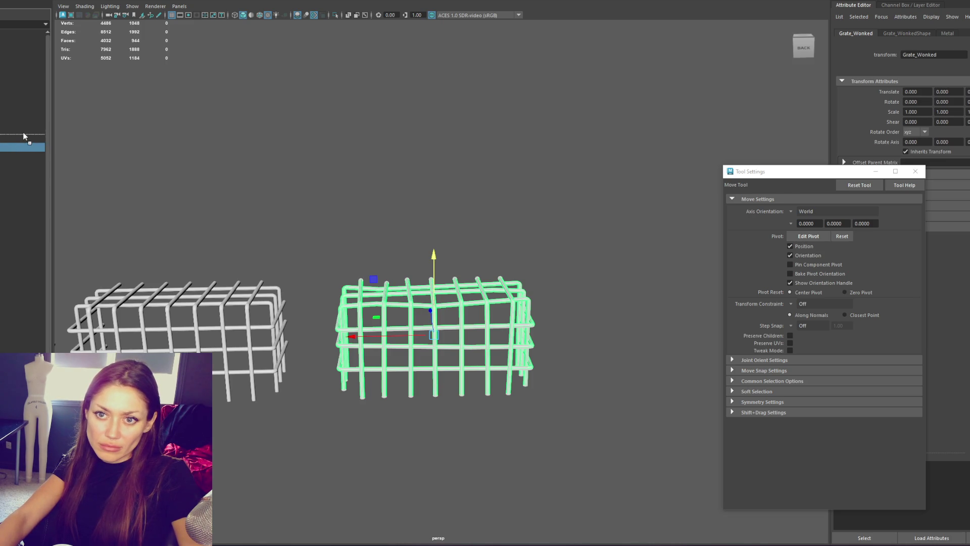
Frame all three grates and rename the middle grate to Grate_Thin.
{"action": "left_click", "coordinate": [22, 148]}
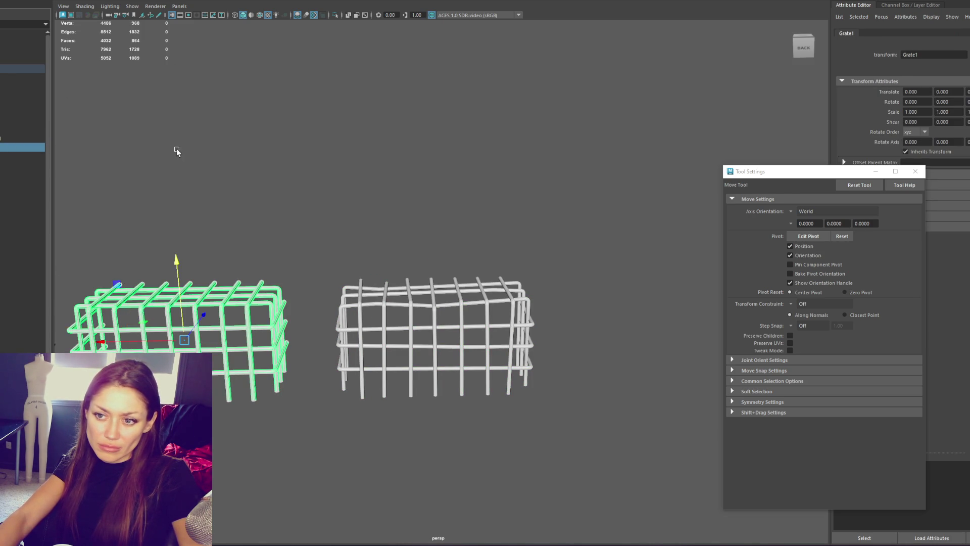
{"action": "scroll", "coordinate": [173, 149], "scroll_direction": "down", "scroll_amount": 2}
{"action": "key", "text": "Left"}
{"action": "middle_click_drag", "start_coordinate": [192, 138], "coordinate": [293, 138], "text": "alt"}
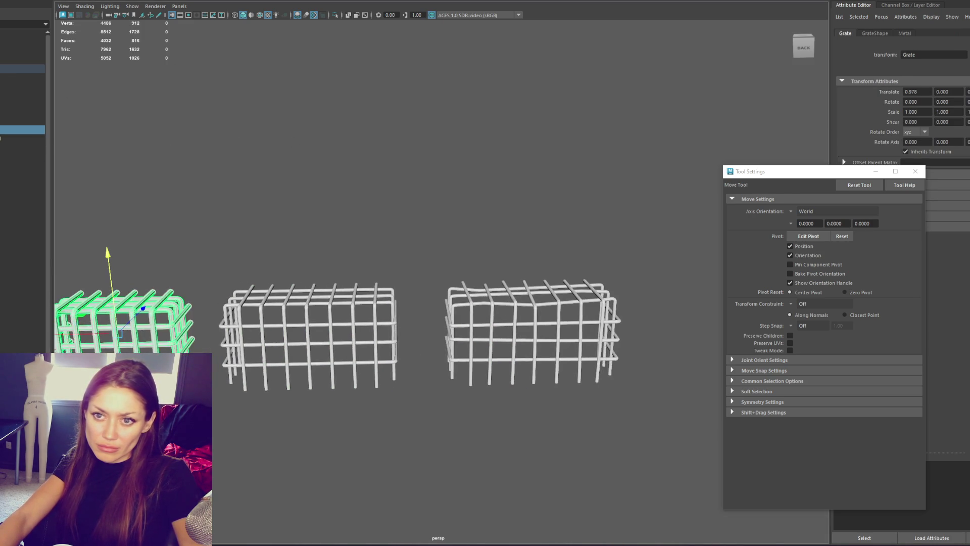
{"action": "key", "text": "Right"}
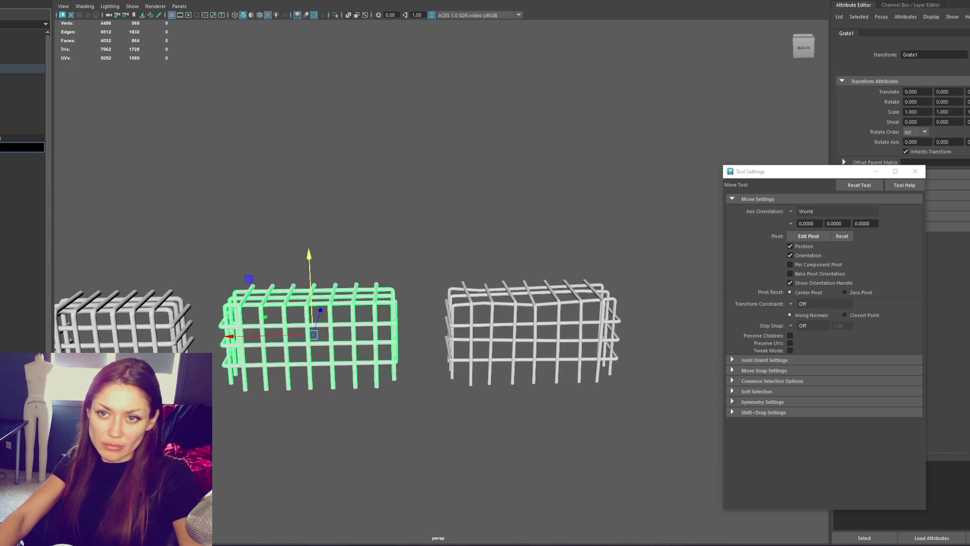
{"action": "key", "text": "Return"}
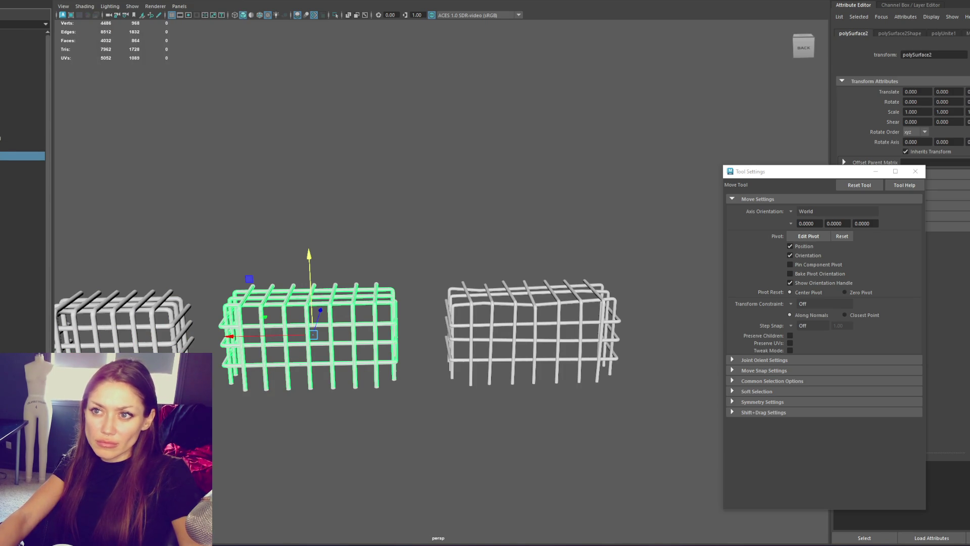
{"action": "double_click", "coordinate": [18, 147]}
{"action": "type", "text": "Grate_Thin"}
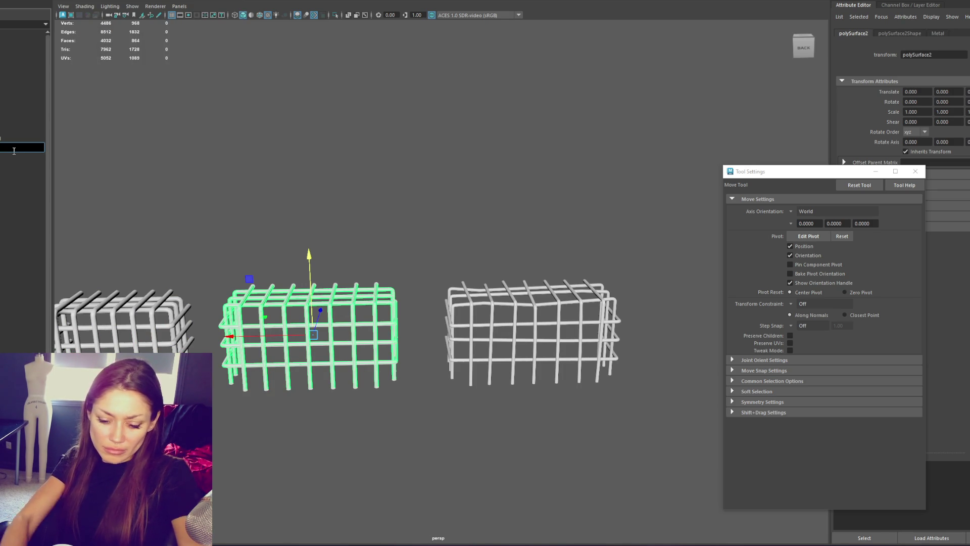
{"action": "key", "text": "Return"}
Rename Grate_Wonked to Grate_Thin_Wonky and check the renamed grates.
{"action": "double_click", "coordinate": [30, 138]}
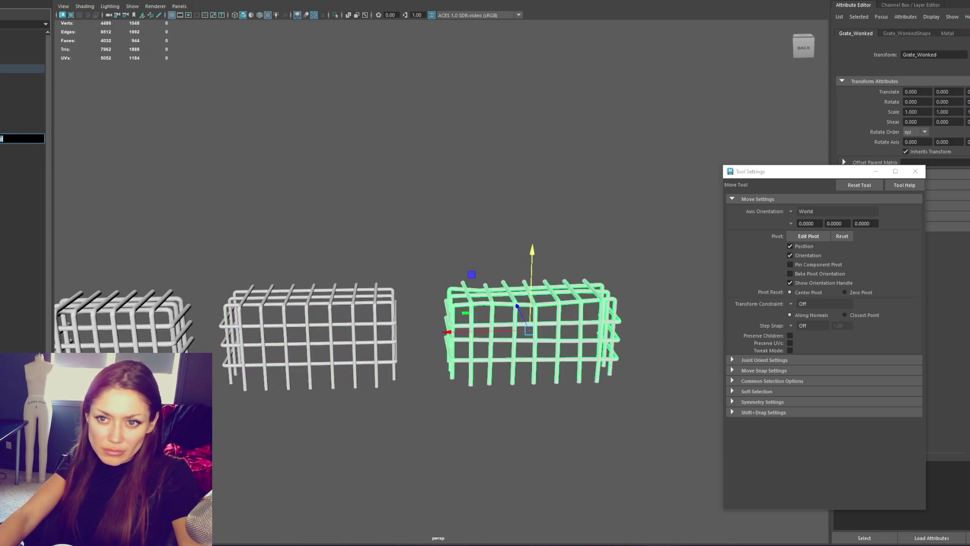
{"action": "type", "text": "y"}
{"action": "left_click", "coordinate": [17, 147]}
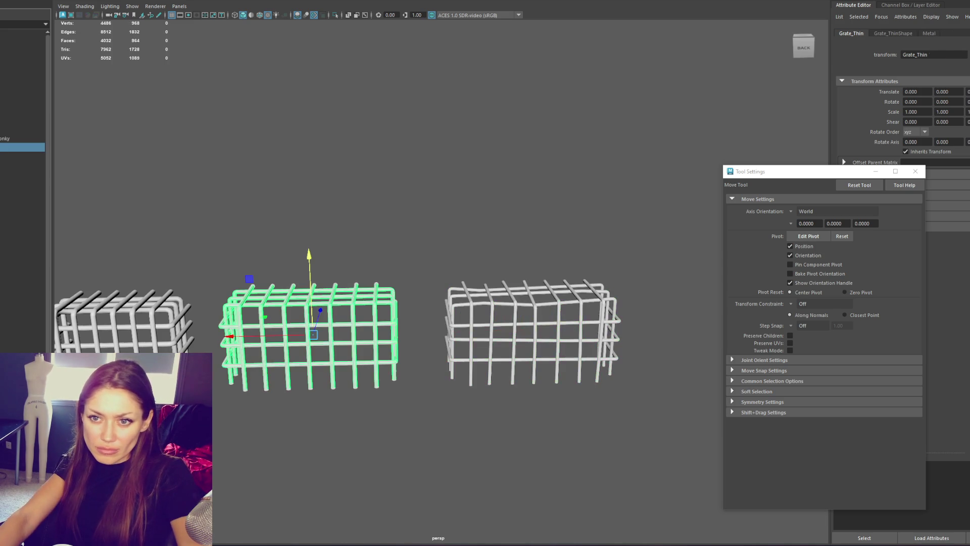
{"action": "scroll", "coordinate": [32, 135], "scroll_direction": "down", "scroll_amount": 2}
{"action": "left_click", "coordinate": [30, 139]}
{"action": "left_click", "coordinate": [28, 146]}
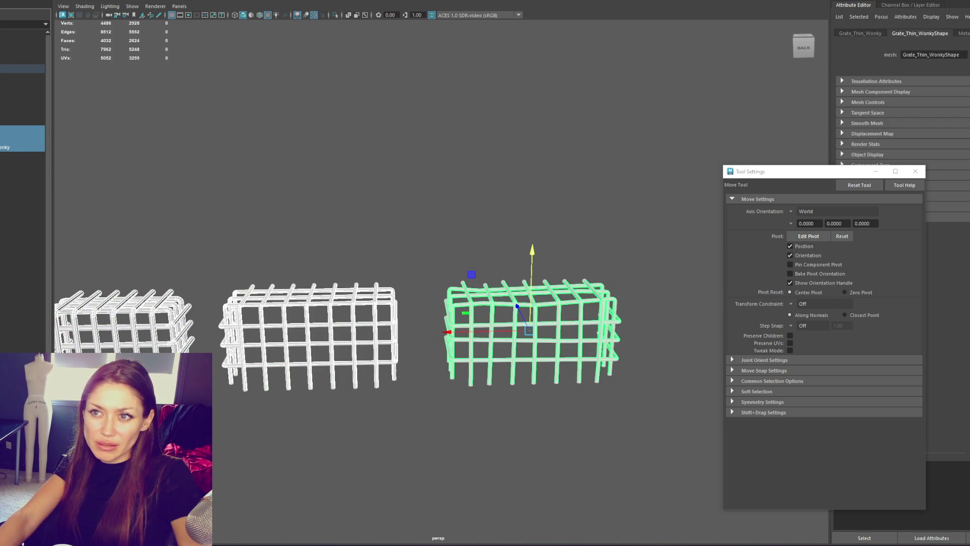
Reselect the Grate_Thin_Wonky grate for UV work.
{"action": "left_click", "coordinate": [556, 278]}
{"action": "left_click_drag", "start_coordinate": [632, 263], "coordinate": [152, 354]}
{"action": "left_click", "coordinate": [556, 278]}
{"action": "left_click", "coordinate": [556, 278]}
{"action": "left_click_drag", "start_coordinate": [682, 185], "coordinate": [555, 381]}
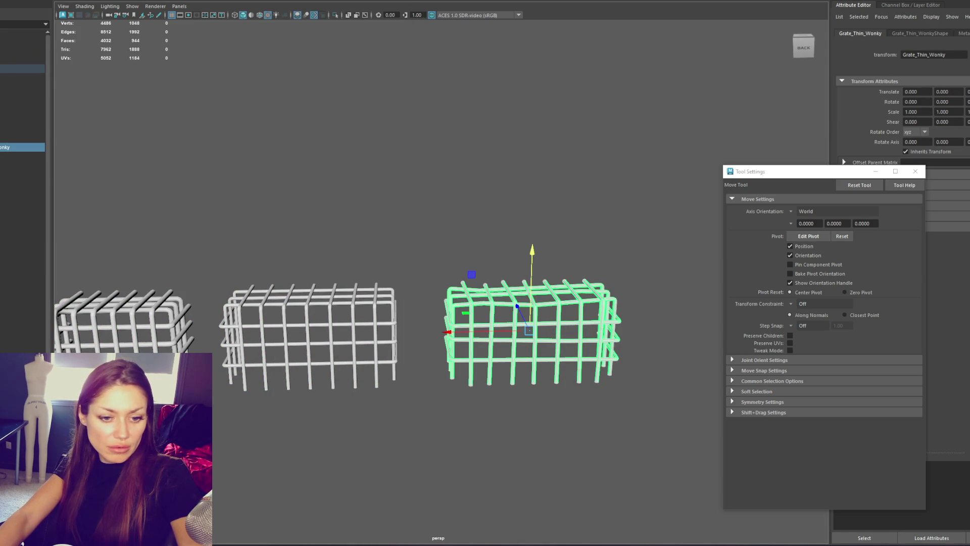
{"action": "right_click_drag", "start_coordinate": [537, 52], "coordinate": [537, 75]}
Select the grate's UVs and apply a planar UV projection.
{"action": "left_click_drag", "start_coordinate": [415, 98], "coordinate": [472, 187]}
{"action": "key", "text": "w"}
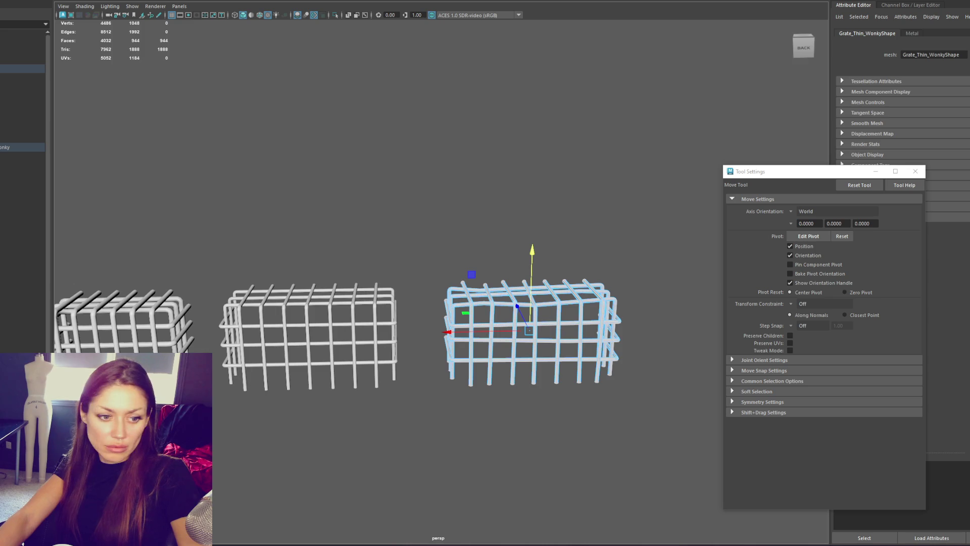
{"action": "key", "text": "g"}
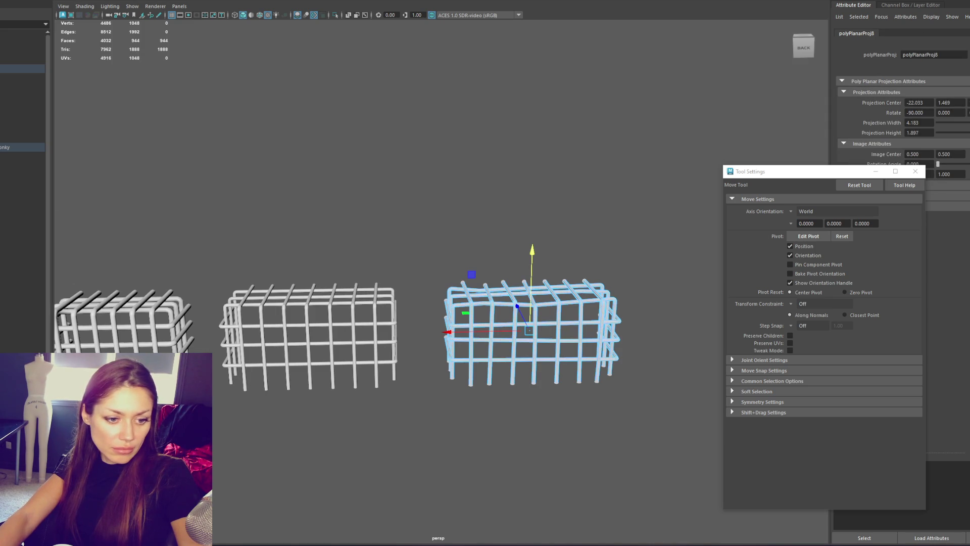
{"action": "key", "text": "g"}
{"action": "key", "text": "q"}
{"action": "mouse_move", "coordinate": [567, 234]}
{"action": "left_mouse_down", "text": "alt"}
{"action": "mouse_move", "coordinate": [598, 275]}
{"action": "mouse_move", "coordinate": [424, 250]}
{"action": "mouse_move", "coordinate": [280, 258]}
{"action": "left_mouse_up", "text": "alt"}
{"action": "scroll", "coordinate": [313, 303], "scroll_direction": "up", "scroll_amount": 6}
Select edge loops on the bars and cut them into UV seams.
{"action": "left_click", "coordinate": [373, 302]}
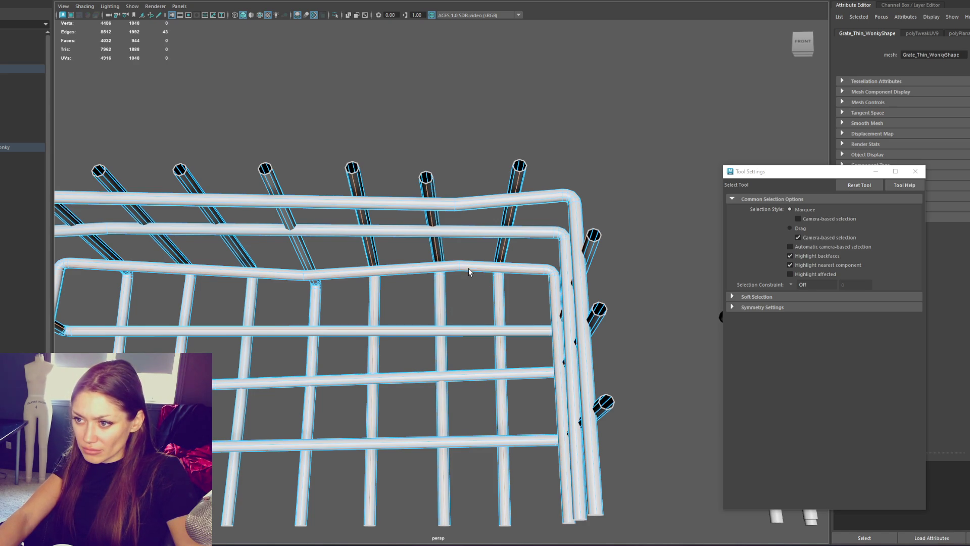
{"action": "double_click", "coordinate": [475, 207], "text": "shift"}
{"action": "double_click", "coordinate": [305, 475], "text": "shift"}
{"action": "key", "text": "f"}
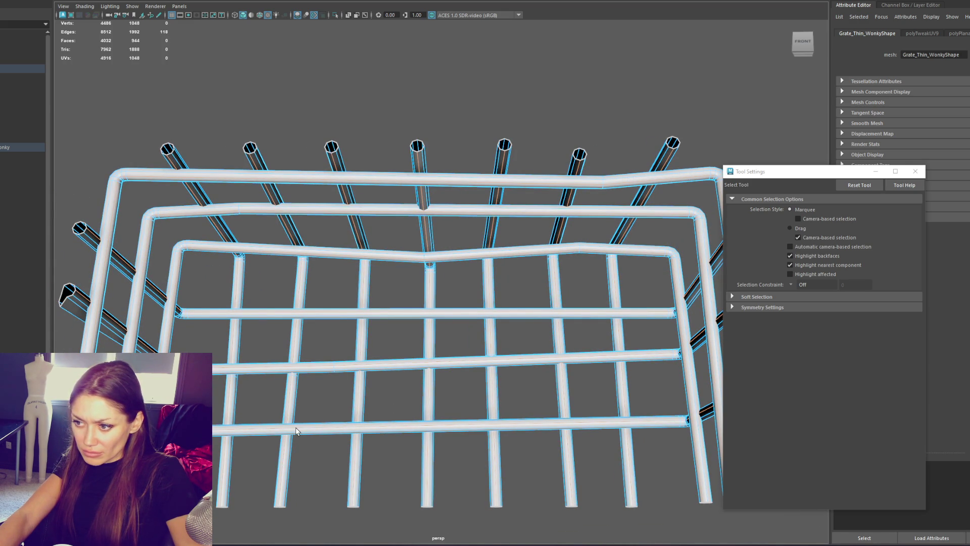
{"action": "right_click_drag", "start_coordinate": [297, 431], "coordinate": [297, 469], "text": "shift"}
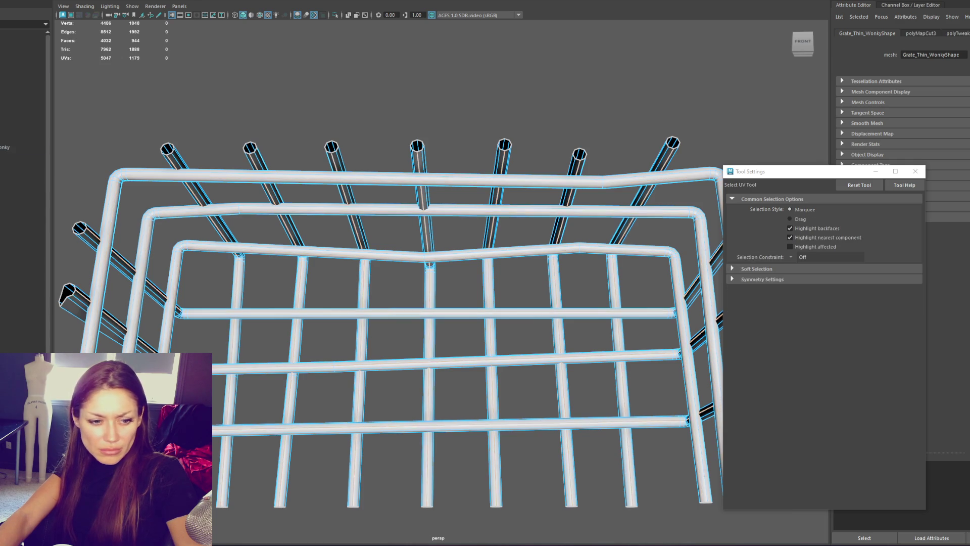
Select all grate faces and check the laid-out UV shells of the poles and bars.
{"action": "key", "text": "ctrl+F11"}
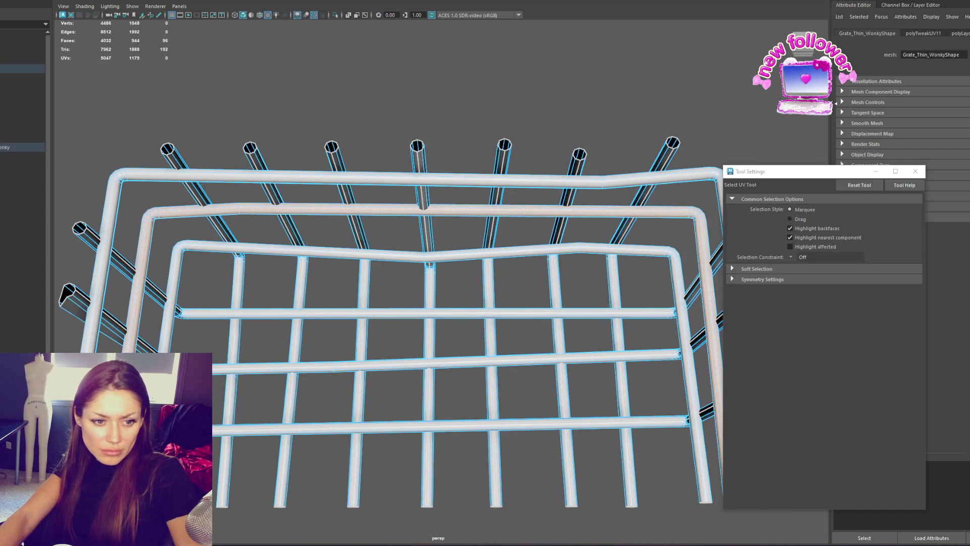
{"action": "left_click", "coordinate": [427, 232]}
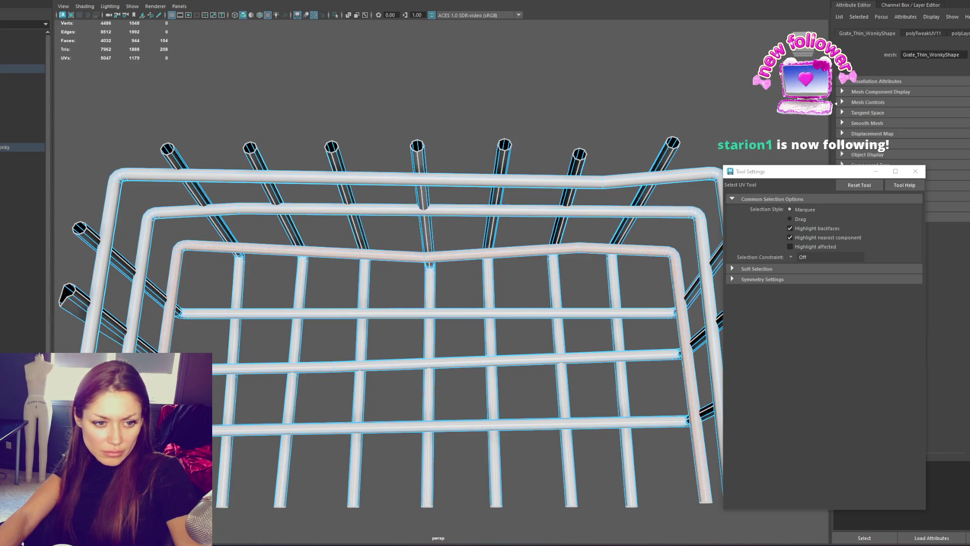
{"action": "left_click", "coordinate": [75, 301]}
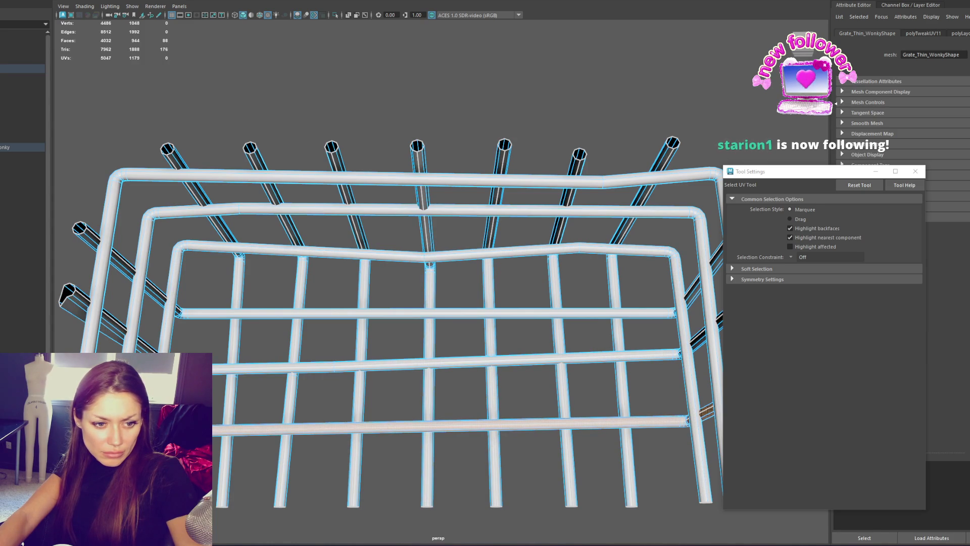
{"action": "left_click", "coordinate": [177, 161]}
Turn on textured display and select the SewerFountain model.
{"action": "right_click_drag", "start_coordinate": [390, 117], "coordinate": [389, 91]}
{"action": "key", "text": "6"}
{"action": "left_click_drag", "start_coordinate": [450, 144], "coordinate": [450, 213], "text": "alt"}
{"action": "left_click", "coordinate": [7, 71]}
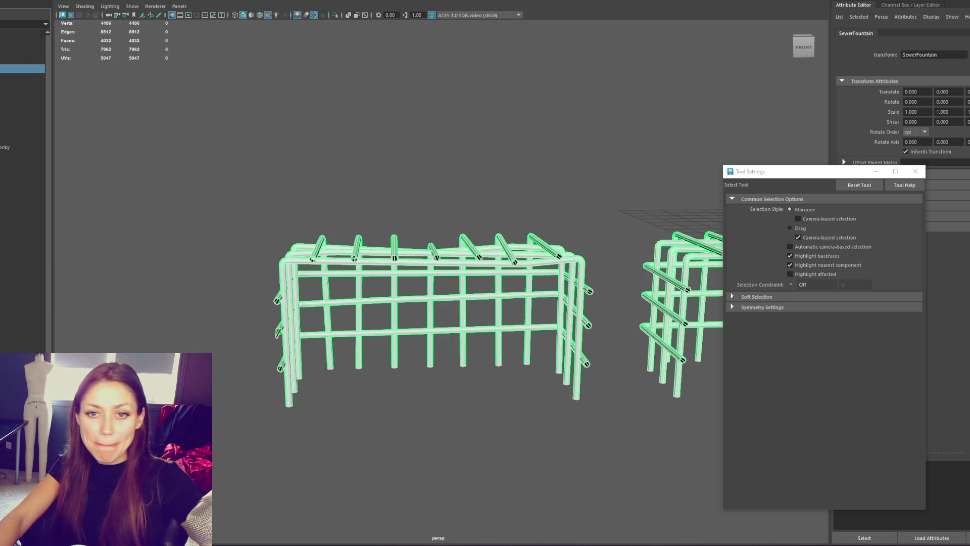
Orbit around the fence cage to inspect the textured grates from overhead.
{"action": "left_click", "coordinate": [439, 176]}
{"action": "left_click_drag", "start_coordinate": [439, 176], "coordinate": [261, 175], "text": "alt"}
{"action": "key", "text": "F12"}
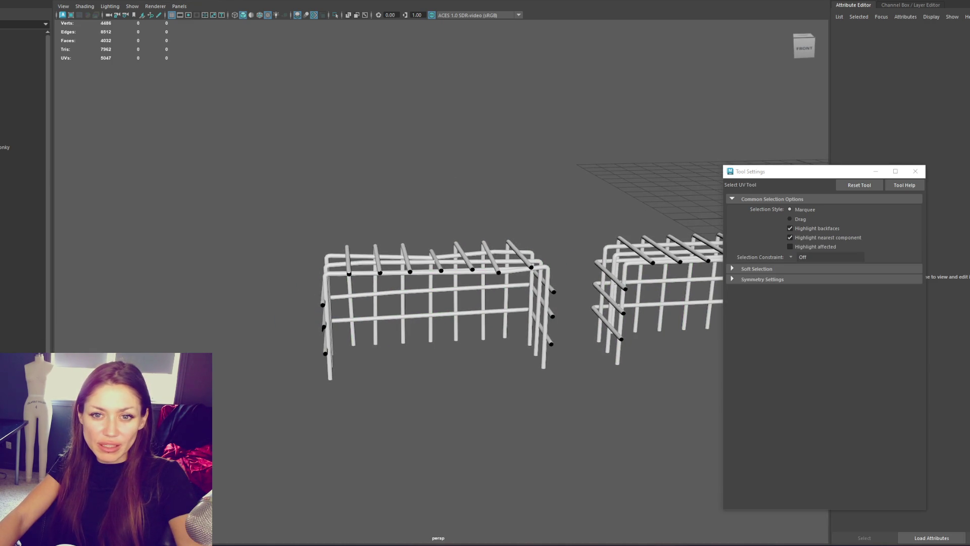
{"action": "key", "text": "F8"}
{"action": "scroll", "coordinate": [474, 305], "scroll_direction": "up", "scroll_amount": 3}
{"action": "mouse_move", "coordinate": [596, 229]}
{"action": "left_mouse_down", "text": "alt"}
{"action": "mouse_move", "coordinate": [684, 243]}
{"action": "mouse_move", "coordinate": [508, 263]}
{"action": "mouse_move", "coordinate": [555, 335]}
{"action": "left_mouse_up", "text": "alt"}
{"action": "left_click_drag", "start_coordinate": [555, 308], "coordinate": [548, 295], "text": "alt"}
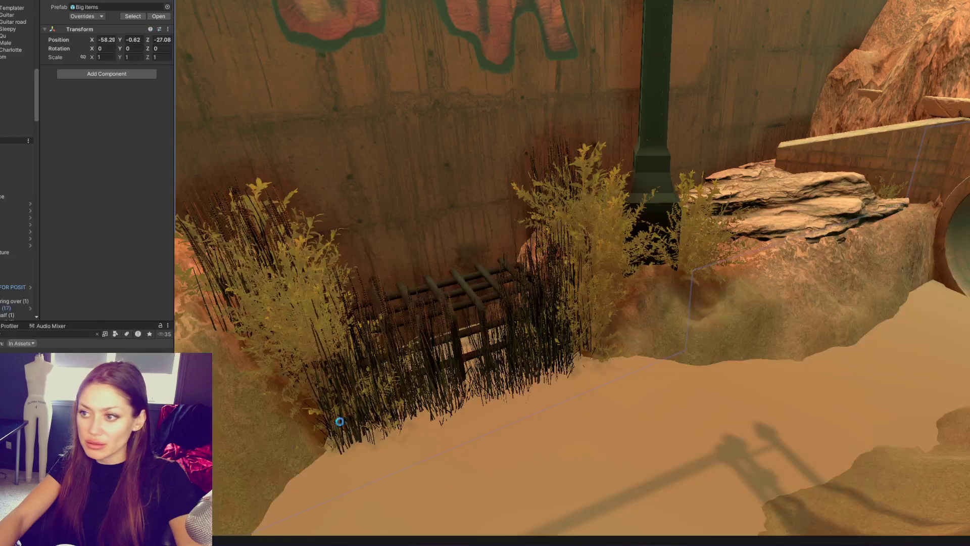
Rearrange the Grate_Thin_Wonky entry within the Unity hierarchy.
{"action": "left_click", "coordinate": [2, 153]}
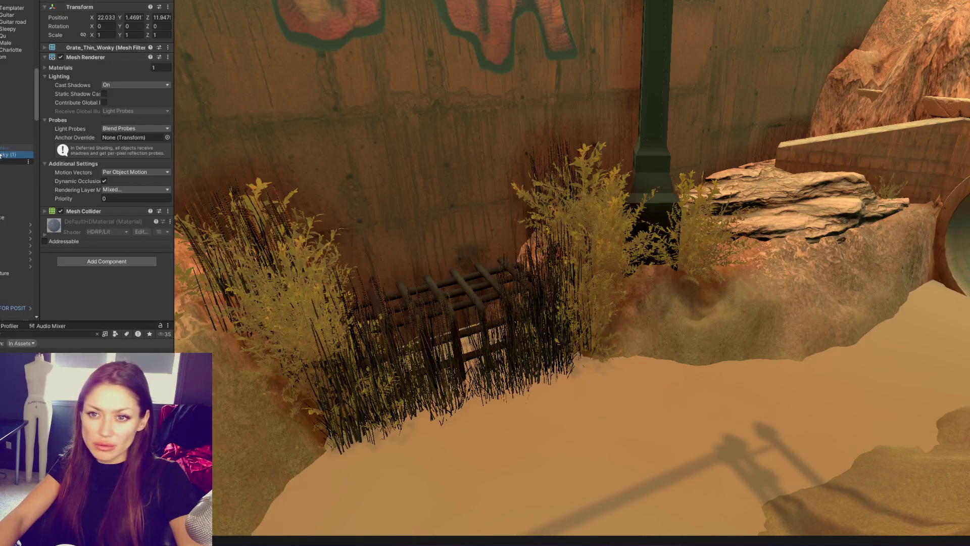
{"action": "left_click_drag", "start_coordinate": [2, 148], "coordinate": [15, 73]}
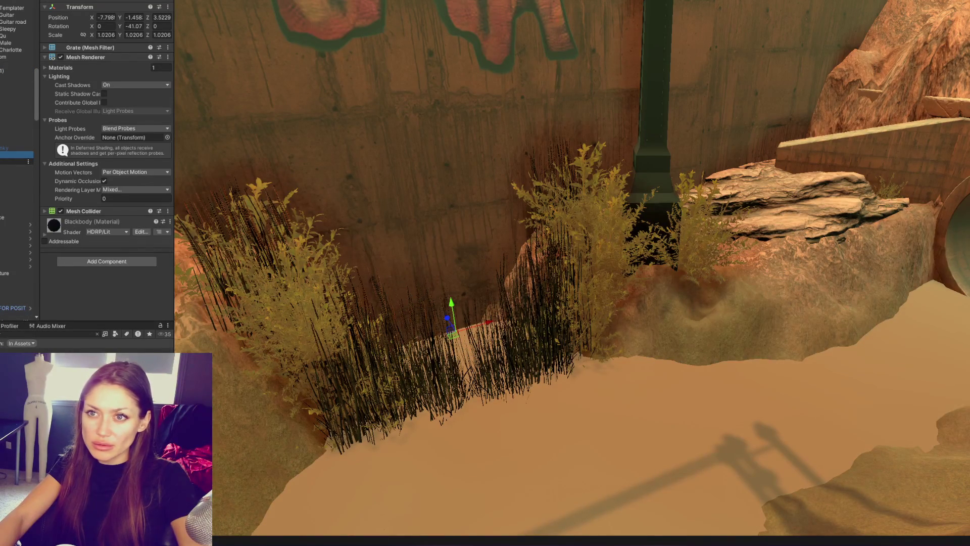
{"action": "left_click", "coordinate": [10, 147]}
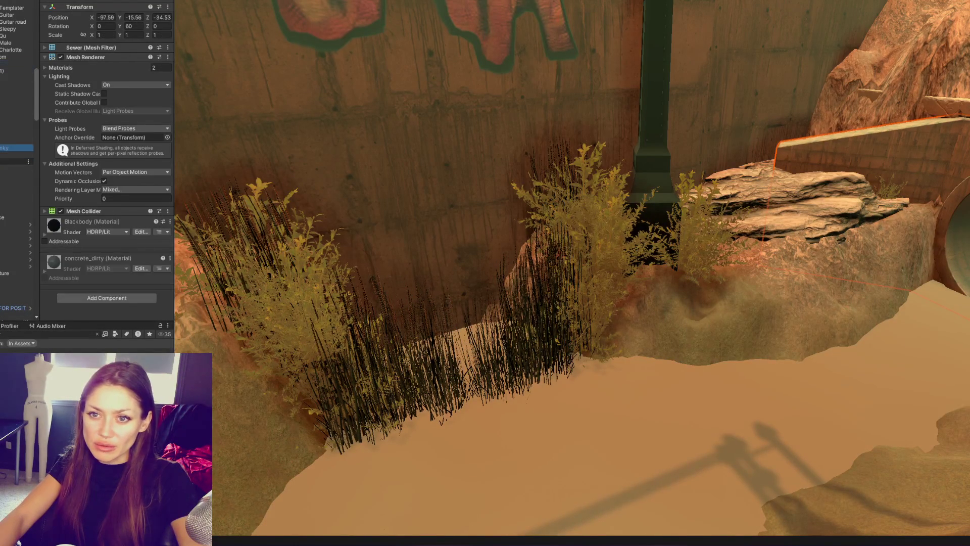
{"action": "left_click_drag", "start_coordinate": [6, 167], "coordinate": [2, 76]}
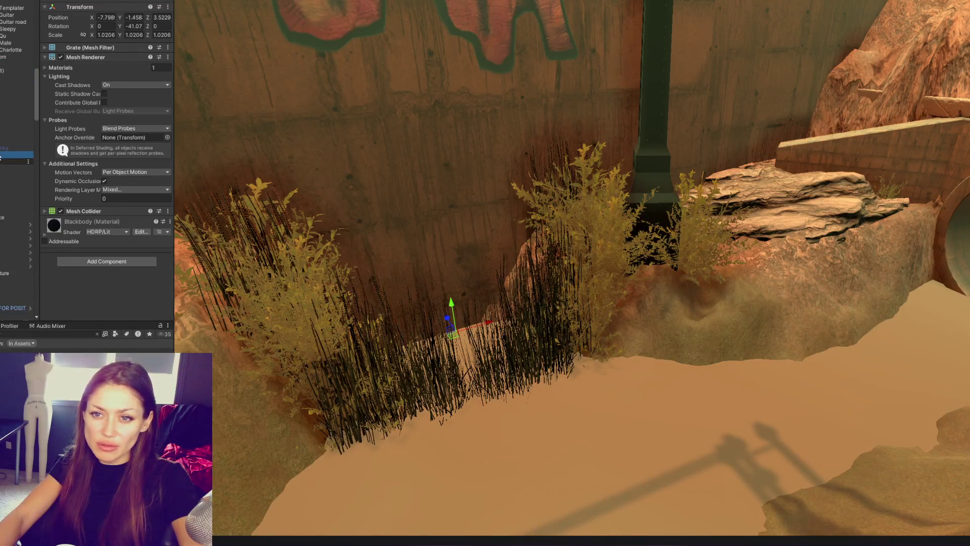
{"action": "left_click", "coordinate": [8, 154]}
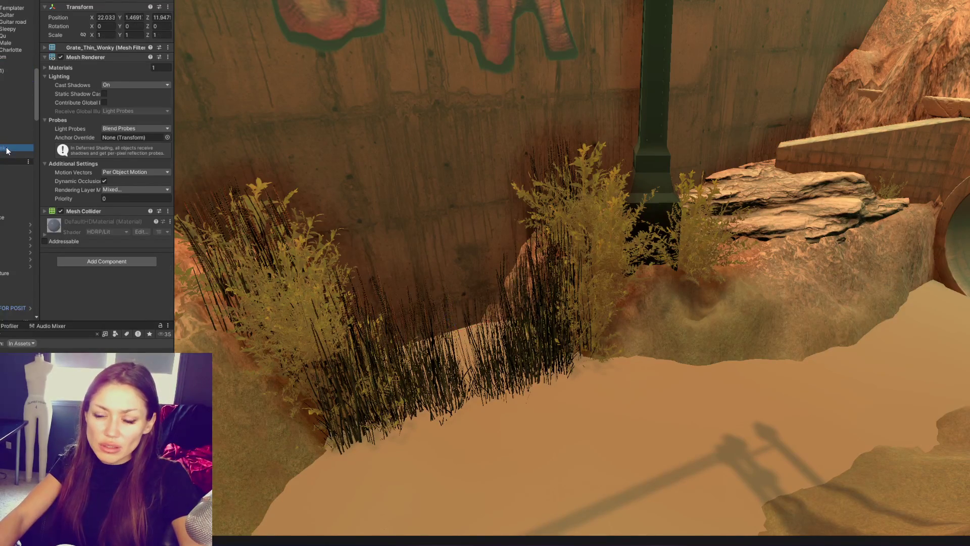
Frame the newly imported grate and set its X rotation to 0 so it stands upright.
{"action": "left_click", "coordinate": [10, 71]}
{"action": "key", "text": "f"}
{"action": "left_click", "coordinate": [112, 26]}
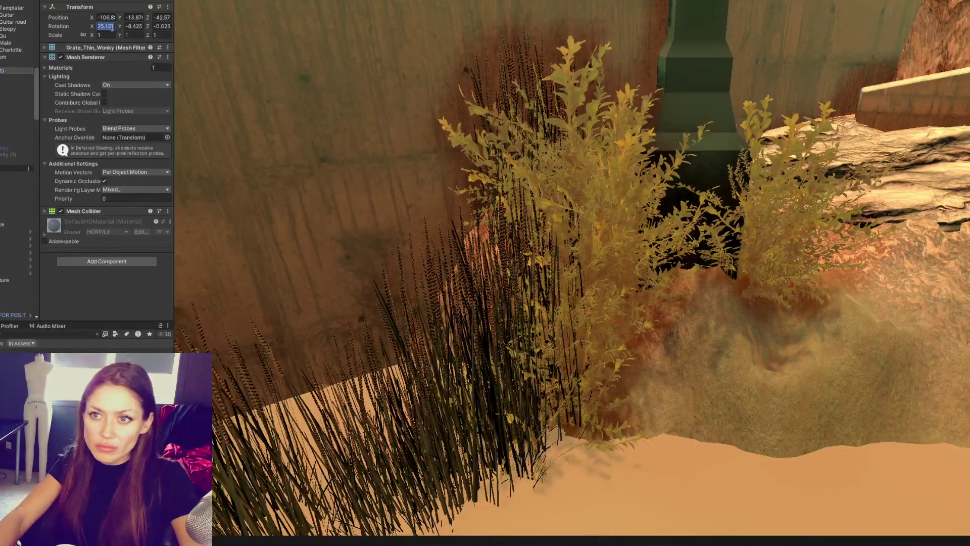
{"action": "type", "text": "0"}
{"action": "key", "text": "Tab"}
{"action": "type", "text": "0"}
{"action": "key", "text": "Tab"}
{"action": "type", "text": "0"}
Move the grate back against the wall, shifting it left and nearer the camera.
{"action": "scroll", "coordinate": [646, 273], "scroll_direction": "down", "scroll_amount": 3}
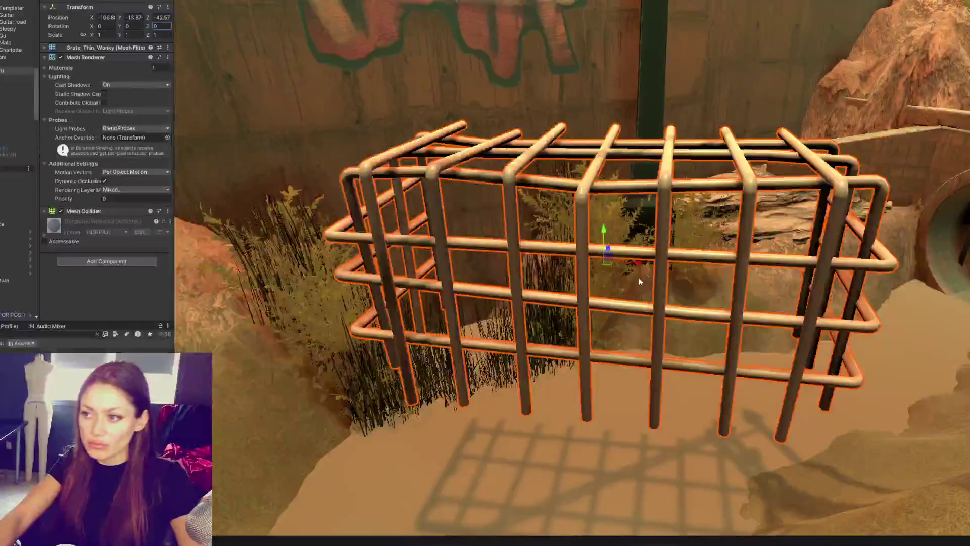
{"action": "mouse_move", "coordinate": [633, 258]}
{"action": "left_mouse_down"}
{"action": "mouse_move", "coordinate": [553, 249]}
{"action": "mouse_move", "coordinate": [612, 138]}
{"action": "mouse_move", "coordinate": [678, 150]}
{"action": "left_mouse_up"}
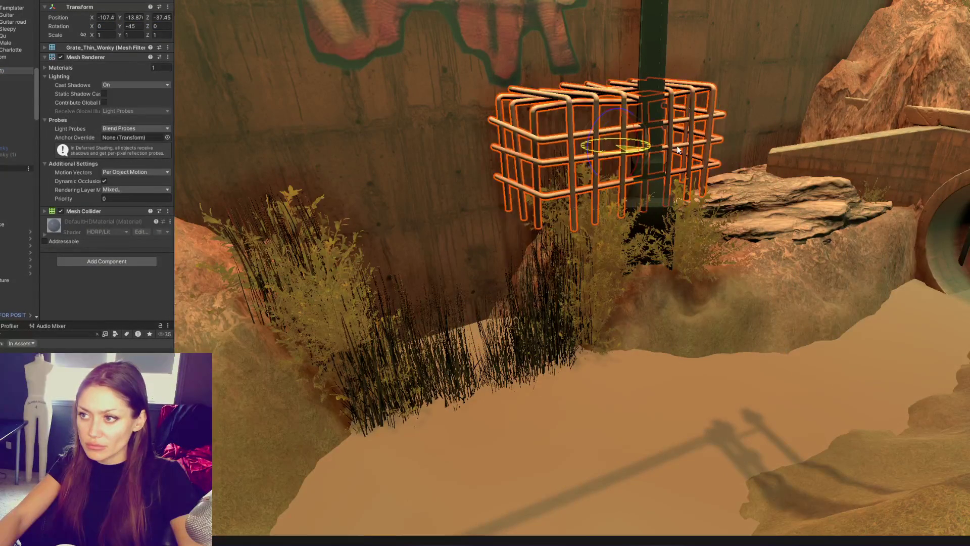
{"action": "key", "text": "w"}
{"action": "mouse_move", "coordinate": [615, 147]}
{"action": "left_mouse_down"}
{"action": "mouse_move", "coordinate": [445, 155]}
{"action": "mouse_move", "coordinate": [446, 298]}
{"action": "left_mouse_up"}
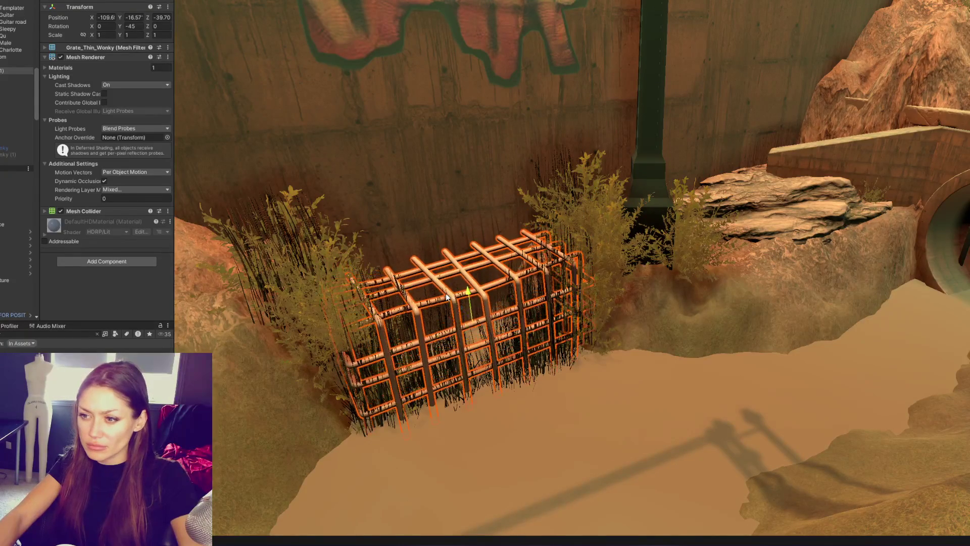
{"action": "left_click_drag", "start_coordinate": [510, 309], "coordinate": [870, 291]}
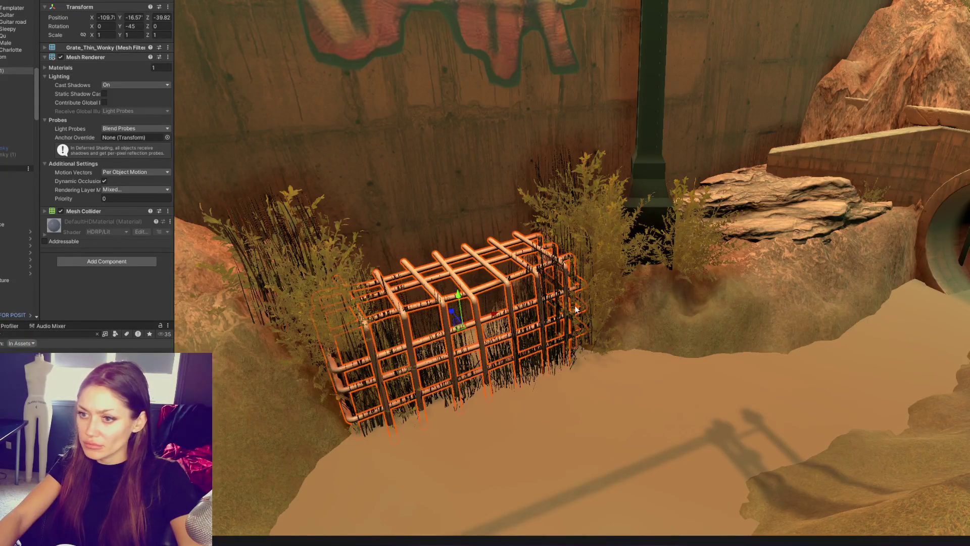
Review the placed grate from a few angles, then return to Maya's cylinders.
{"action": "left_click", "coordinate": [630, 398]}
{"action": "right_click_drag", "start_coordinate": [630, 398], "coordinate": [580, 378]}
{"action": "scroll", "coordinate": [580, 378], "scroll_direction": "up", "scroll_amount": 2}
{"action": "left_click", "coordinate": [483, 302]}
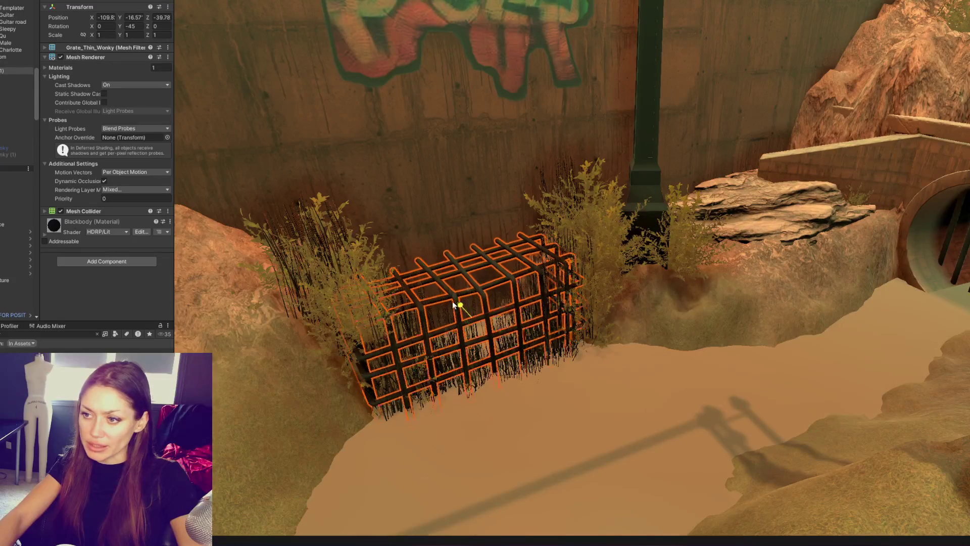
{"action": "right_click_drag", "start_coordinate": [532, 285], "coordinate": [418, 255]}
{"action": "left_click", "coordinate": [473, 258]}
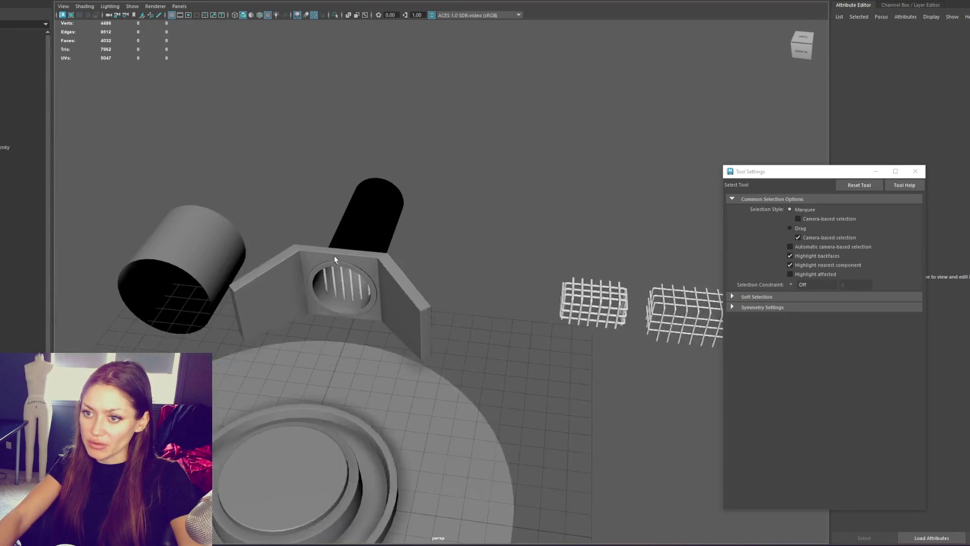
{"action": "left_click", "coordinate": [215, 240]}
{"action": "left_click_drag", "start_coordinate": [215, 240], "coordinate": [316, 225], "text": "alt"}
Select alternating edge loops on the cylinder and scale them outward into ridges.
{"action": "left_click", "coordinate": [331, 173]}
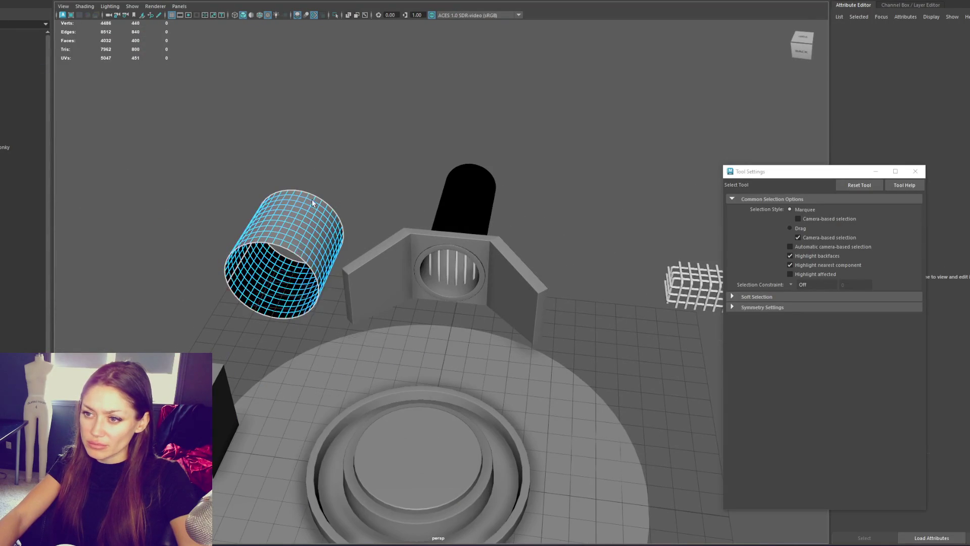
{"action": "double_click", "coordinate": [298, 233]}
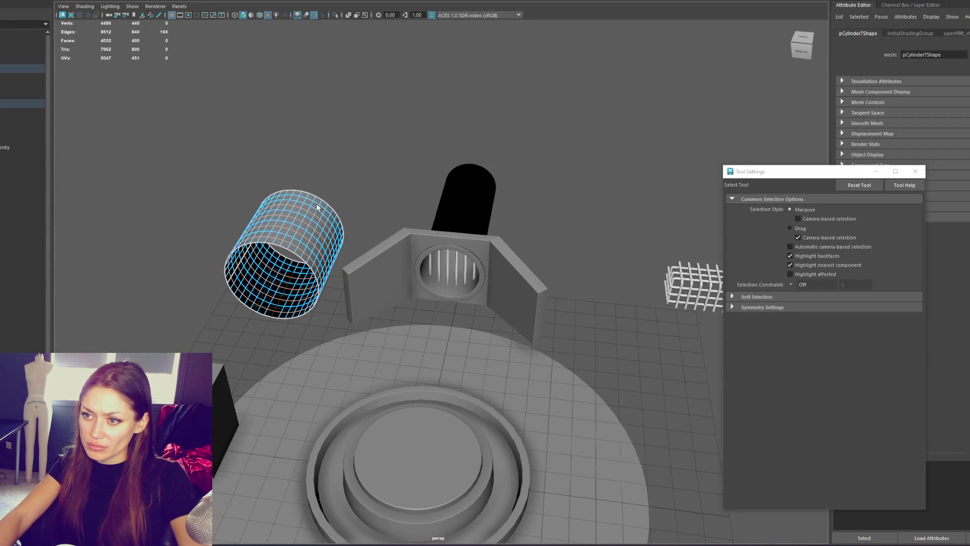
{"action": "key", "text": "f"}
{"action": "key", "text": "r"}
{"action": "mouse_move", "coordinate": [441, 280]}
{"action": "left_mouse_down"}
{"action": "mouse_move", "coordinate": [424, 287]}
{"action": "mouse_move", "coordinate": [416, 271]}
{"action": "left_mouse_up"}
Inspect the ridged cylinder from several angles, adjusting the edge scaling axis.
{"action": "key", "text": "F8"}
{"action": "left_click", "coordinate": [443, 284]}
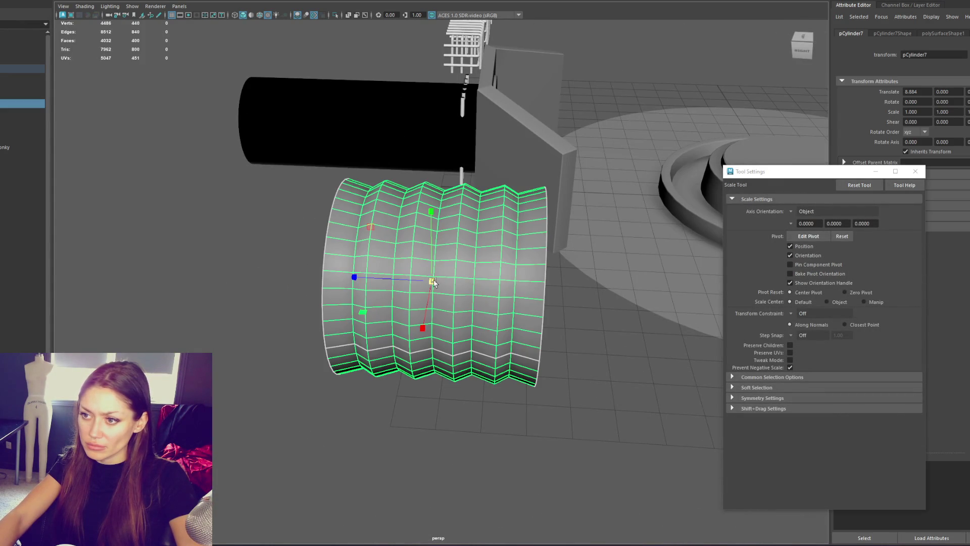
{"action": "left_click", "coordinate": [368, 301]}
{"action": "mouse_move", "coordinate": [369, 301]}
{"action": "left_mouse_down", "text": "alt"}
{"action": "mouse_move", "coordinate": [323, 289]}
{"action": "mouse_move", "coordinate": [337, 311]}
{"action": "mouse_move", "coordinate": [355, 311]}
{"action": "mouse_move", "coordinate": [318, 295]}
{"action": "mouse_move", "coordinate": [453, 290]}
{"action": "left_mouse_up", "text": "alt"}
{"action": "left_click", "coordinate": [454, 290]}
{"action": "left_click", "coordinate": [352, 244]}
{"action": "mouse_move", "coordinate": [353, 245]}
{"action": "left_mouse_down", "text": "alt"}
{"action": "mouse_move", "coordinate": [405, 238]}
{"action": "mouse_move", "coordinate": [390, 199]}
{"action": "mouse_move", "coordinate": [379, 277]}
{"action": "mouse_move", "coordinate": [419, 256]}
{"action": "left_mouse_up", "text": "alt"}
{"action": "right_click_drag", "start_coordinate": [422, 241], "coordinate": [425, 207]}
{"action": "left_click_drag", "start_coordinate": [430, 273], "coordinate": [443, 286], "text": "alt"}
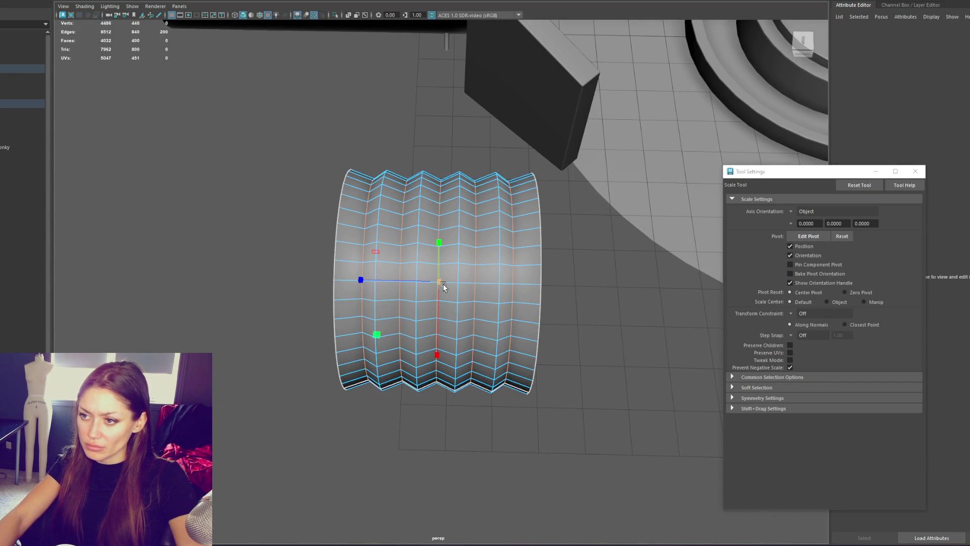
{"action": "left_click", "coordinate": [431, 284]}
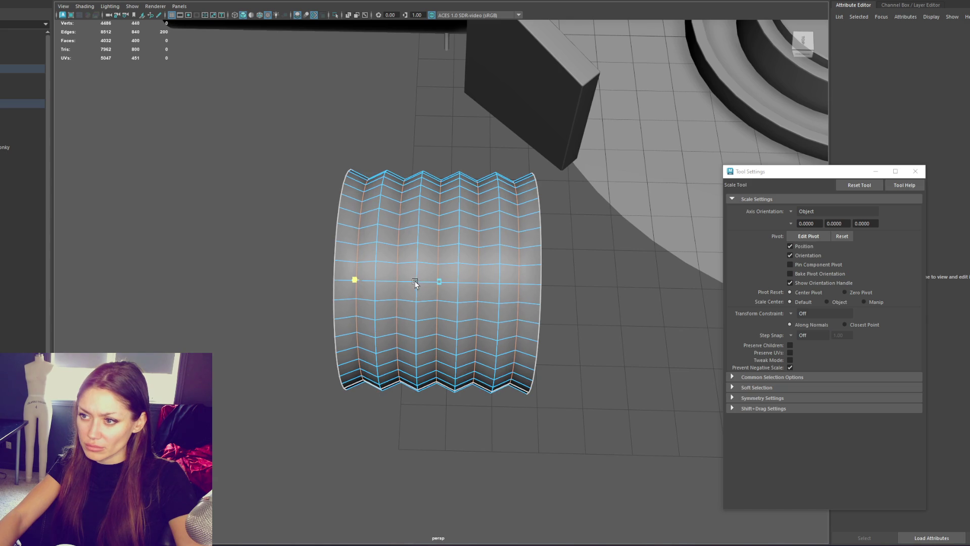
{"action": "key", "text": "F8"}
{"action": "mouse_move", "coordinate": [416, 280]}
{"action": "left_mouse_down", "text": "alt"}
{"action": "mouse_move", "coordinate": [378, 285]}
{"action": "mouse_move", "coordinate": [348, 259]}
{"action": "mouse_move", "coordinate": [222, 283]}
{"action": "mouse_move", "coordinate": [263, 281]}
{"action": "left_mouse_up", "text": "alt"}
Try extruding the open rim's border edge loop, then undo the extrusion.
{"action": "left_click", "coordinate": [449, 281]}
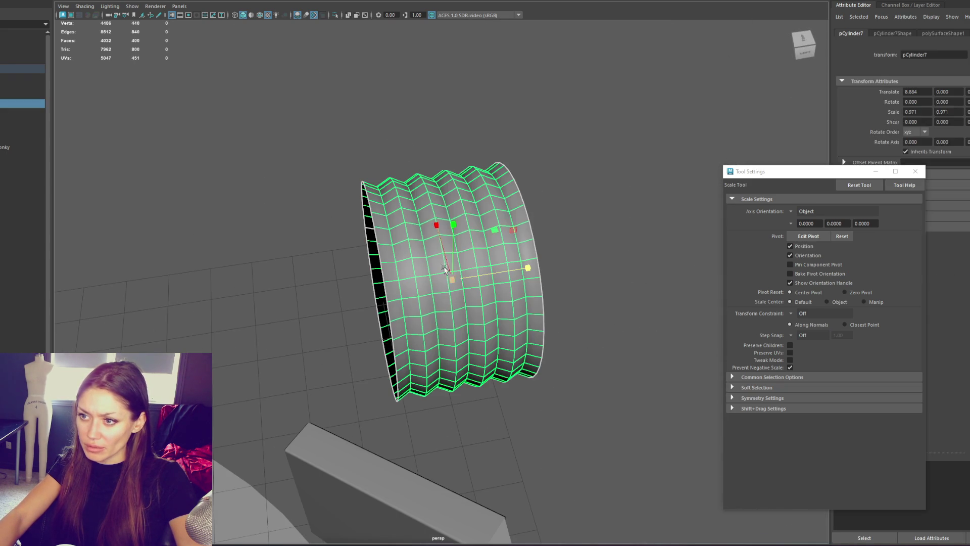
{"action": "key", "text": "q"}
{"action": "key", "text": "F10"}
{"action": "double_click", "coordinate": [378, 242]}
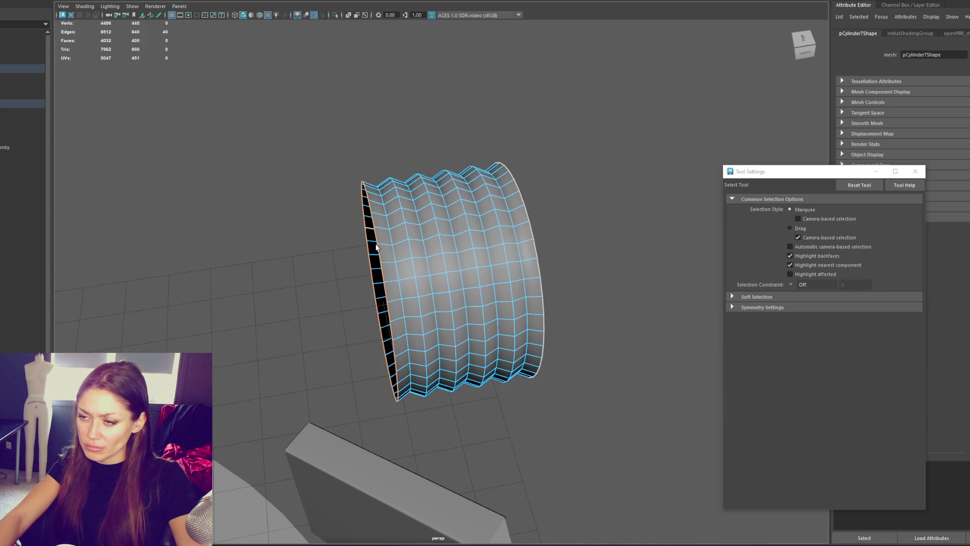
{"action": "key", "text": "ctrl+e"}
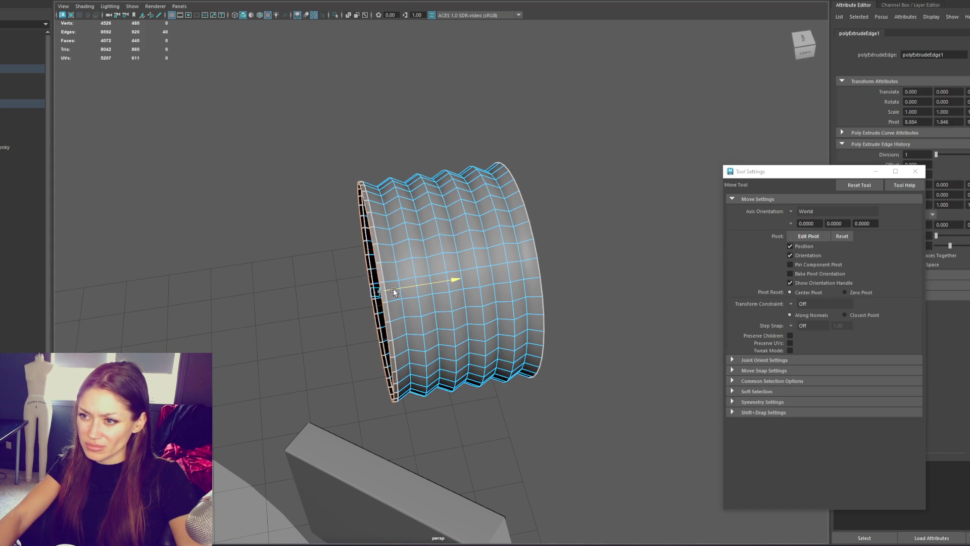
{"action": "key", "text": "r"}
{"action": "mouse_move", "coordinate": [453, 278]}
{"action": "left_mouse_down", "text": "alt"}
{"action": "mouse_move", "coordinate": [435, 275]}
{"action": "mouse_move", "coordinate": [455, 278]}
{"action": "mouse_move", "coordinate": [393, 189]}
{"action": "left_mouse_up", "text": "alt"}
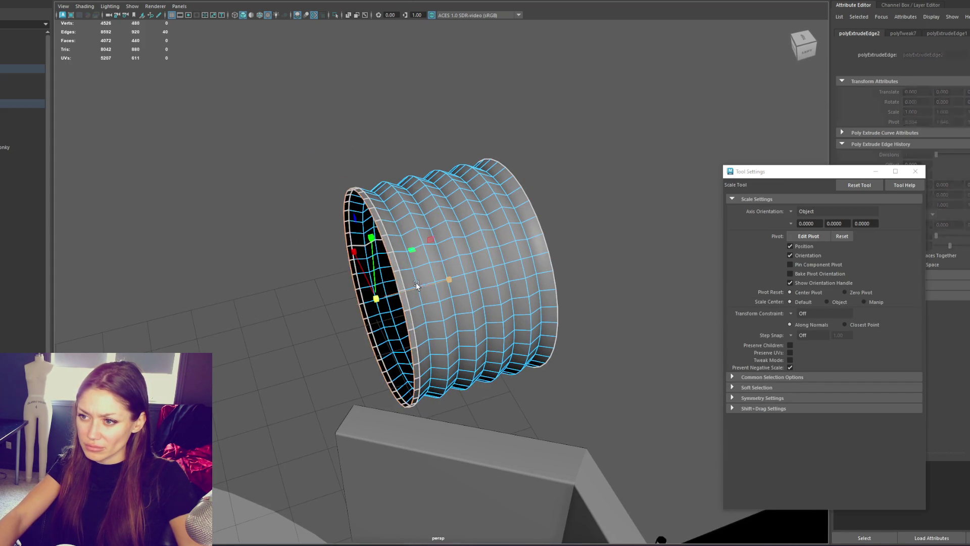
{"action": "key", "text": "ctrl+z"}
{"action": "key", "text": "ctrl+z"}
Duplicate the ridged cylinder and scale the copy to 0.953 so it fits inside.
{"action": "left_click", "coordinate": [393, 189]}
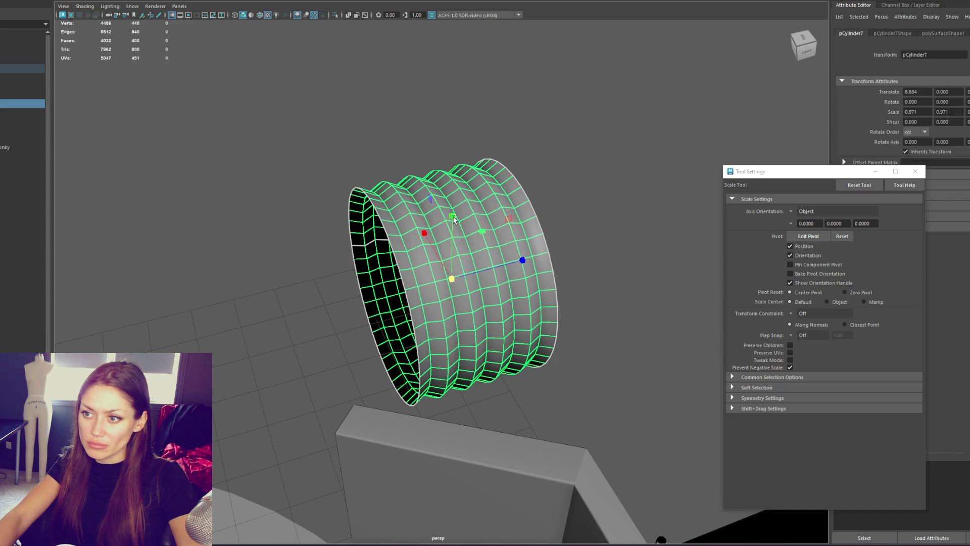
{"action": "key", "text": "ctrl+d"}
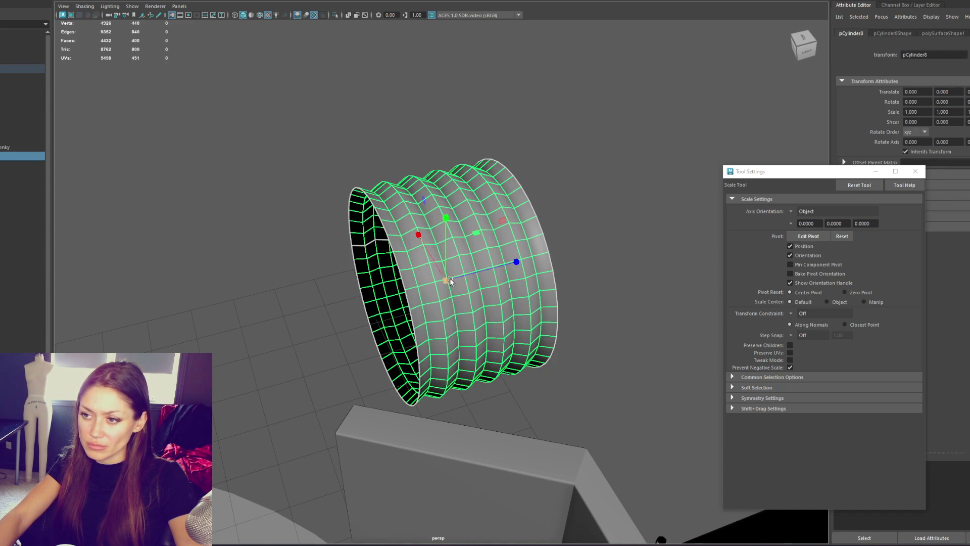
{"action": "left_click_drag", "start_coordinate": [450, 278], "coordinate": [440, 280]}
{"action": "left_click_drag", "start_coordinate": [516, 262], "coordinate": [515, 261]}
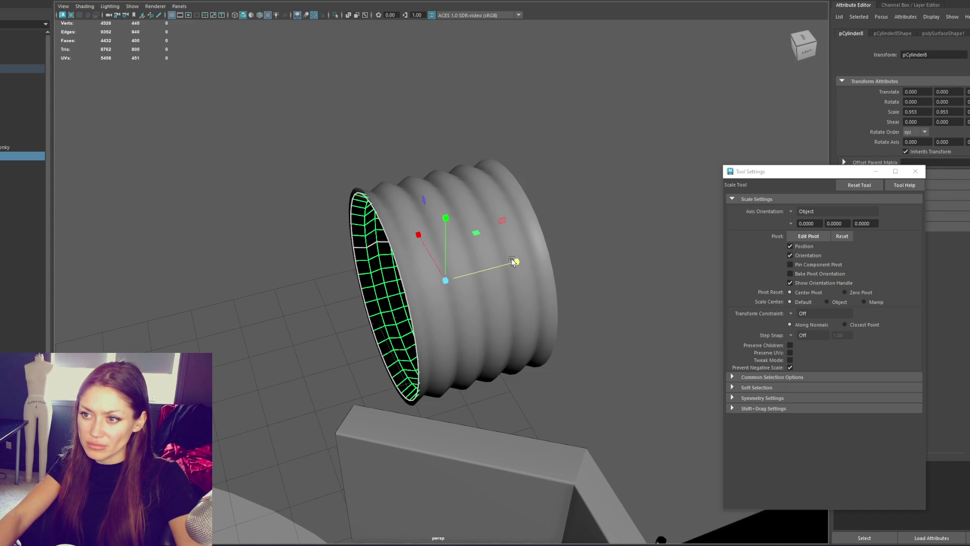
{"action": "right_click", "coordinate": [208, 49]}
{"action": "left_click", "coordinate": [207, 6]}
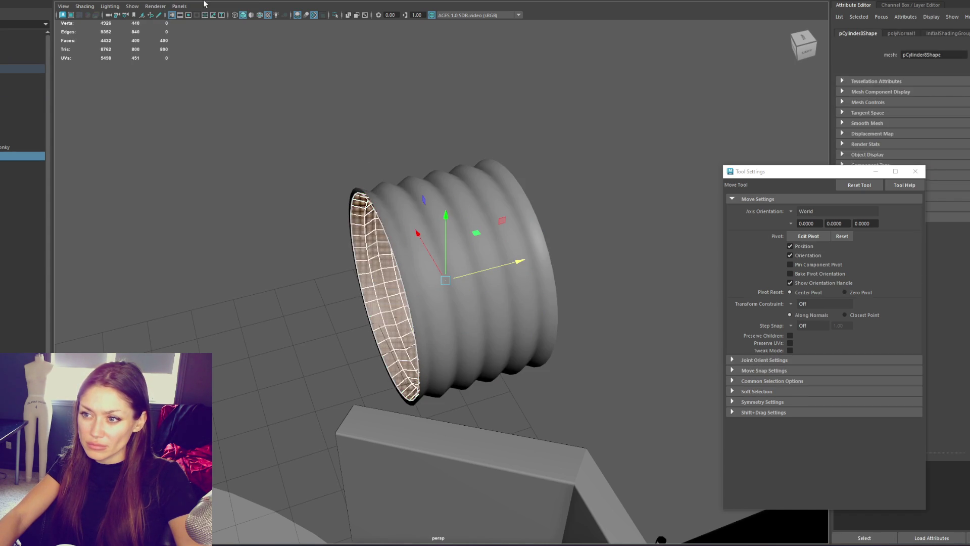
Combine the inner and outer walls into one mesh and bridge their rim loops.
{"action": "left_click_drag", "start_coordinate": [405, 103], "coordinate": [436, 162], "text": "alt"}
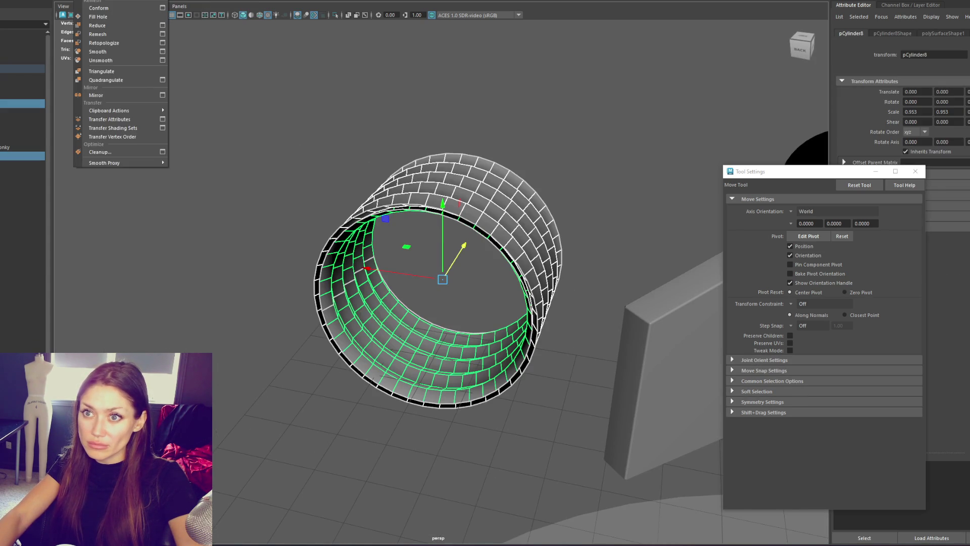
{"action": "right_click_drag", "start_coordinate": [326, 106], "coordinate": [315, 65]}
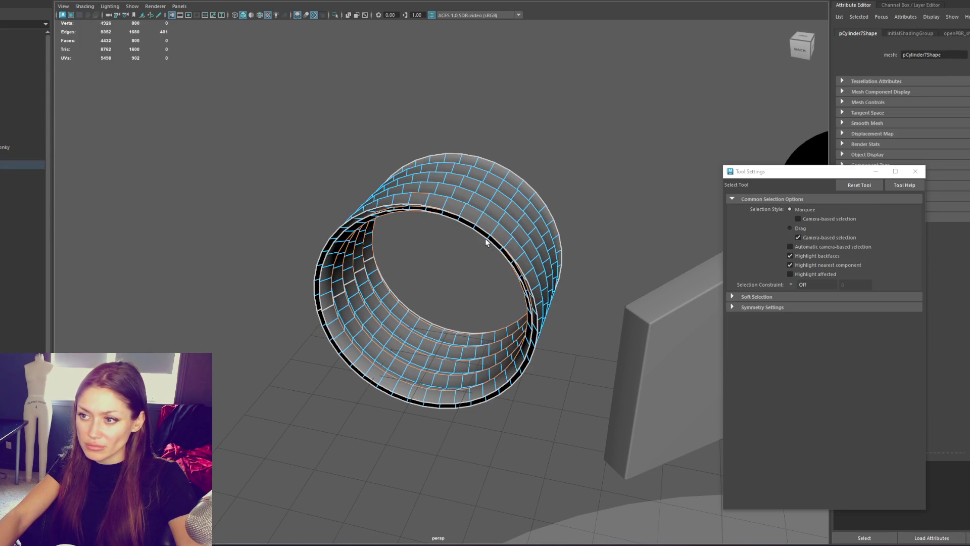
{"action": "double_click", "coordinate": [483, 234]}
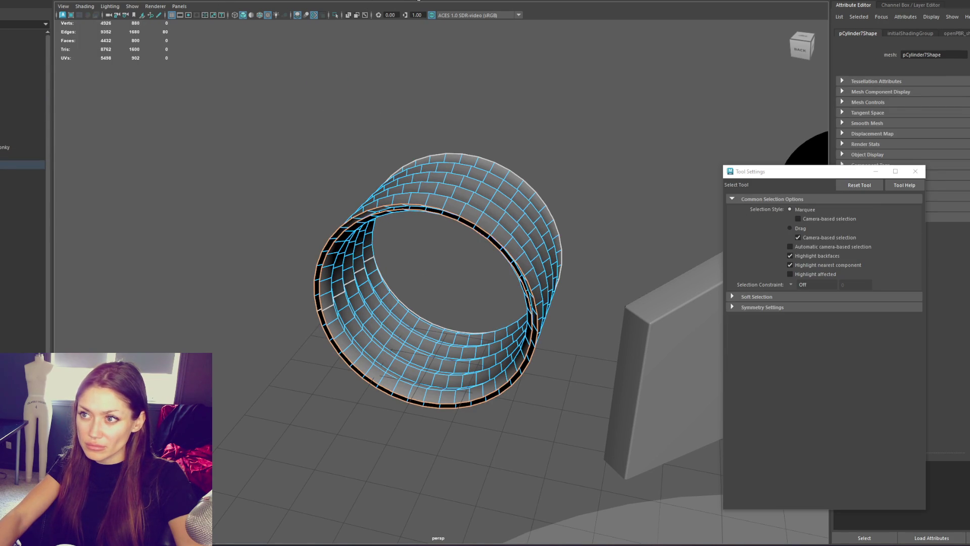
{"action": "key", "text": "ctrl+e"}
{"action": "key", "text": "F8"}
Bevel the rim edge loops with 2 segments.
{"action": "mouse_move", "coordinate": [560, 154]}
{"action": "left_mouse_down", "text": "alt"}
{"action": "mouse_move", "coordinate": [517, 214]}
{"action": "mouse_move", "coordinate": [497, 214]}
{"action": "left_mouse_up", "text": "alt"}
{"action": "left_click", "coordinate": [513, 214]}
{"action": "right_click_drag", "start_coordinate": [245, 151], "coordinate": [312, 201]}
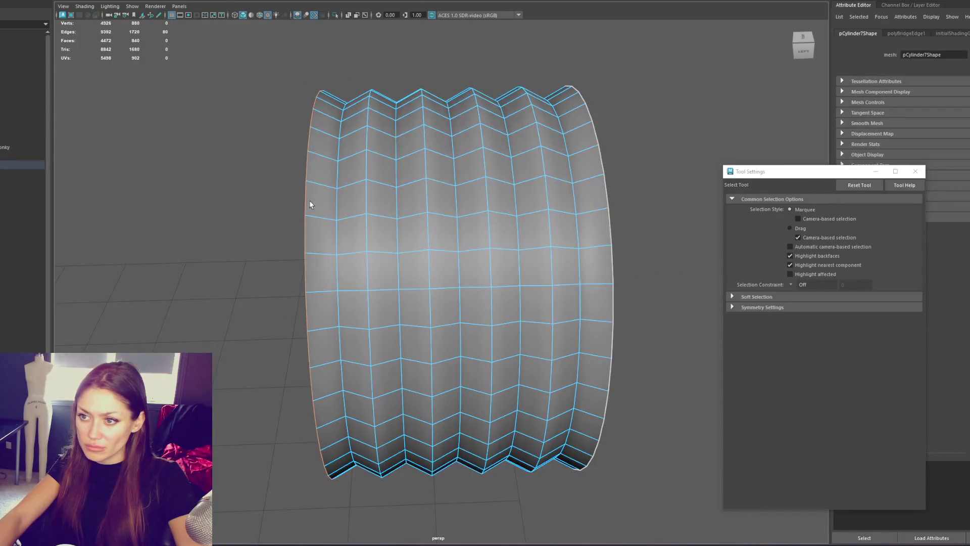
{"action": "key", "text": "ctrl+b"}
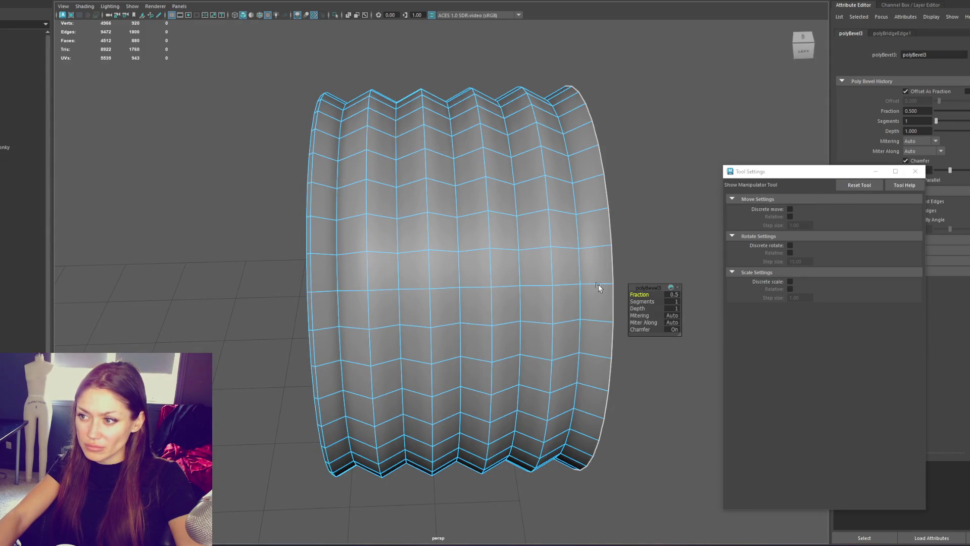
{"action": "left_click_drag", "start_coordinate": [642, 301], "coordinate": [646, 301]}
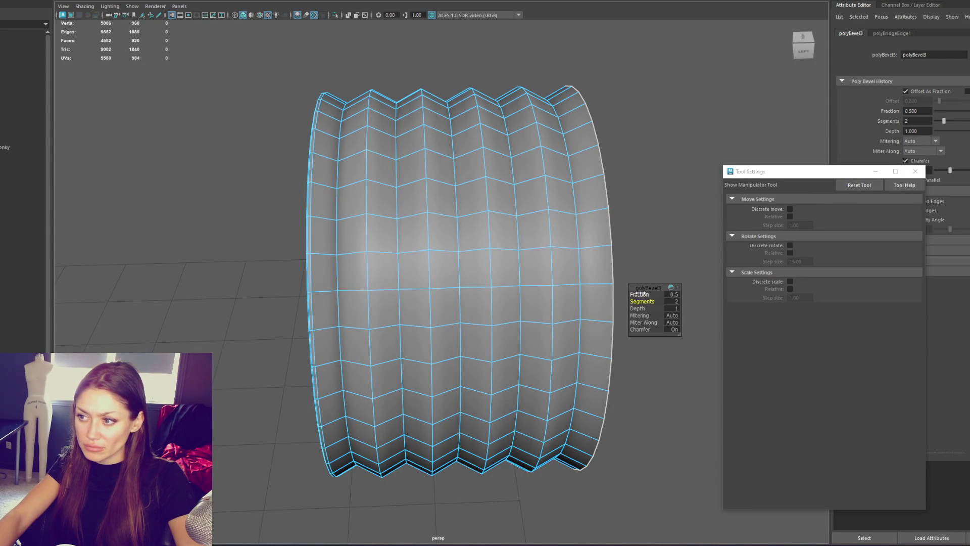
Bevel the inner rim edge loop with a fraction of 0.3.
{"action": "mouse_move", "coordinate": [503, 264]}
{"action": "left_mouse_down", "text": "alt"}
{"action": "mouse_move", "coordinate": [568, 238]}
{"action": "mouse_move", "coordinate": [561, 218]}
{"action": "mouse_move", "coordinate": [546, 231]}
{"action": "mouse_move", "coordinate": [480, 134]}
{"action": "left_mouse_up", "text": "alt"}
{"action": "double_click", "coordinate": [463, 166]}
{"action": "key", "text": "ctrl+b"}
{"action": "left_click_drag", "start_coordinate": [638, 294], "coordinate": [638, 294]}
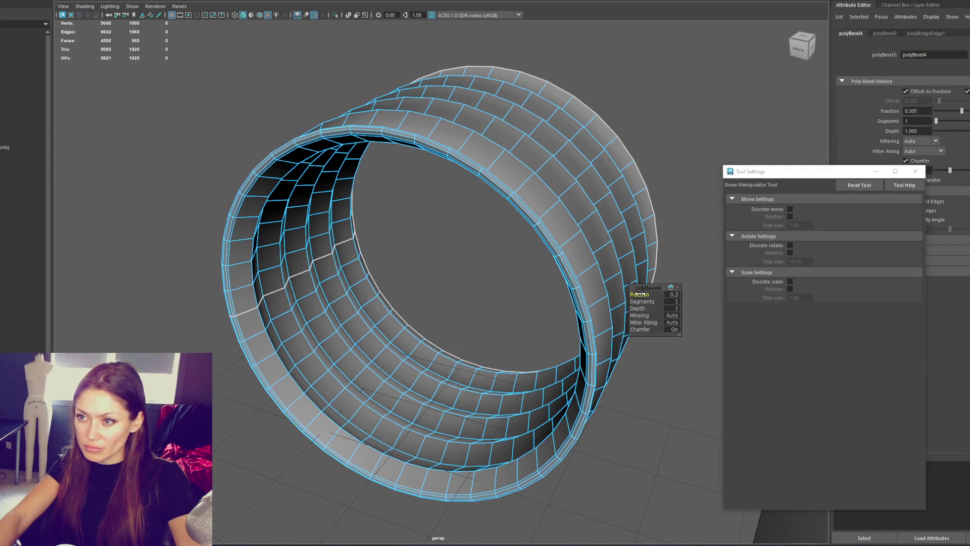
{"action": "left_click", "coordinate": [206, 156]}
{"action": "left_click_drag", "start_coordinate": [206, 156], "coordinate": [364, 149], "text": "alt"}
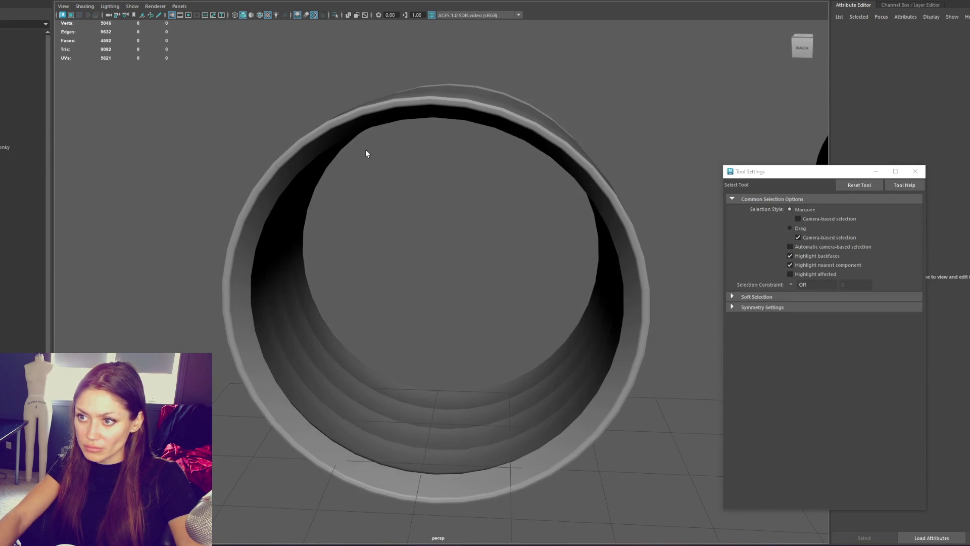
Select several edge loops along the ribbed pipe's ridges.
{"action": "left_click", "coordinate": [258, 175]}
{"action": "mouse_move", "coordinate": [257, 175]}
{"action": "right_mouse_down"}
{"action": "mouse_move", "coordinate": [241, 156]}
{"action": "mouse_move", "coordinate": [271, 112]}
{"action": "right_mouse_up"}
{"action": "mouse_move", "coordinate": [271, 112]}
{"action": "left_mouse_down", "text": "alt"}
{"action": "mouse_move", "coordinate": [347, 126]}
{"action": "mouse_move", "coordinate": [405, 226]}
{"action": "left_mouse_up", "text": "alt"}
{"action": "right_click_drag", "start_coordinate": [256, 147], "coordinate": [341, 223]}
{"action": "double_click", "coordinate": [342, 225]}
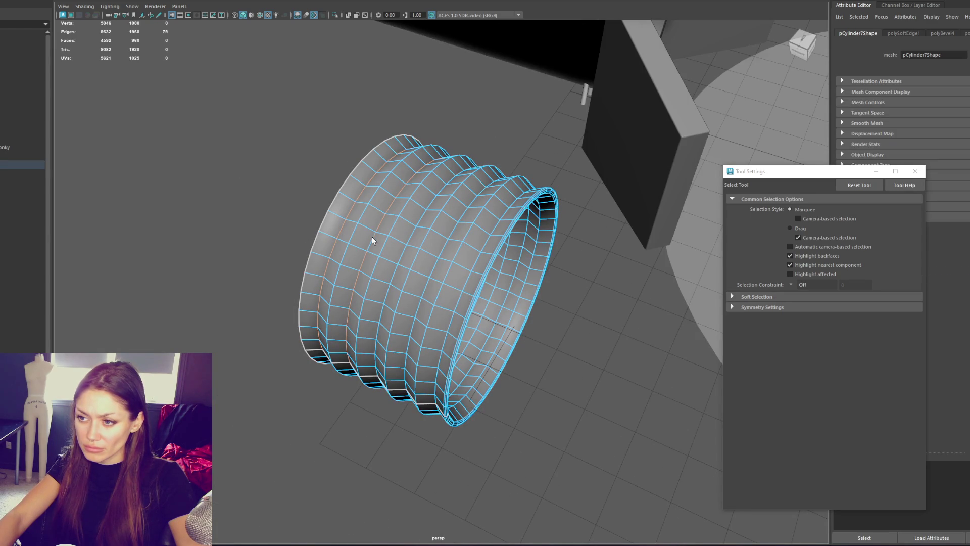
{"action": "left_click", "coordinate": [372, 239], "text": "shift"}
{"action": "double_click", "coordinate": [402, 247]}
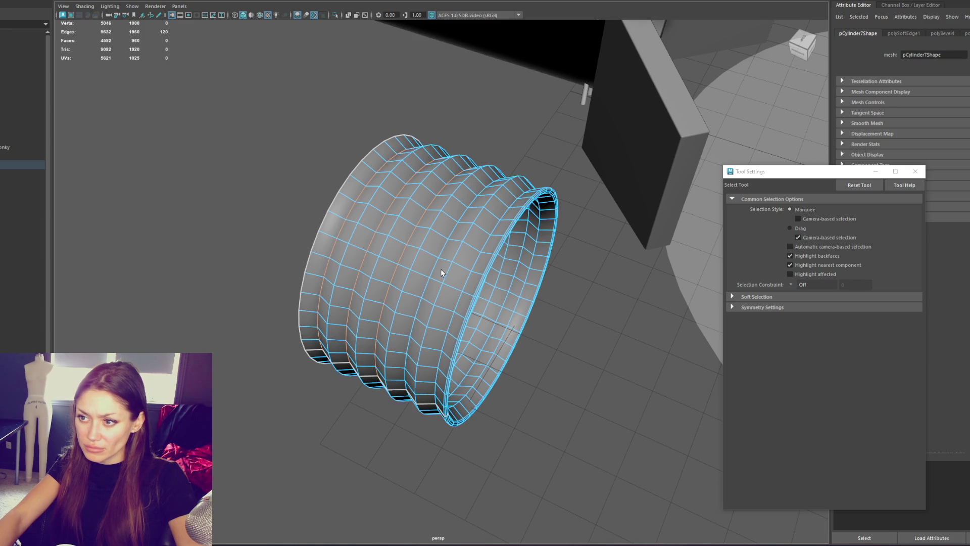
{"action": "double_click", "coordinate": [481, 273], "text": "shift"}
Reselect the ribbed pipe and frame it in a front-on view.
{"action": "right_click_drag", "start_coordinate": [263, 132], "coordinate": [331, 164]}
{"action": "left_click", "coordinate": [283, 147]}
{"action": "mouse_move", "coordinate": [313, 131]}
{"action": "left_mouse_down", "text": "alt"}
{"action": "mouse_move", "coordinate": [342, 119]}
{"action": "mouse_move", "coordinate": [317, 111]}
{"action": "mouse_move", "coordinate": [397, 211]}
{"action": "left_mouse_up", "text": "alt"}
{"action": "right_click_drag", "start_coordinate": [397, 211], "coordinate": [377, 209]}
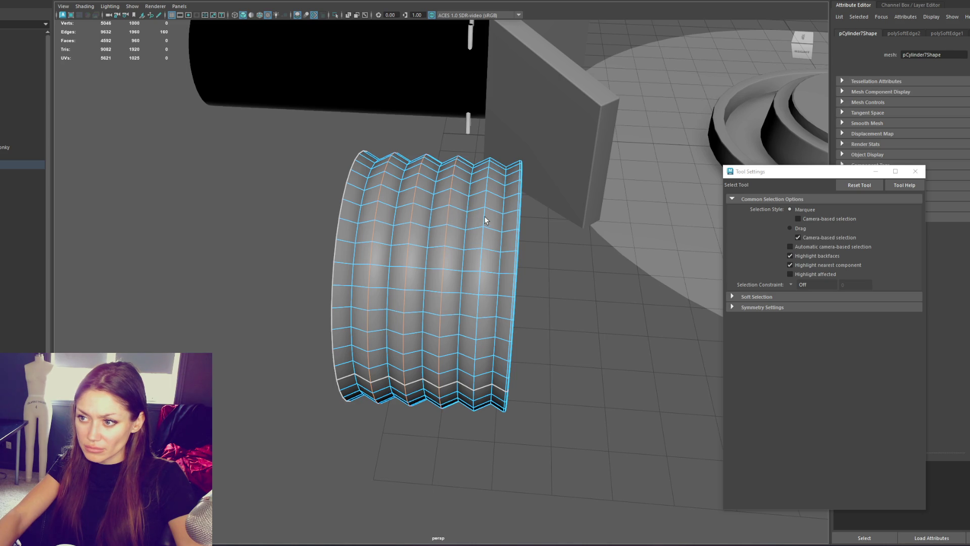
{"action": "right_click_drag", "start_coordinate": [267, 187], "coordinate": [304, 202]}
{"action": "left_click", "coordinate": [265, 154]}
{"action": "mouse_move", "coordinate": [265, 155]}
{"action": "left_mouse_down", "text": "alt"}
{"action": "mouse_move", "coordinate": [261, 140]}
{"action": "mouse_move", "coordinate": [305, 128]}
{"action": "mouse_move", "coordinate": [260, 130]}
{"action": "mouse_move", "coordinate": [285, 152]}
{"action": "mouse_move", "coordinate": [252, 142]}
{"action": "left_mouse_up", "text": "alt"}
{"action": "key", "text": "ctrl+z"}
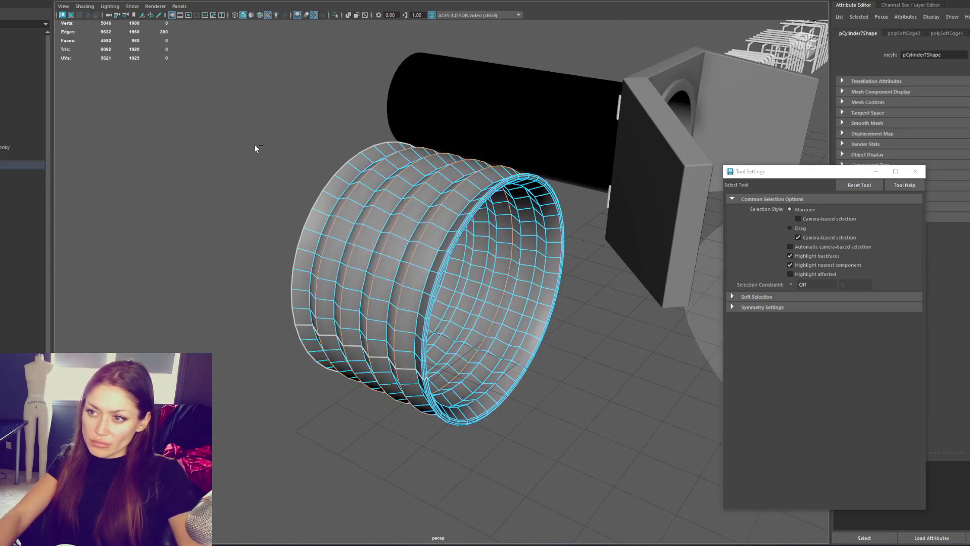
{"action": "left_click_drag", "start_coordinate": [223, 171], "coordinate": [301, 238], "text": "alt"}
{"action": "left_click", "coordinate": [165, 156]}
{"action": "mouse_move", "coordinate": [165, 157]}
{"action": "left_mouse_down", "text": "alt"}
{"action": "mouse_move", "coordinate": [187, 156]}
{"action": "mouse_move", "coordinate": [134, 130]}
{"action": "left_mouse_up", "text": "alt"}
{"action": "left_click", "coordinate": [347, 269]}
{"action": "key", "text": "f"}
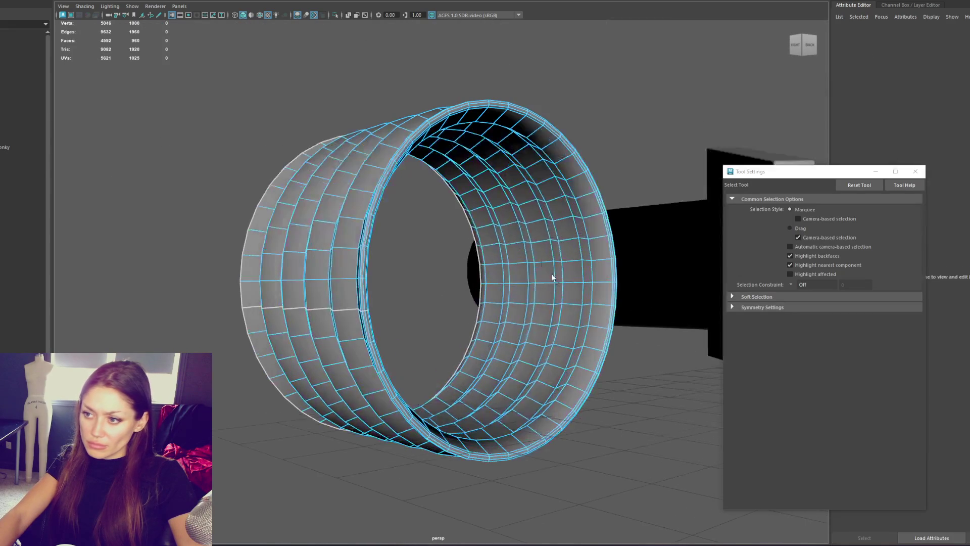
Select three rib edge loops and apply Harden Edge so the ridges shade as crisp rings.
{"action": "double_click", "coordinate": [554, 297]}
{"action": "double_click", "coordinate": [515, 302], "text": "shift"}
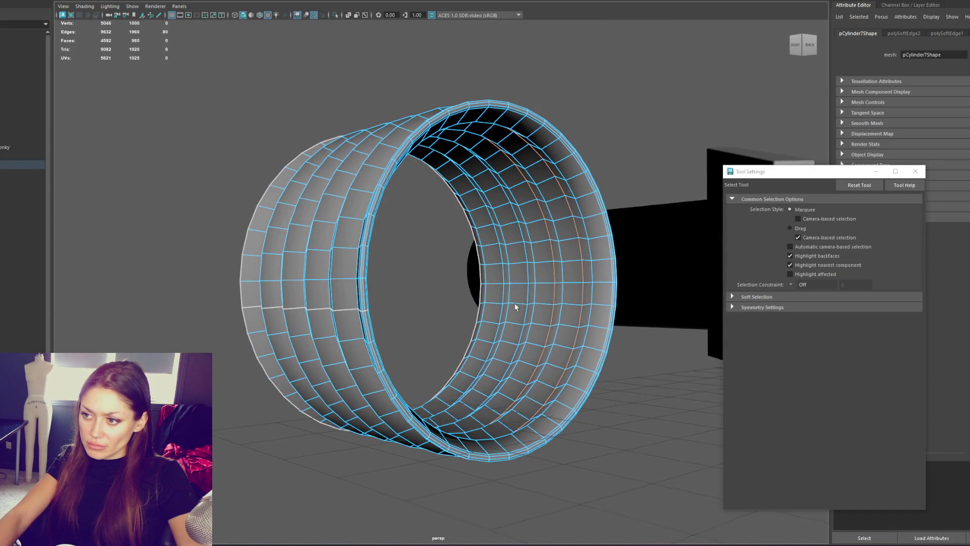
{"action": "left_click_drag", "start_coordinate": [515, 302], "coordinate": [508, 290], "text": "alt"}
{"action": "double_click", "coordinate": [475, 292], "text": "shift"}
{"action": "right_click_drag", "start_coordinate": [151, 118], "coordinate": [227, 147], "text": "shift"}
{"action": "left_click", "coordinate": [217, 108]}
{"action": "mouse_move", "coordinate": [216, 108]}
{"action": "left_mouse_down", "text": "alt"}
{"action": "mouse_move", "coordinate": [238, 101]}
{"action": "mouse_move", "coordinate": [223, 147]}
{"action": "mouse_move", "coordinate": [184, 112]}
{"action": "mouse_move", "coordinate": [111, 126]}
{"action": "mouse_move", "coordinate": [202, 116]}
{"action": "mouse_move", "coordinate": [363, 156]}
{"action": "left_mouse_up", "text": "alt"}
{"action": "left_click", "coordinate": [364, 156]}
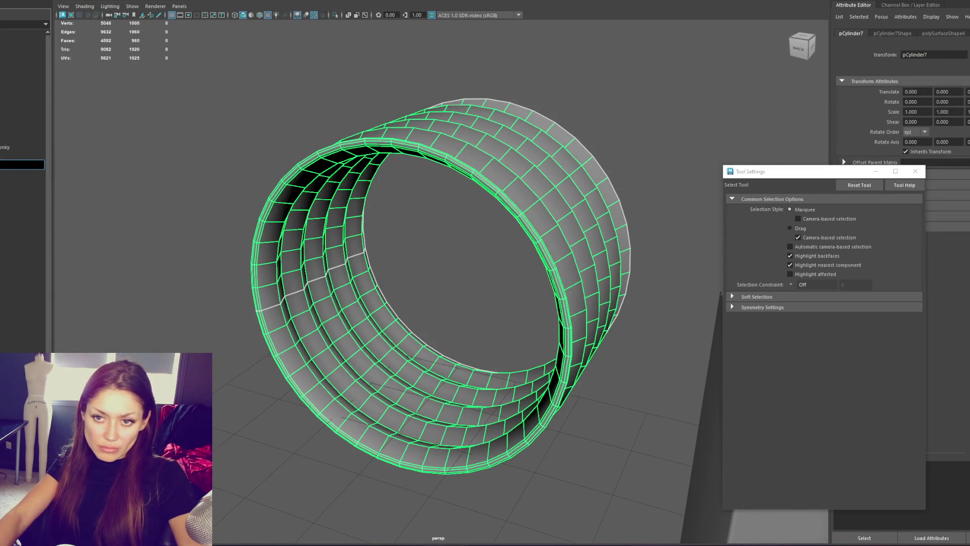
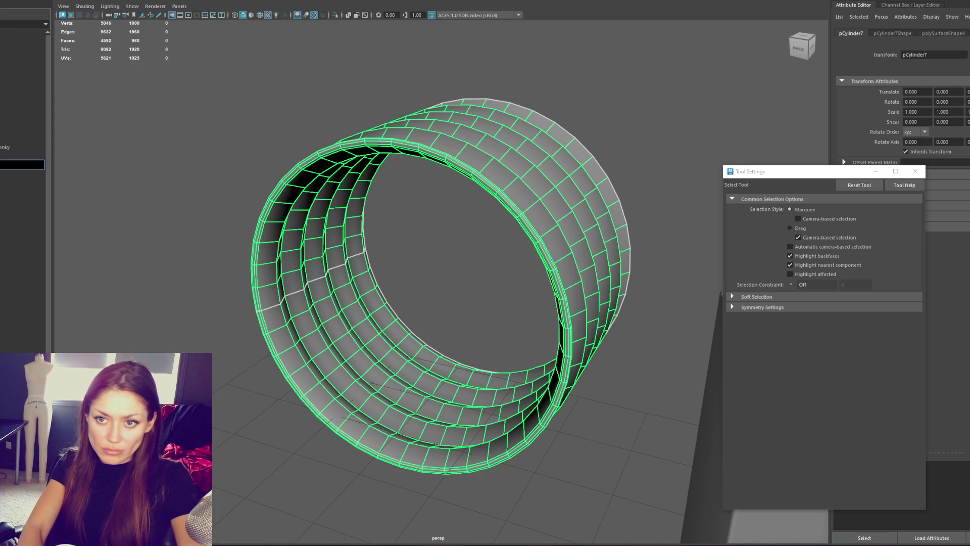
Rename the corrugated pipe in the Outliner to Sewer_Pipe_Corregated_Steel and reselect it.
{"action": "type", "text": "ed"}
{"action": "type", "text": "l"}
{"action": "key", "text": "Return"}
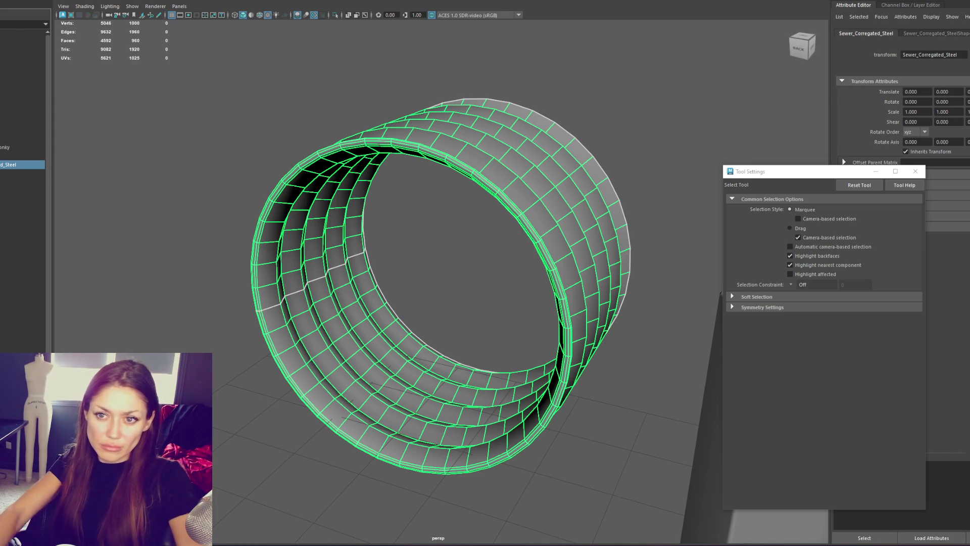
{"action": "double_click", "coordinate": [23, 164]}
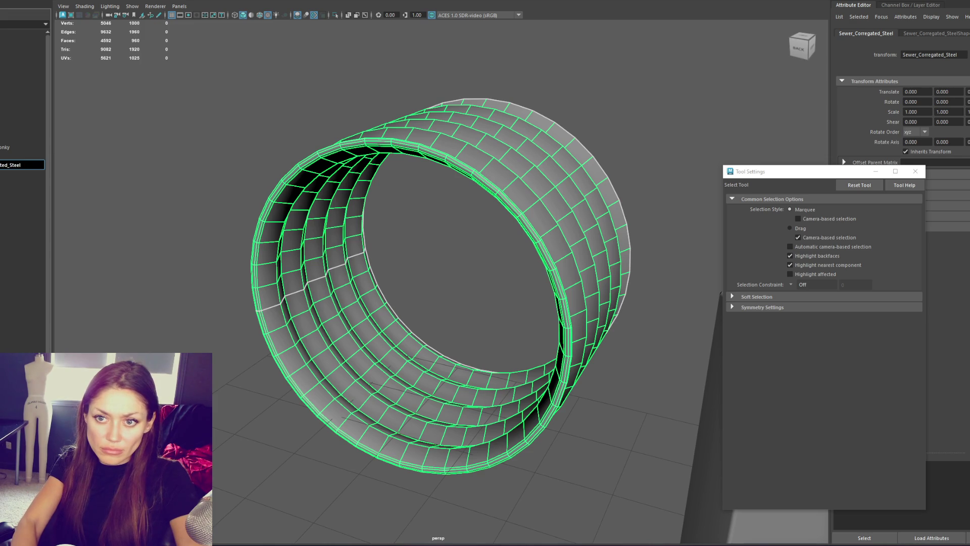
{"action": "key", "text": "Return"}
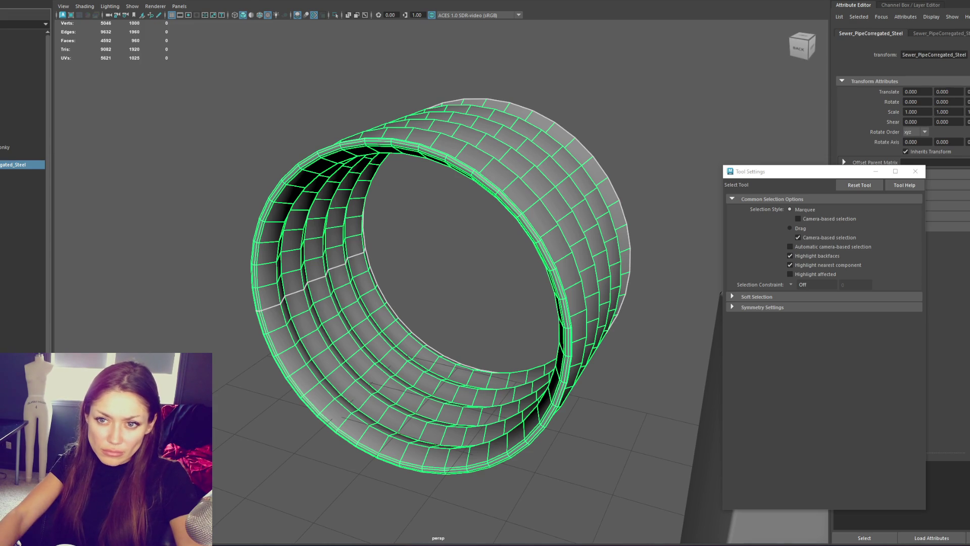
{"action": "type", "text": "_"}
{"action": "key", "text": "Return"}
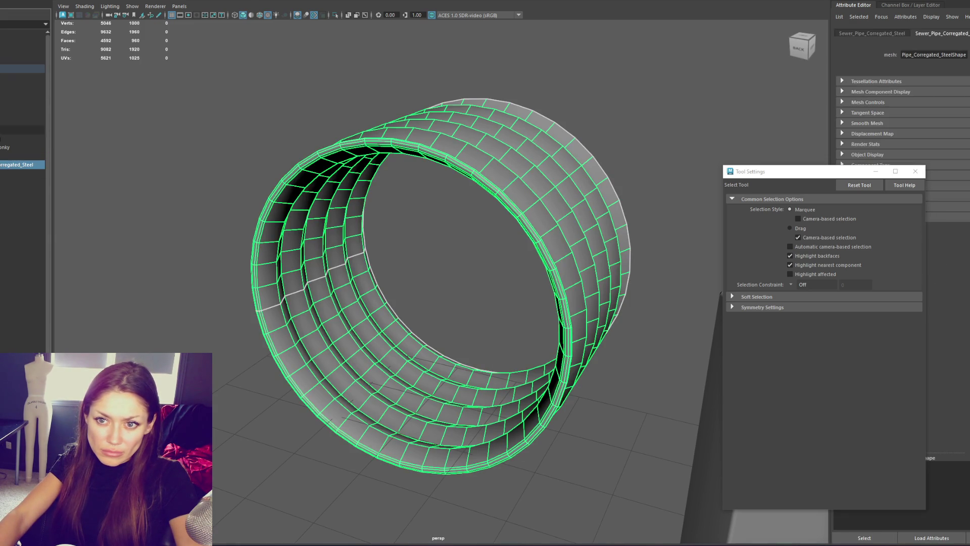
{"action": "left_click", "coordinate": [37, 68]}
{"action": "left_click", "coordinate": [36, 68]}
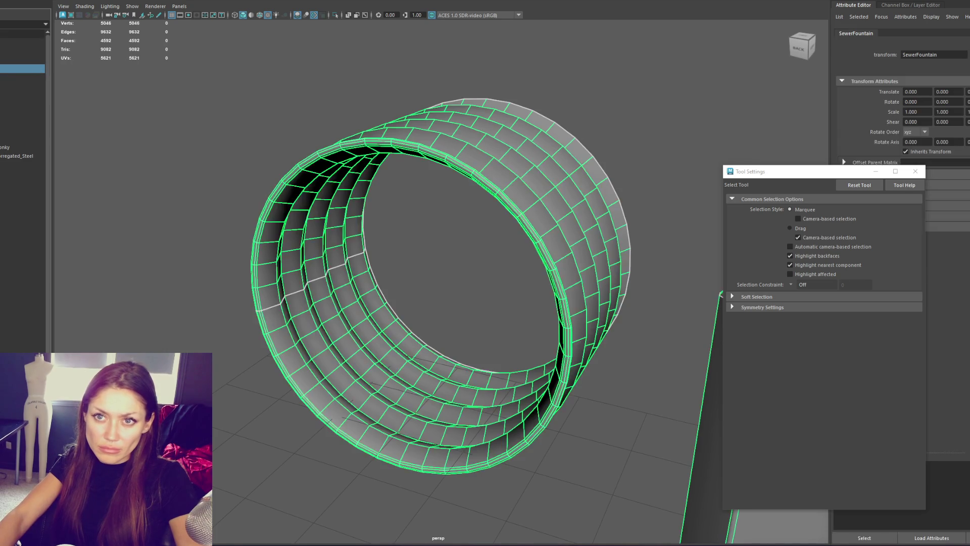
{"action": "key", "text": "Escape"}
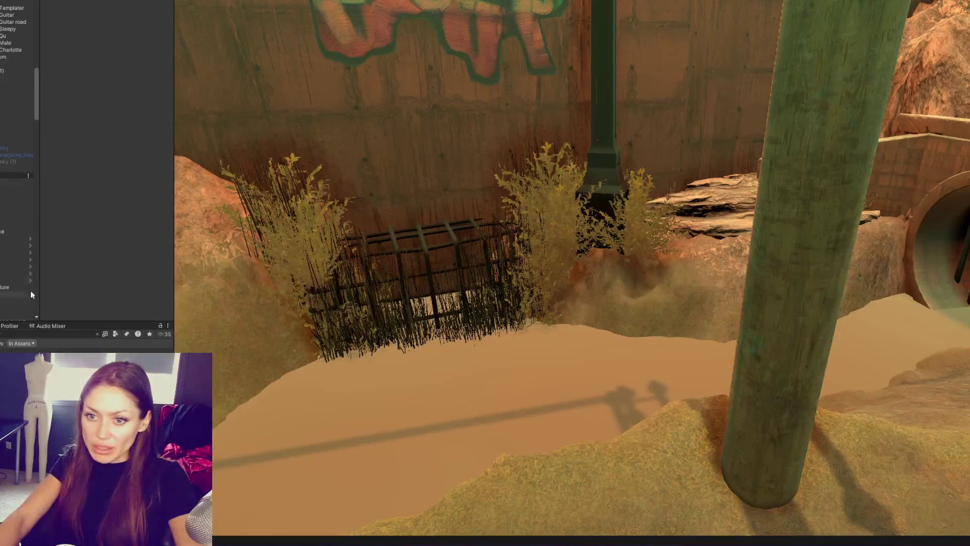
Duplicate the corrugated sewer pipe with Ctrl+D and slide the copy left along X.
{"action": "left_click", "coordinate": [6, 162]}
{"action": "left_click", "coordinate": [5, 155]}
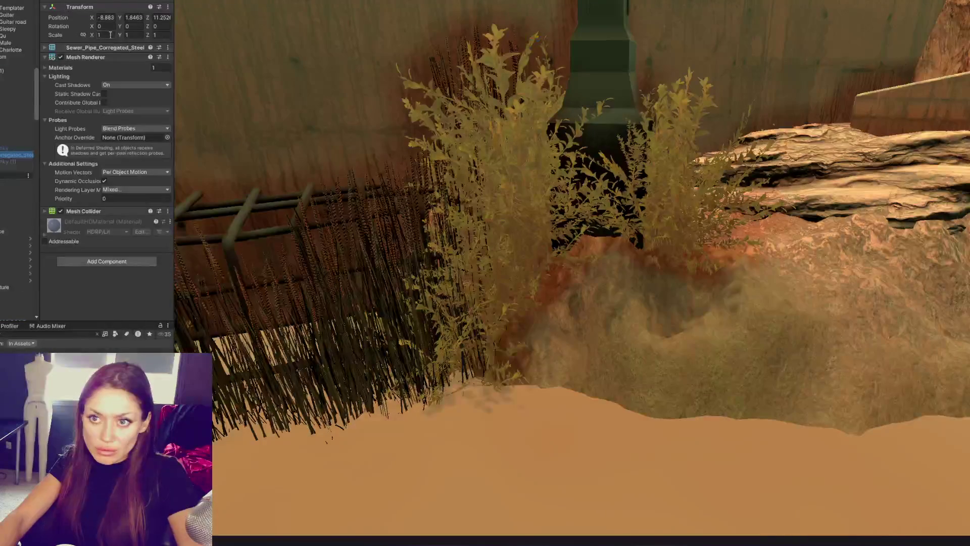
{"action": "left_click", "coordinate": [107, 27]}
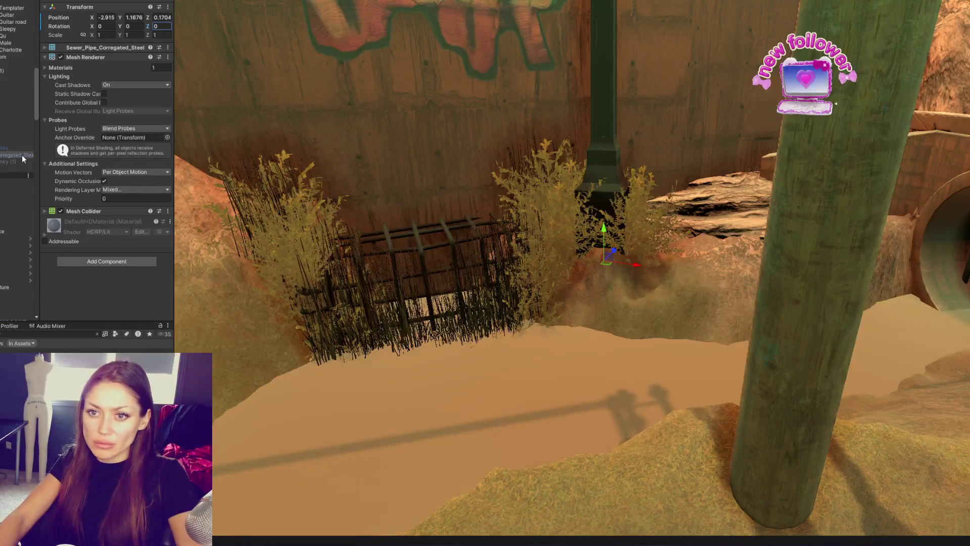
{"action": "key", "text": "ctrl+d"}
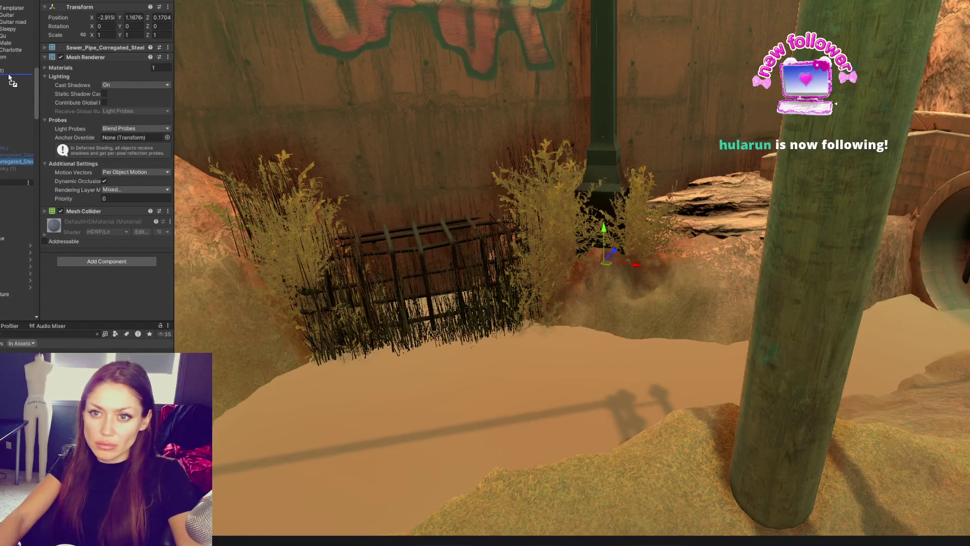
{"action": "left_click_drag", "start_coordinate": [9, 79], "coordinate": [409, 264]}
{"action": "scroll", "coordinate": [511, 285], "scroll_direction": "down", "scroll_amount": 3}
{"action": "mouse_move", "coordinate": [632, 265]}
{"action": "left_mouse_down"}
{"action": "mouse_move", "coordinate": [392, 232]}
{"action": "mouse_move", "coordinate": [424, 239]}
{"action": "left_mouse_up"}
Turn the pipe copy about -45 degrees and lower it into the embankment behind the grate.
{"action": "key", "text": "e"}
{"action": "key", "text": "w"}
{"action": "middle_click_drag", "start_coordinate": [388, 227], "coordinate": [502, 222]}
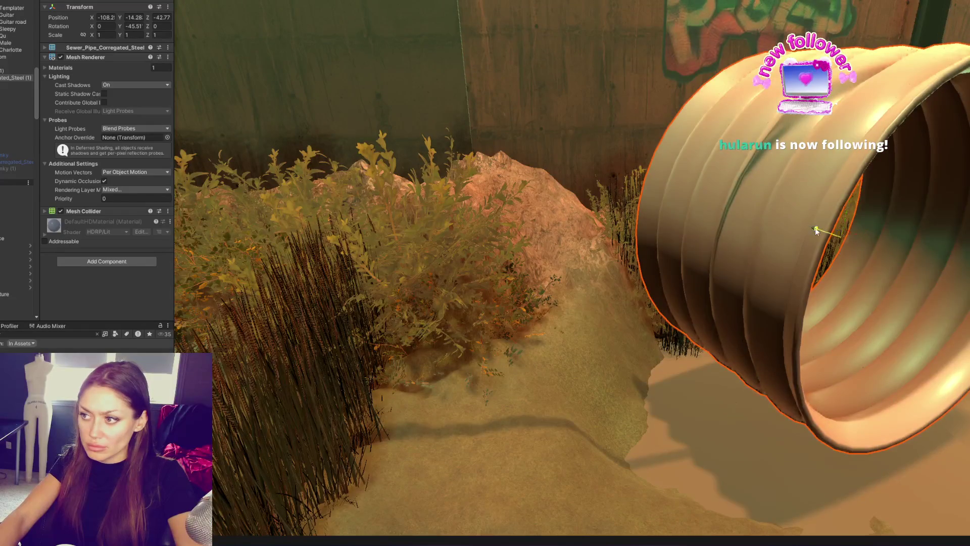
{"action": "scroll", "coordinate": [815, 230], "scroll_direction": "down", "scroll_amount": 3}
{"action": "mouse_move", "coordinate": [676, 164]}
{"action": "left_mouse_down", "text": "alt"}
{"action": "mouse_move", "coordinate": [620, 164]}
{"action": "mouse_move", "coordinate": [631, 141]}
{"action": "mouse_move", "coordinate": [636, 260]}
{"action": "left_mouse_up", "text": "alt"}
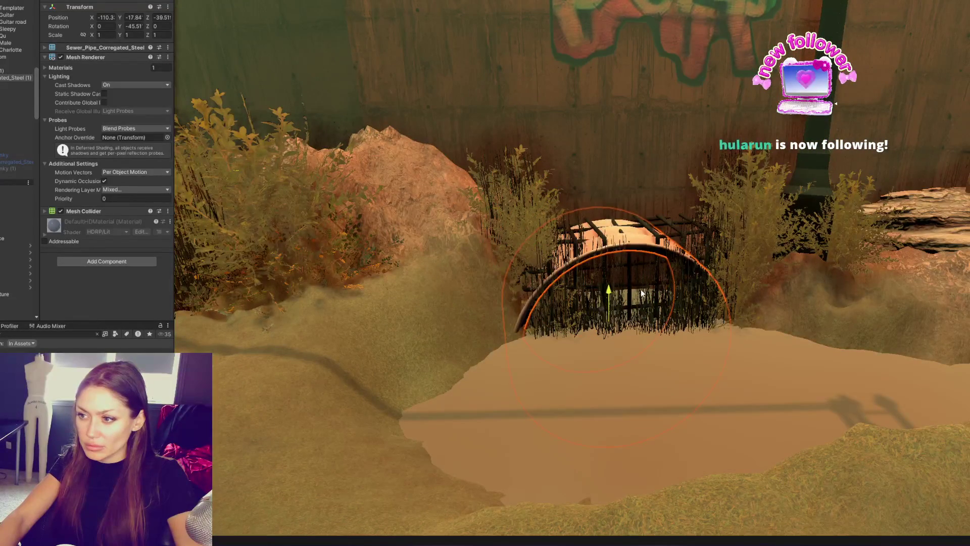
{"action": "middle_click_drag", "start_coordinate": [639, 295], "coordinate": [592, 305]}
{"action": "left_click", "coordinate": [524, 348]}
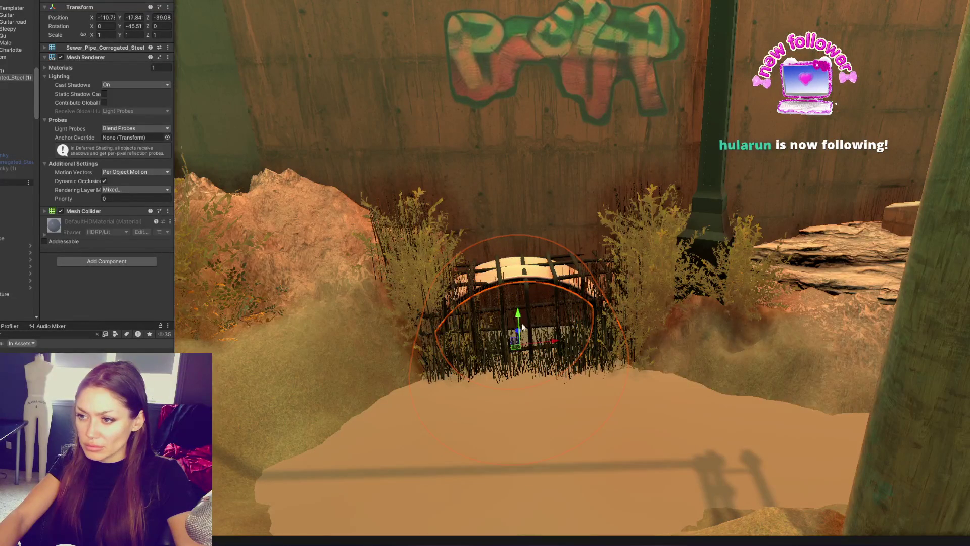
{"action": "left_click", "coordinate": [514, 274]}
{"action": "left_click_drag", "start_coordinate": [519, 314], "coordinate": [524, 323]}
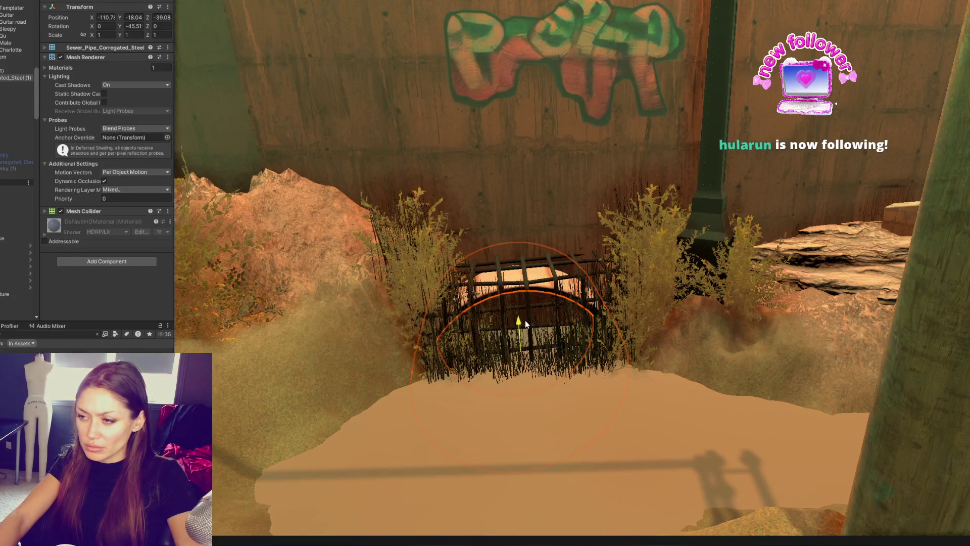
{"action": "left_click", "coordinate": [527, 285]}
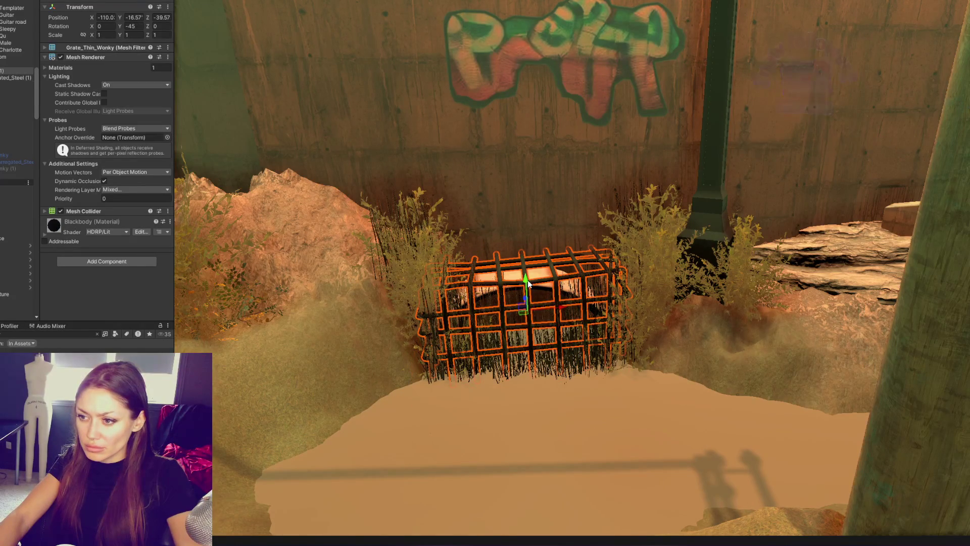
Scale the corrugated pipe down uniformly to about 0.896.
{"action": "key", "text": "f"}
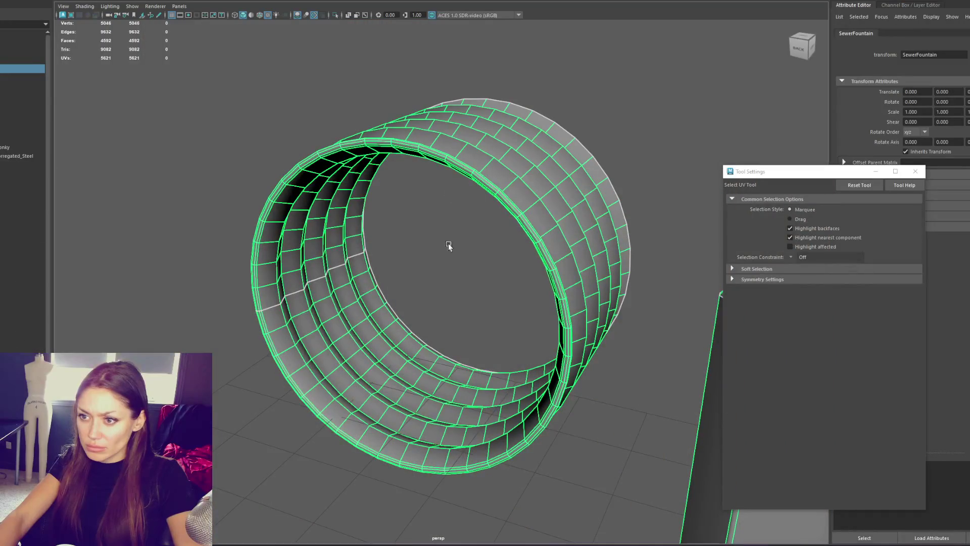
{"action": "key", "text": "r"}
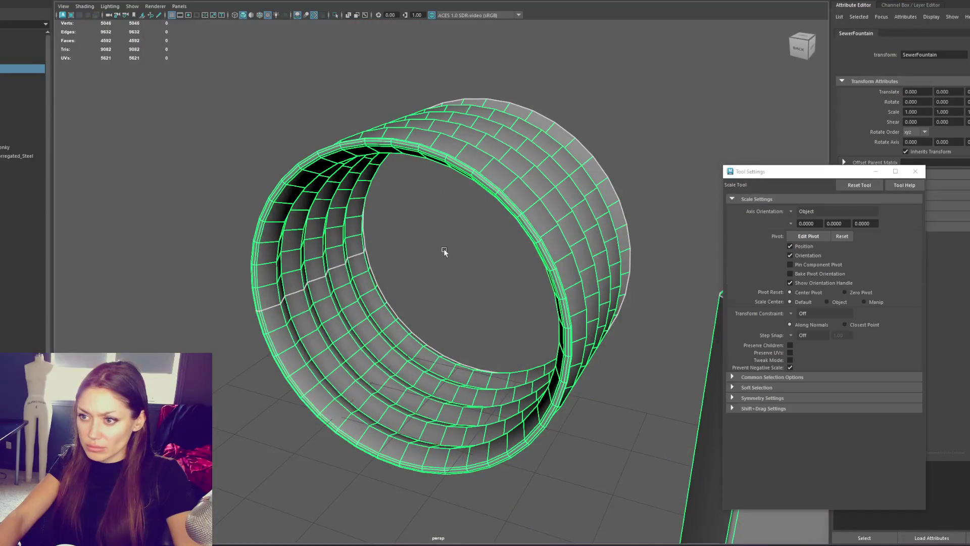
{"action": "left_click_drag", "start_coordinate": [444, 278], "coordinate": [419, 282]}
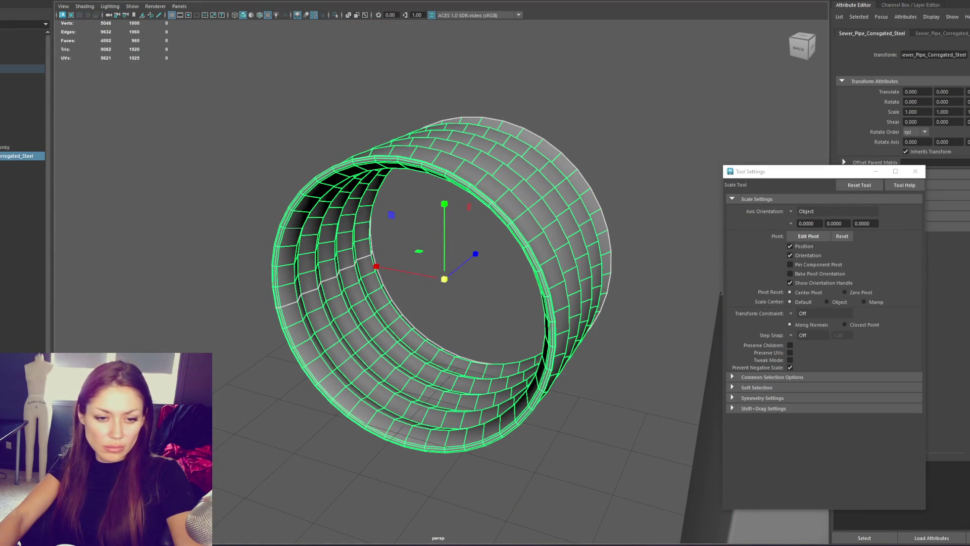
{"action": "key", "text": "ctrl+F11"}
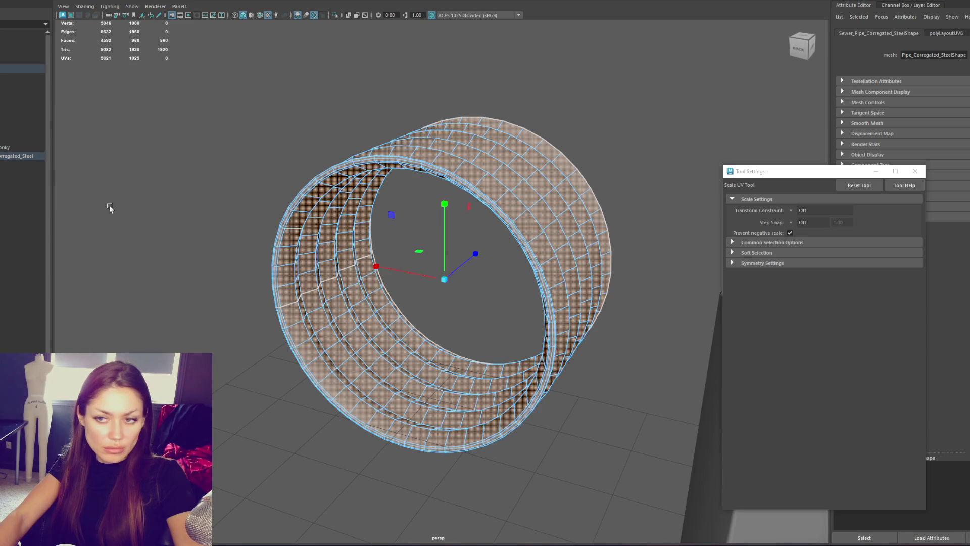
{"action": "key", "text": "F8"}
Send the selected pipe to Unity via File > Send to Unity > Selection.
{"action": "left_click", "coordinate": [10, 0]}
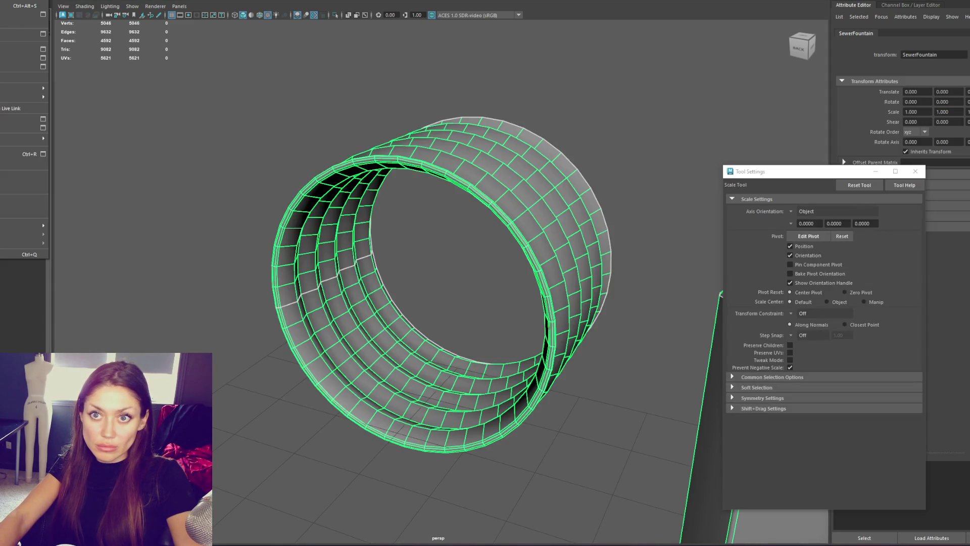
{"action": "left_click", "coordinate": [1, 66]}
{"action": "left_click", "coordinate": [10, 0]}
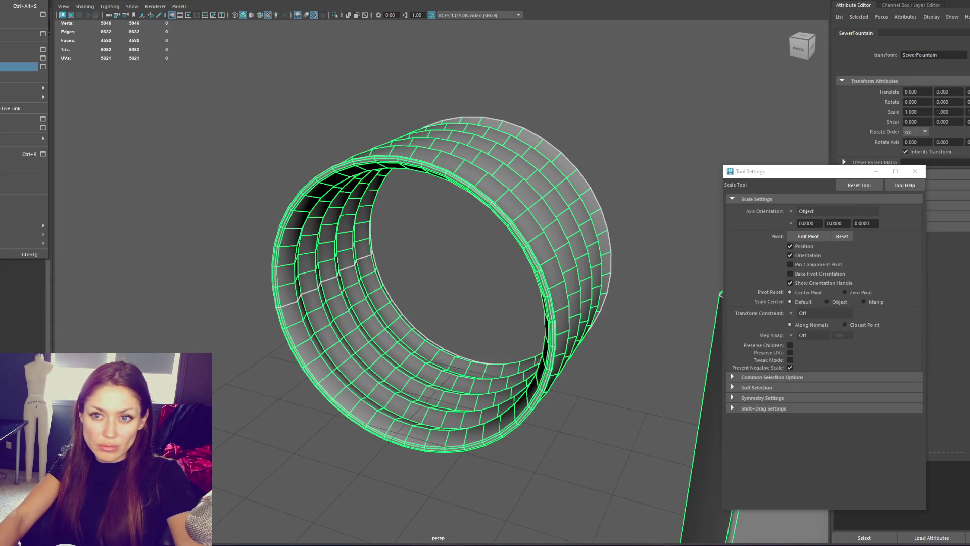
{"action": "left_click", "coordinate": [1, 66]}
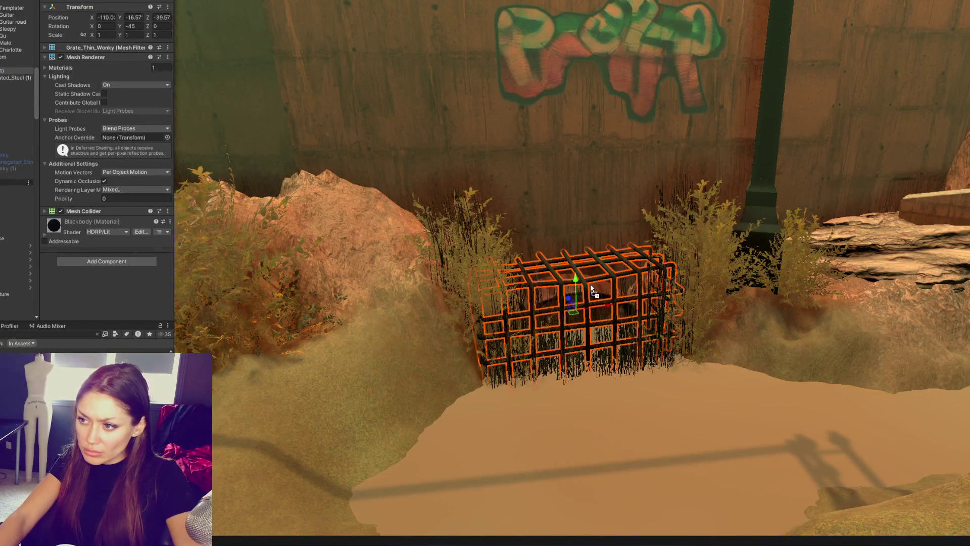
{"action": "scroll", "coordinate": [633, 297], "scroll_direction": "up", "scroll_amount": 5}
{"action": "right_click_drag", "start_coordinate": [632, 296], "coordinate": [594, 293]}
{"action": "left_click", "coordinate": [433, 448]}
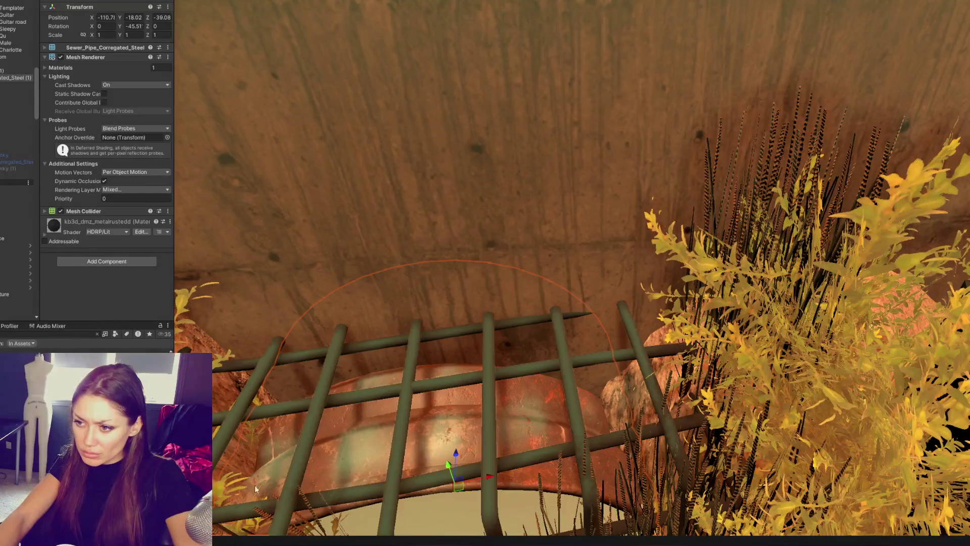
{"action": "key", "text": "f"}
{"action": "left_click", "coordinate": [372, 370]}
{"action": "scroll", "coordinate": [372, 371], "scroll_direction": "down", "scroll_amount": 10}
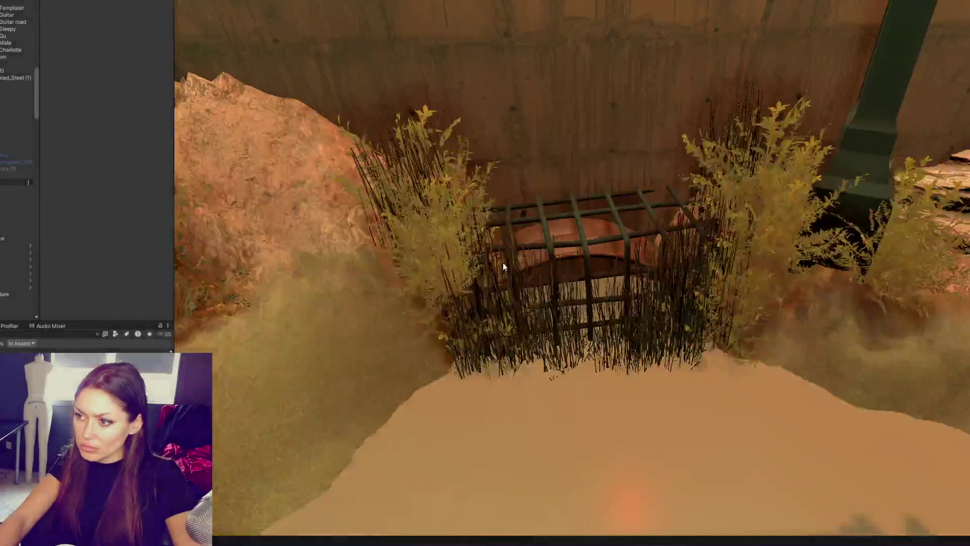
{"action": "mouse_move", "coordinate": [504, 266]}
{"action": "right_mouse_down"}
{"action": "mouse_move", "coordinate": [504, 236]}
{"action": "mouse_move", "coordinate": [522, 243]}
{"action": "right_mouse_up"}
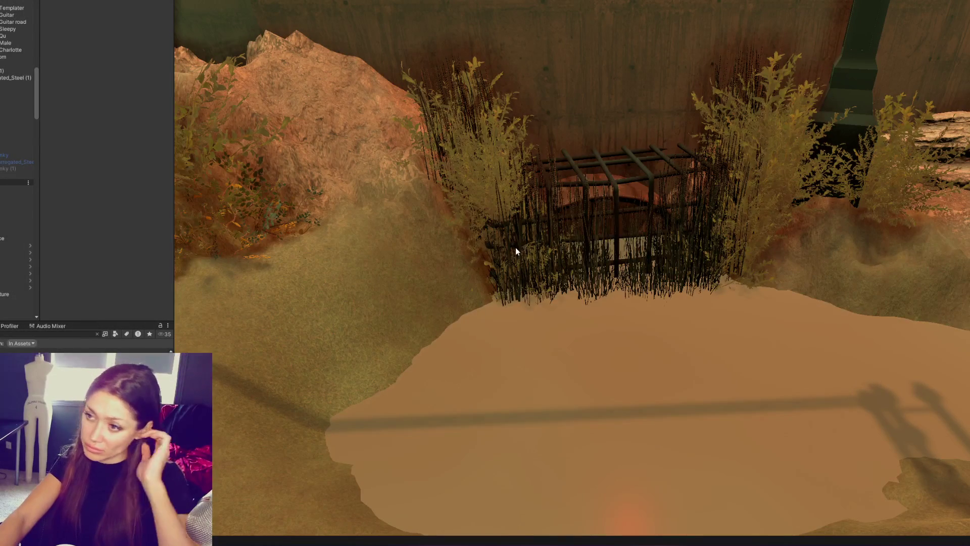
{"action": "scroll", "coordinate": [516, 247], "scroll_direction": "down", "scroll_amount": 2}
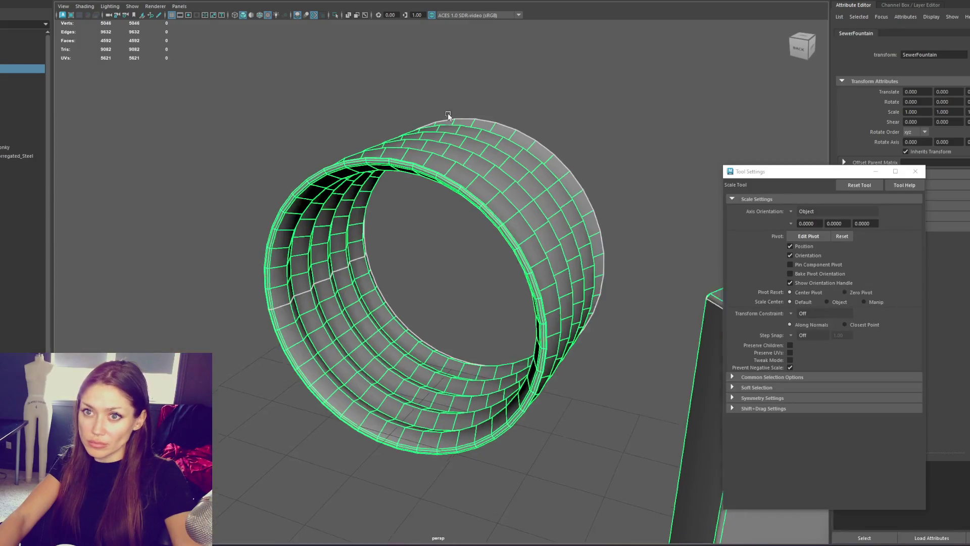
{"action": "left_click_drag", "start_coordinate": [448, 115], "coordinate": [478, 132], "text": "alt"}
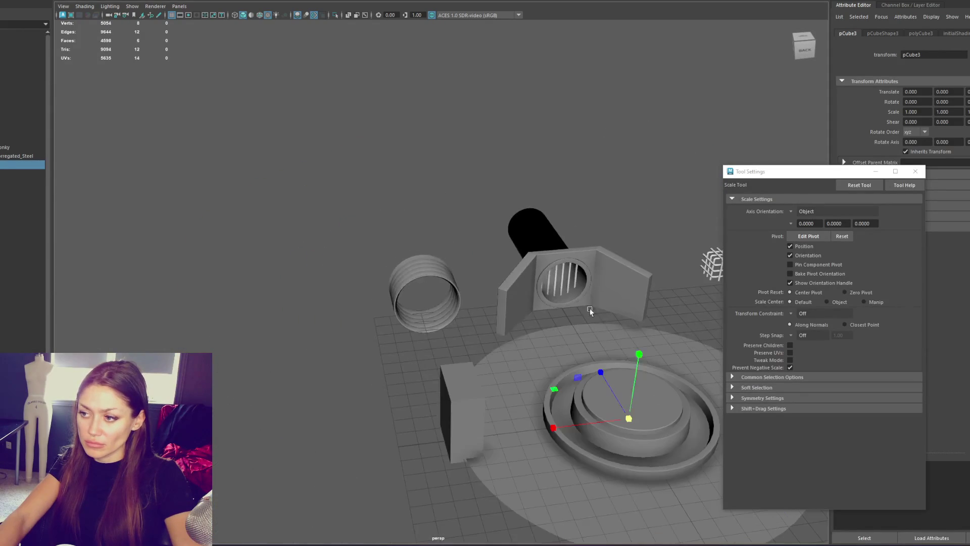
Move the box, enlarge it to about 8.6 around the cylinder, and flatten it into a slab.
{"action": "key", "text": "w"}
{"action": "mouse_move", "coordinate": [529, 281]}
{"action": "left_mouse_down"}
{"action": "mouse_move", "coordinate": [380, 295]}
{"action": "mouse_move", "coordinate": [531, 296]}
{"action": "left_mouse_up"}
{"action": "key", "text": "r"}
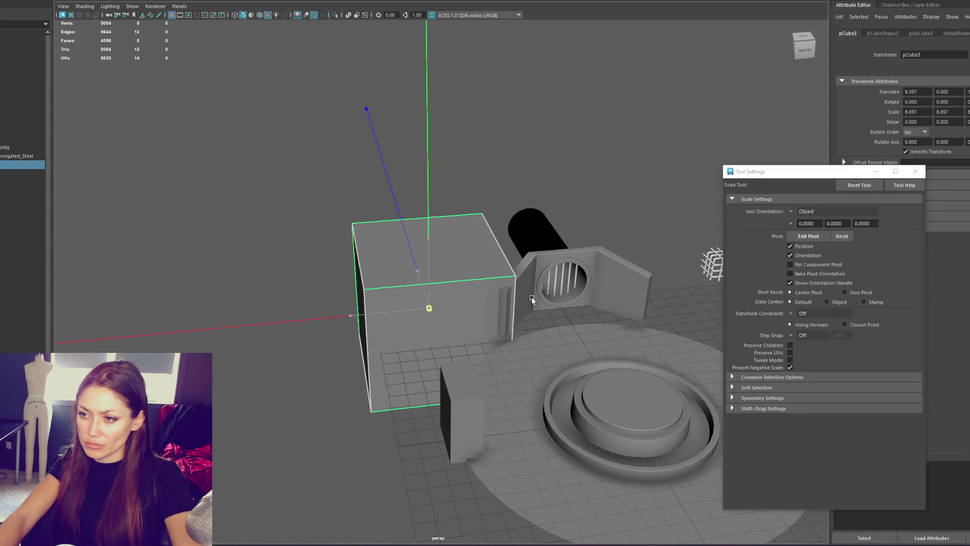
{"action": "key", "text": "w"}
{"action": "left_click_drag", "start_coordinate": [410, 276], "coordinate": [409, 251]}
{"action": "key", "text": "r"}
{"action": "left_click_drag", "start_coordinate": [358, 232], "coordinate": [401, 266]}
{"action": "left_click_drag", "start_coordinate": [448, 101], "coordinate": [442, 110], "text": "alt"}
Extrude and inset the block's front face, delete it to open a hole, and remove the bottom faces.
{"action": "key", "text": "F11"}
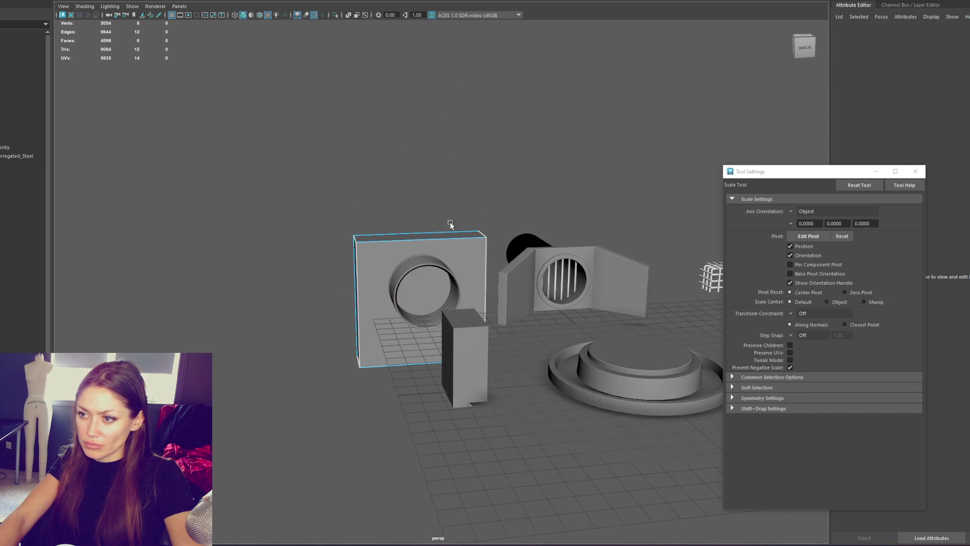
{"action": "left_click", "coordinate": [444, 283]}
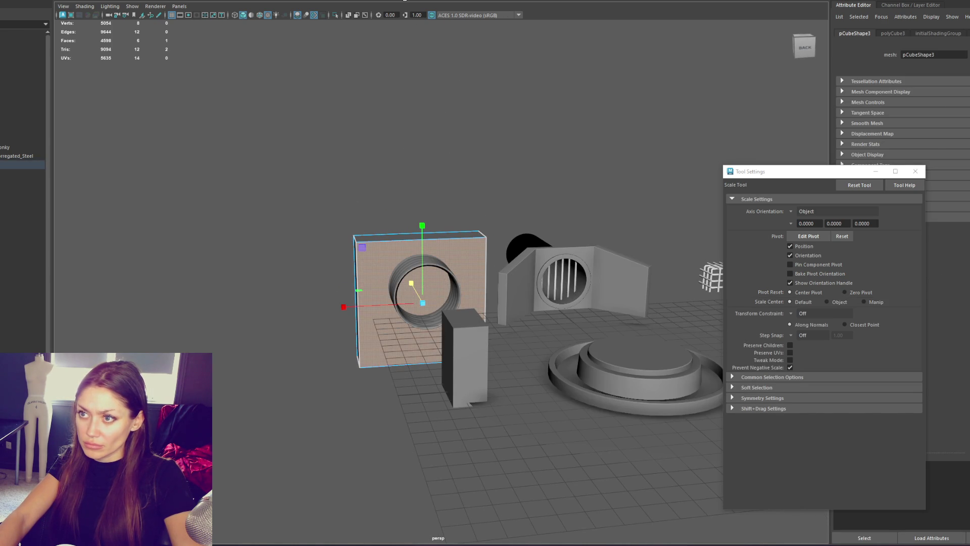
{"action": "key", "text": "ctrl+e"}
{"action": "mouse_move", "coordinate": [417, 316]}
{"action": "left_mouse_down"}
{"action": "mouse_move", "coordinate": [314, 322]}
{"action": "mouse_move", "coordinate": [399, 312]}
{"action": "mouse_move", "coordinate": [346, 352]}
{"action": "mouse_move", "coordinate": [347, 365]}
{"action": "left_mouse_up"}
{"action": "key", "text": "ctrl+e"}
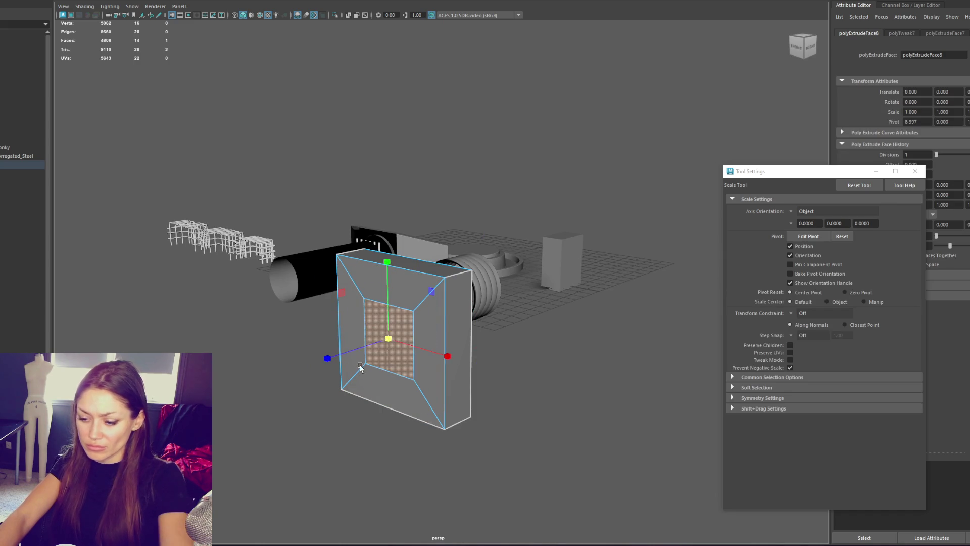
{"action": "key", "text": "Delete"}
{"action": "mouse_move", "coordinate": [398, 334]}
{"action": "left_mouse_down", "text": "alt"}
{"action": "mouse_move", "coordinate": [335, 348]}
{"action": "mouse_move", "coordinate": [390, 313]}
{"action": "mouse_move", "coordinate": [414, 413]}
{"action": "left_mouse_up", "text": "alt"}
{"action": "key", "text": "Delete"}
Stretch the frame's top face far upward to make a tall wall.
{"action": "key", "text": "F9"}
{"action": "left_click_drag", "start_coordinate": [530, 321], "coordinate": [238, 442]}
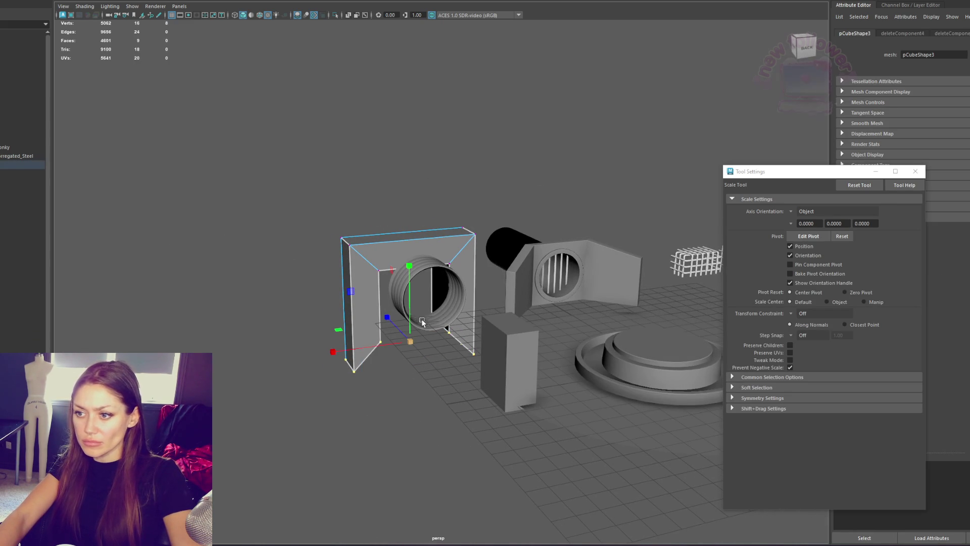
{"action": "mouse_move", "coordinate": [411, 169]}
{"action": "right_mouse_down"}
{"action": "mouse_move", "coordinate": [421, 166]}
{"action": "mouse_move", "coordinate": [412, 187]}
{"action": "right_mouse_up"}
{"action": "left_click", "coordinate": [407, 232]}
{"action": "key", "text": "w"}
{"action": "left_click_drag", "start_coordinate": [395, 235], "coordinate": [399, 20]}
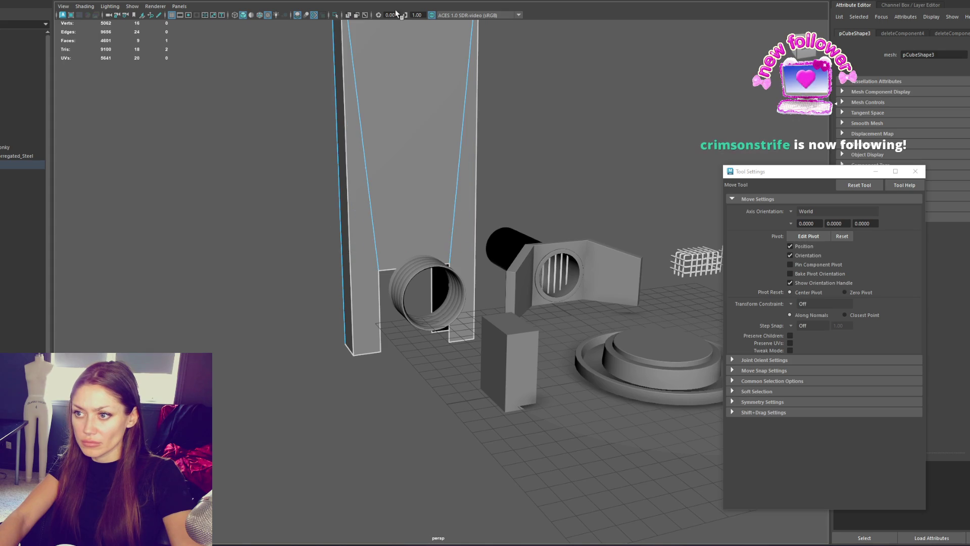
Scale the thin side face down so the wall tapers.
{"action": "left_click", "coordinate": [341, 193]}
{"action": "mouse_move", "coordinate": [303, 166]}
{"action": "left_mouse_down", "text": "alt"}
{"action": "mouse_move", "coordinate": [184, 179]}
{"action": "mouse_move", "coordinate": [490, 189]}
{"action": "mouse_move", "coordinate": [469, 192]}
{"action": "mouse_move", "coordinate": [555, 167]}
{"action": "mouse_move", "coordinate": [529, 193]}
{"action": "mouse_move", "coordinate": [201, 206]}
{"action": "left_mouse_up", "text": "alt"}
{"action": "left_click", "coordinate": [520, 195]}
{"action": "key", "text": "q"}
{"action": "key", "text": "r"}
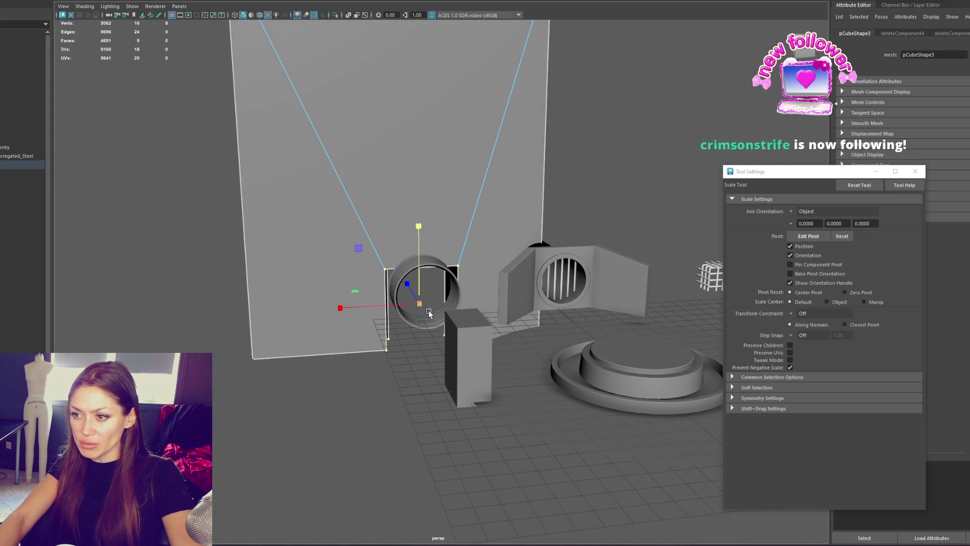
{"action": "mouse_move", "coordinate": [415, 303]}
{"action": "left_mouse_down"}
{"action": "mouse_move", "coordinate": [404, 302]}
{"action": "mouse_move", "coordinate": [458, 316]}
{"action": "left_mouse_up"}
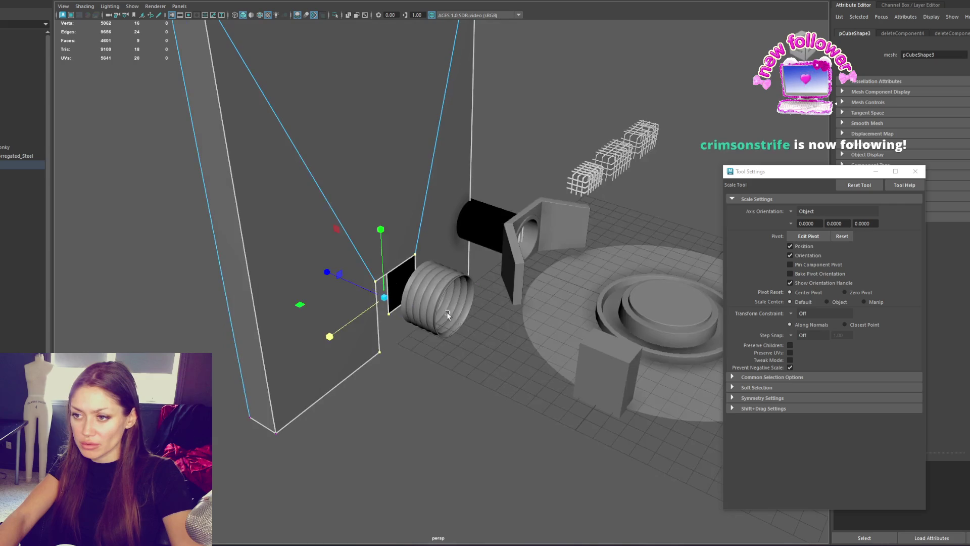
Move the wall sideways to centre its opening on the ribbed pipe.
{"action": "key", "text": "F8"}
{"action": "key", "text": "w"}
{"action": "mouse_move", "coordinate": [346, 268]}
{"action": "left_mouse_down"}
{"action": "mouse_move", "coordinate": [378, 287]}
{"action": "mouse_move", "coordinate": [430, 259]}
{"action": "mouse_move", "coordinate": [396, 258]}
{"action": "mouse_move", "coordinate": [402, 268]}
{"action": "mouse_move", "coordinate": [421, 256]}
{"action": "mouse_move", "coordinate": [430, 219]}
{"action": "left_mouse_up"}
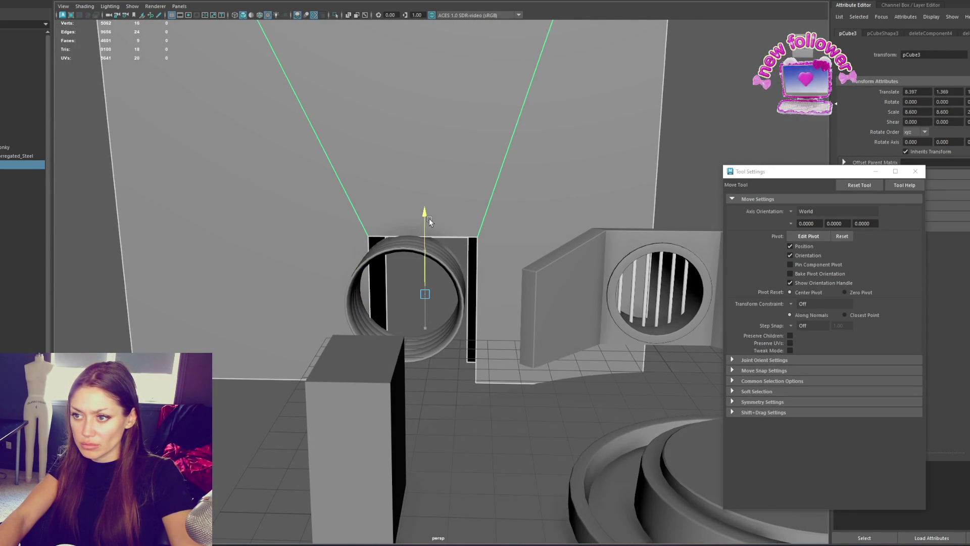
{"action": "mouse_move", "coordinate": [404, 295]}
{"action": "left_mouse_down"}
{"action": "mouse_move", "coordinate": [393, 295]}
{"action": "mouse_move", "coordinate": [457, 281]}
{"action": "mouse_move", "coordinate": [436, 282]}
{"action": "mouse_move", "coordinate": [440, 427]}
{"action": "left_mouse_up"}
{"action": "mouse_move", "coordinate": [440, 427]}
{"action": "right_mouse_down", "text": "alt"}
{"action": "mouse_move", "coordinate": [354, 328]}
{"action": "mouse_move", "coordinate": [380, 277]}
{"action": "right_mouse_up", "text": "alt"}
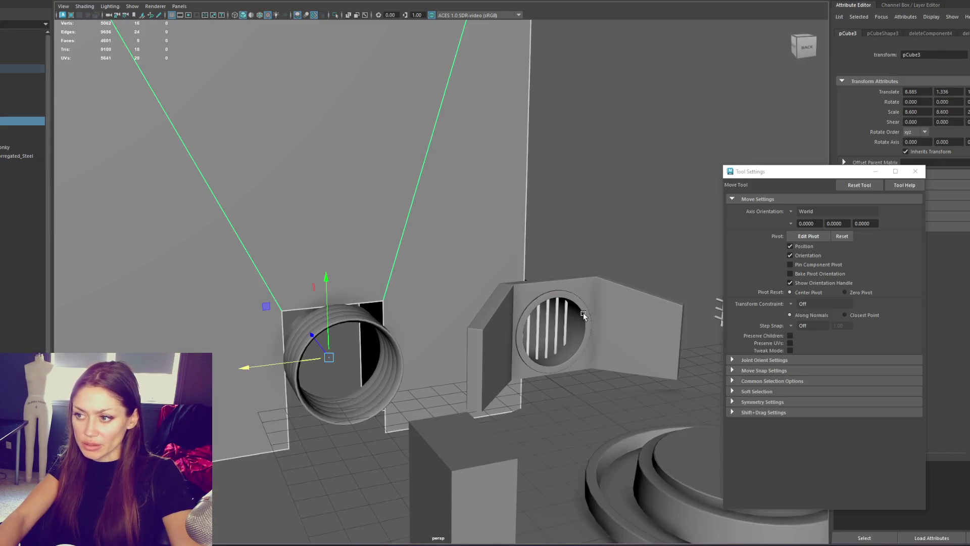
{"action": "left_click", "coordinate": [541, 328]}
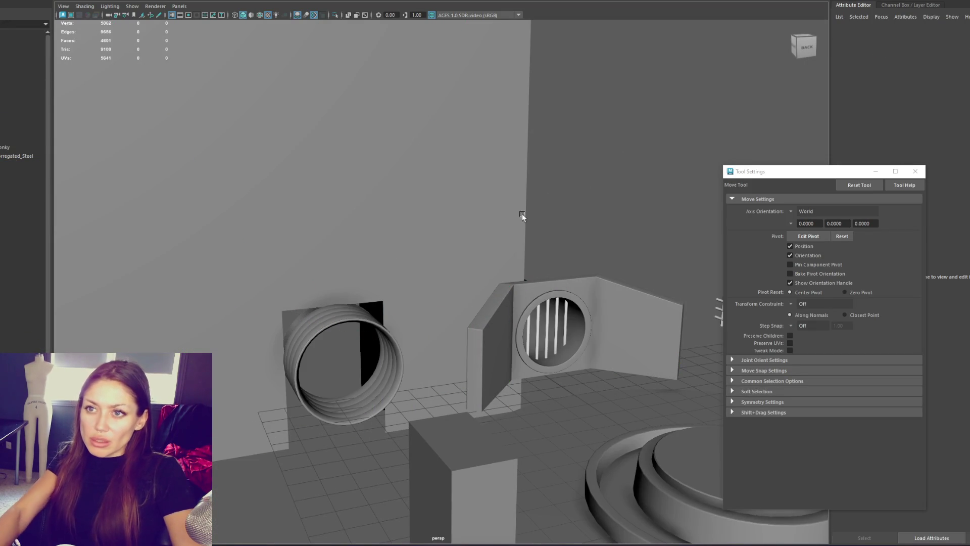
{"action": "left_click", "coordinate": [599, 295]}
Duplicate the sewer grate over to the ribbed pipe and delete its frame and bar faces.
{"action": "left_click_drag", "start_coordinate": [531, 263], "coordinate": [262, 298], "text": "shift"}
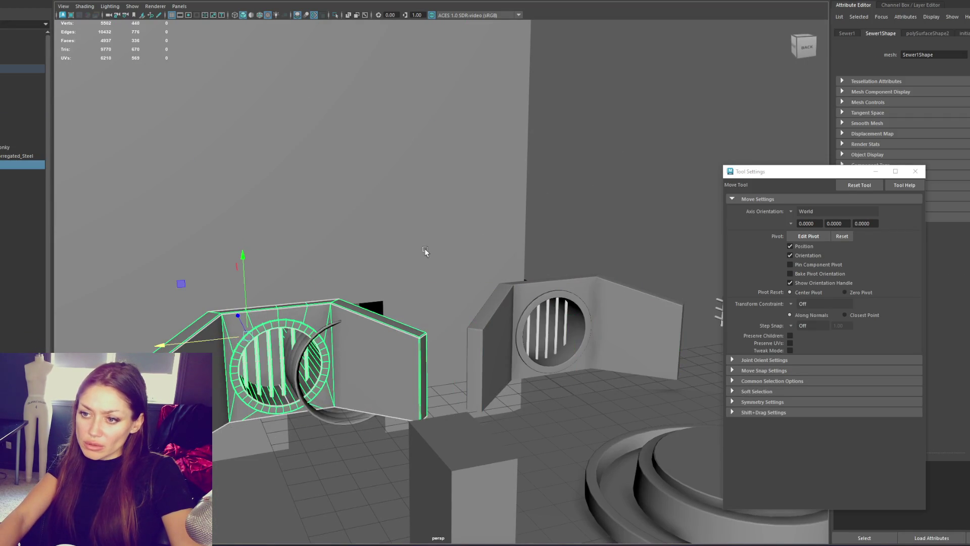
{"action": "key", "text": "q"}
{"action": "left_click", "coordinate": [395, 330]}
{"action": "key", "text": "Delete"}
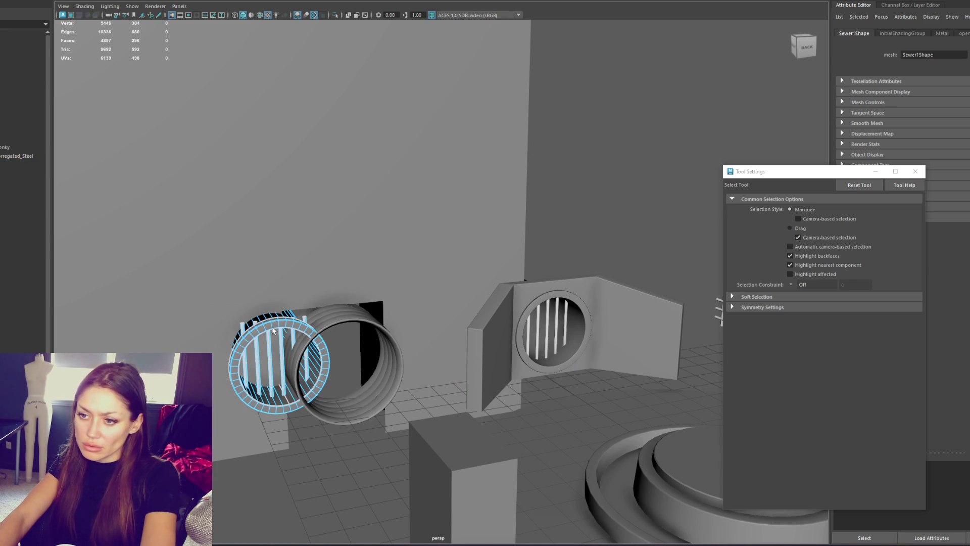
{"action": "mouse_move", "coordinate": [102, 167]}
{"action": "left_mouse_down"}
{"action": "mouse_move", "coordinate": [516, 480]}
{"action": "mouse_move", "coordinate": [428, 390]}
{"action": "left_mouse_up"}
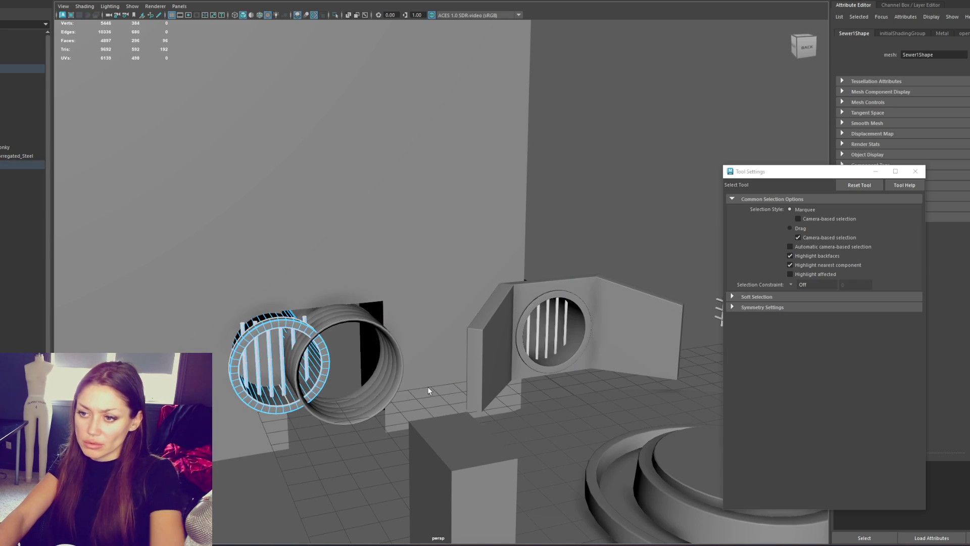
{"action": "key", "text": "Delete"}
{"action": "left_click", "coordinate": [281, 352]}
Scale and move the remaining ring onto the ribbed pipe's rim.
{"action": "key", "text": "r"}
{"action": "mouse_move", "coordinate": [250, 339]}
{"action": "left_mouse_down"}
{"action": "mouse_move", "coordinate": [377, 341]}
{"action": "mouse_move", "coordinate": [354, 319]}
{"action": "mouse_move", "coordinate": [394, 298]}
{"action": "left_mouse_up"}
{"action": "key", "text": "w"}
{"action": "key", "text": "f"}
{"action": "mouse_move", "coordinate": [462, 267]}
{"action": "left_mouse_down"}
{"action": "mouse_move", "coordinate": [434, 267]}
{"action": "mouse_move", "coordinate": [389, 238]}
{"action": "mouse_move", "coordinate": [395, 249]}
{"action": "mouse_move", "coordinate": [420, 246]}
{"action": "mouse_move", "coordinate": [393, 235]}
{"action": "mouse_move", "coordinate": [398, 264]}
{"action": "mouse_move", "coordinate": [551, 258]}
{"action": "mouse_move", "coordinate": [493, 265]}
{"action": "left_mouse_up"}
{"action": "key", "text": "r"}
{"action": "key", "text": "w"}
{"action": "key", "text": "r"}
{"action": "key", "text": "w"}
{"action": "left_click_drag", "start_coordinate": [491, 231], "coordinate": [480, 193], "text": "alt"}
{"action": "left_click", "coordinate": [480, 192]}
Add a vertical edge loop to the wall beside the pipe opening.
{"action": "right_click_drag", "start_coordinate": [474, 177], "coordinate": [433, 161]}
{"action": "left_click_drag", "start_coordinate": [423, 180], "coordinate": [421, 197], "text": "alt"}
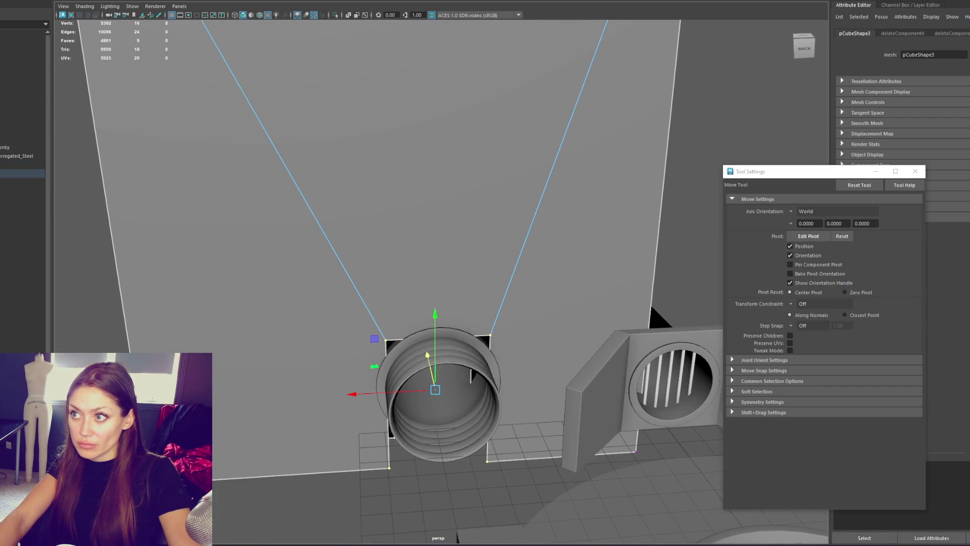
{"action": "scroll", "coordinate": [549, 55], "scroll_direction": "down", "scroll_amount": 5}
{"action": "left_click", "coordinate": [436, 53]}
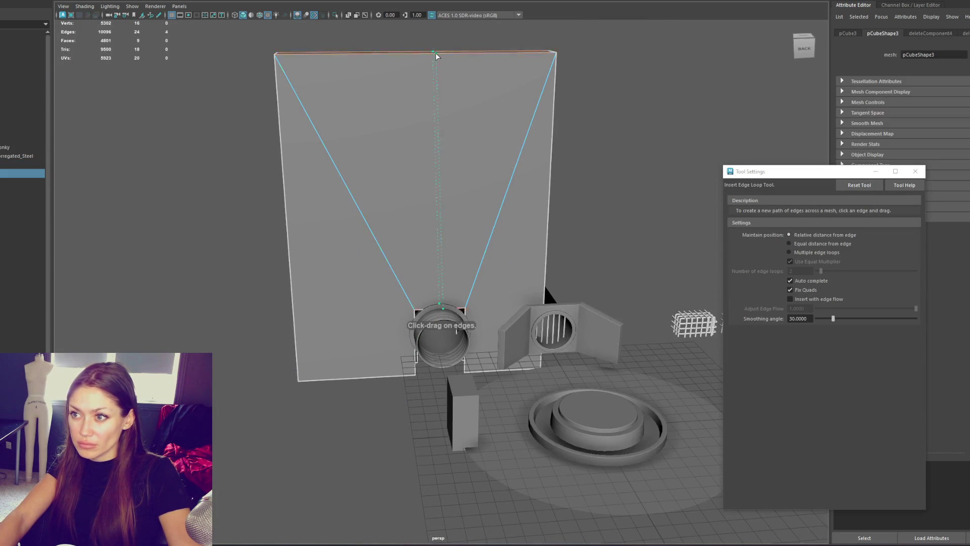
{"action": "right_click", "coordinate": [665, 118]}
{"action": "key", "text": "q"}
{"action": "scroll", "coordinate": [501, 244], "scroll_direction": "up", "scroll_amount": 3}
{"action": "key", "text": "4"}
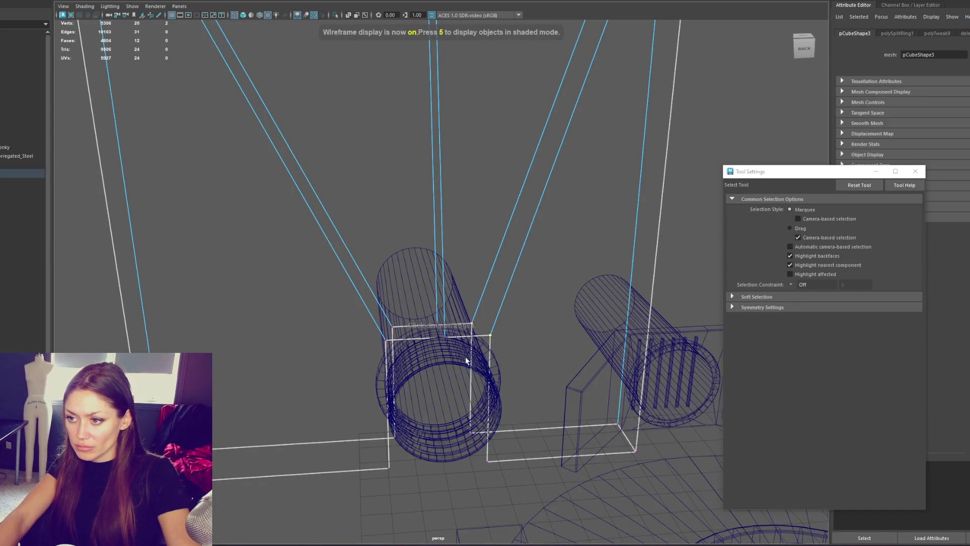
Select the four vertices around the pipe opening and scale its left edges together.
{"action": "left_click_drag", "start_coordinate": [409, 316], "coordinate": [391, 345]}
{"action": "key", "text": "5"}
{"action": "scroll", "coordinate": [427, 333], "scroll_direction": "up", "scroll_amount": 3}
{"action": "mouse_move", "coordinate": [444, 297]}
{"action": "left_mouse_down", "text": "alt"}
{"action": "mouse_move", "coordinate": [427, 198]}
{"action": "mouse_move", "coordinate": [410, 177]}
{"action": "mouse_move", "coordinate": [412, 188]}
{"action": "left_mouse_up", "text": "alt"}
{"action": "key", "text": "w"}
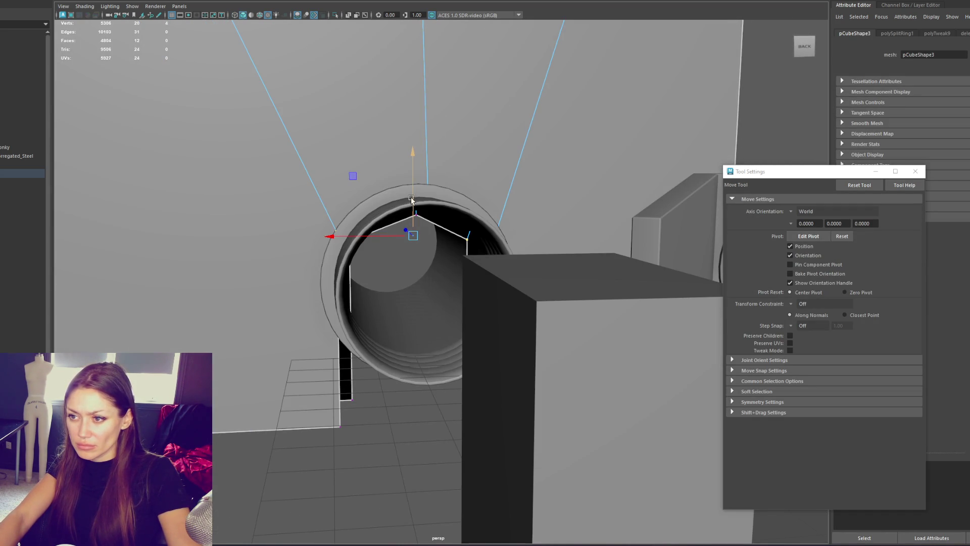
{"action": "key", "text": "r"}
{"action": "key", "text": "3"}
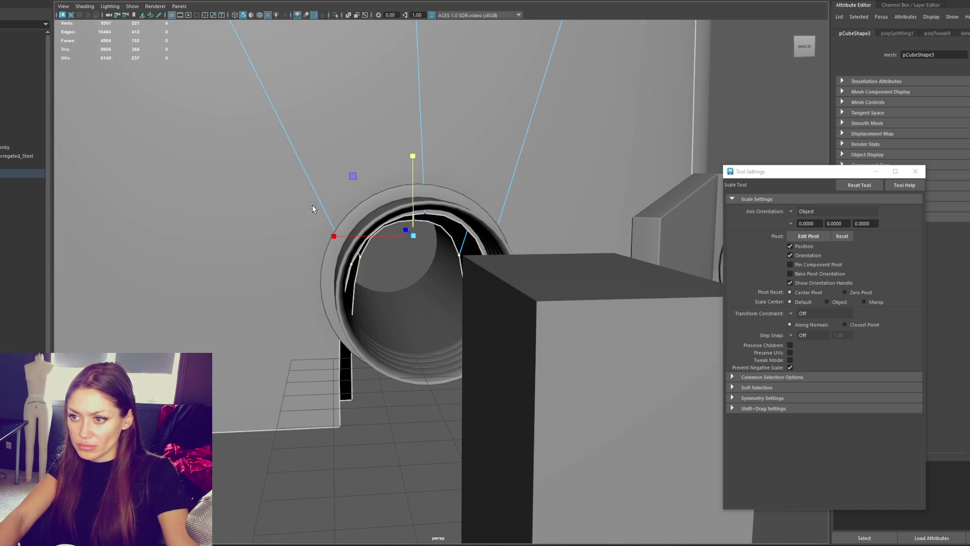
{"action": "key", "text": "1"}
{"action": "key", "text": "4"}
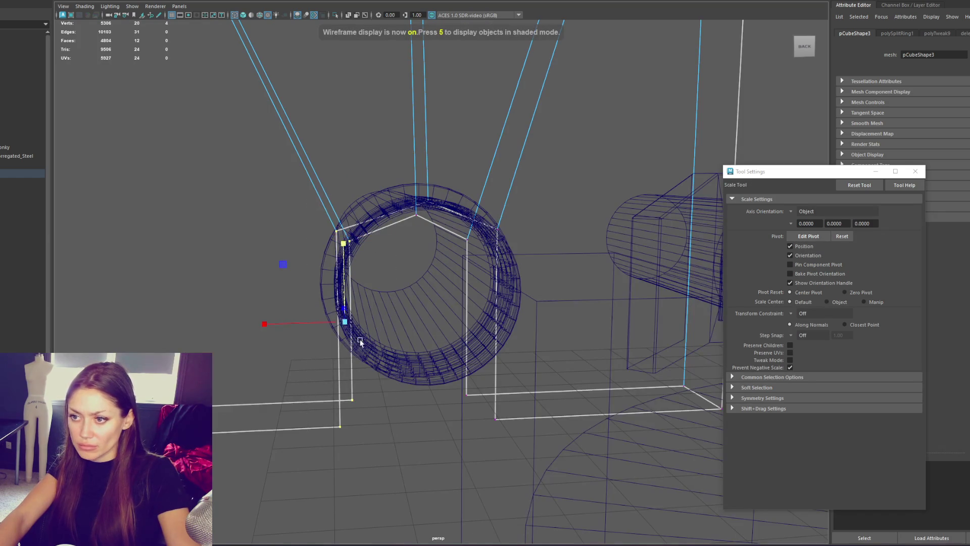
{"action": "left_click_drag", "start_coordinate": [307, 323], "coordinate": [325, 323]}
Select the opening's top-left corner and the edges along its right side.
{"action": "left_click", "coordinate": [343, 224]}
{"action": "left_click", "coordinate": [475, 224]}
{"action": "key", "text": "q"}
{"action": "left_click", "coordinate": [483, 233]}
{"action": "key", "text": "r"}
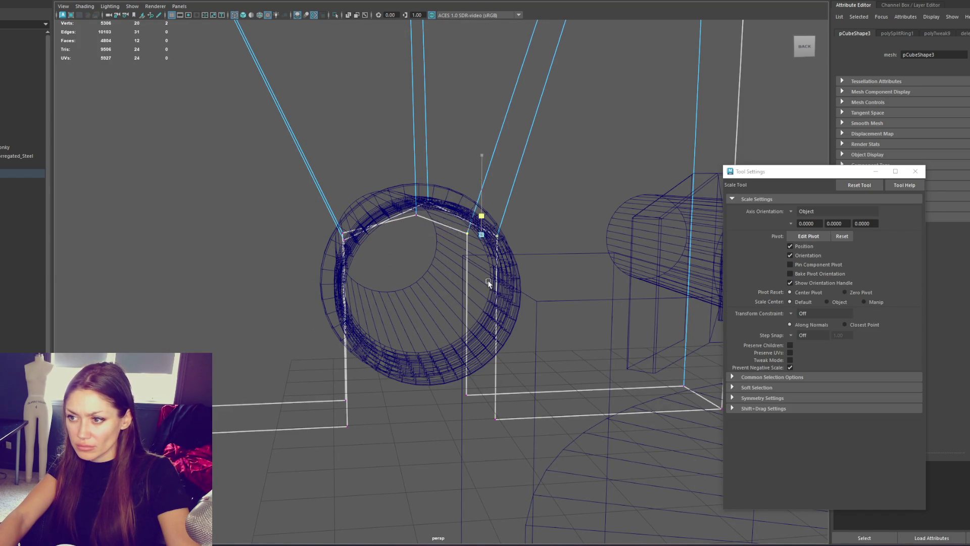
{"action": "left_click_drag", "start_coordinate": [514, 183], "coordinate": [452, 433]}
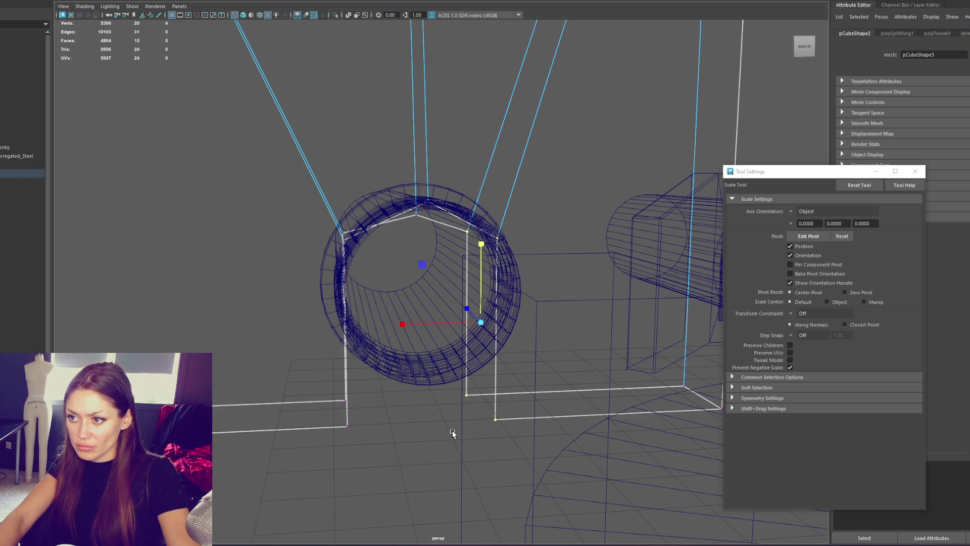
Raise the two top vertices of the wall opening.
{"action": "left_click", "coordinate": [424, 176]}
{"action": "left_click", "coordinate": [418, 128]}
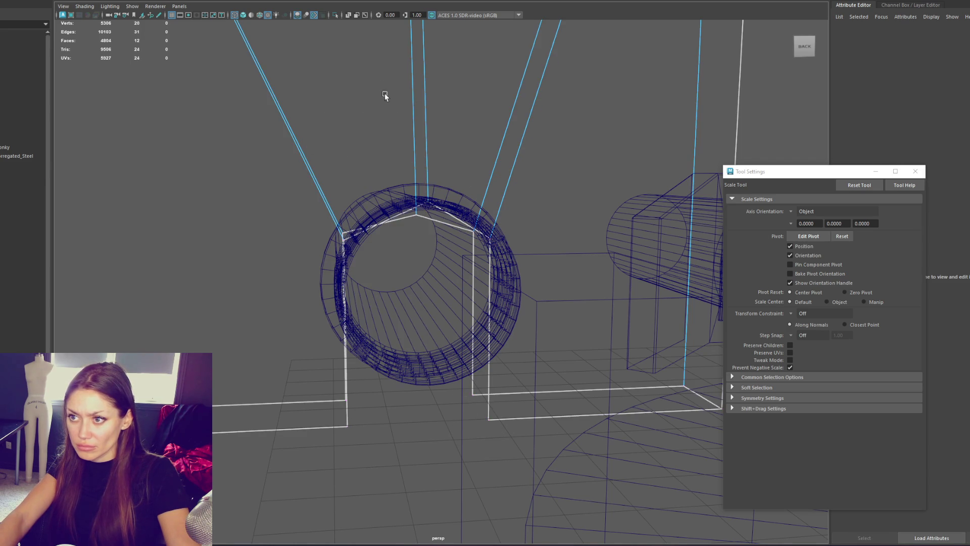
{"action": "double_click", "coordinate": [429, 170]}
{"action": "left_click_drag", "start_coordinate": [409, 182], "coordinate": [453, 261]}
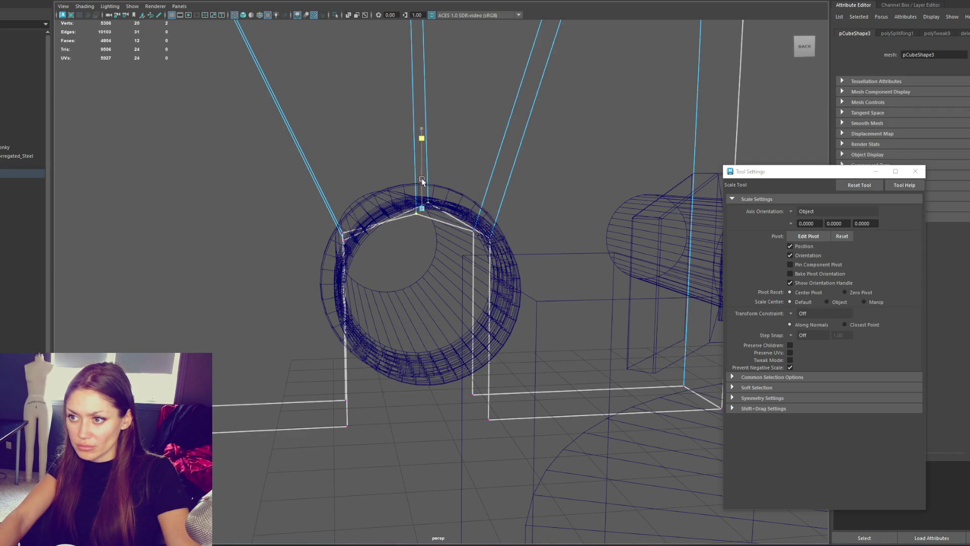
{"action": "key", "text": "w"}
{"action": "mouse_move", "coordinate": [432, 183]}
{"action": "left_mouse_down"}
{"action": "mouse_move", "coordinate": [426, 160]}
{"action": "mouse_move", "coordinate": [432, 175]}
{"action": "left_mouse_up"}
{"action": "key", "text": "6"}
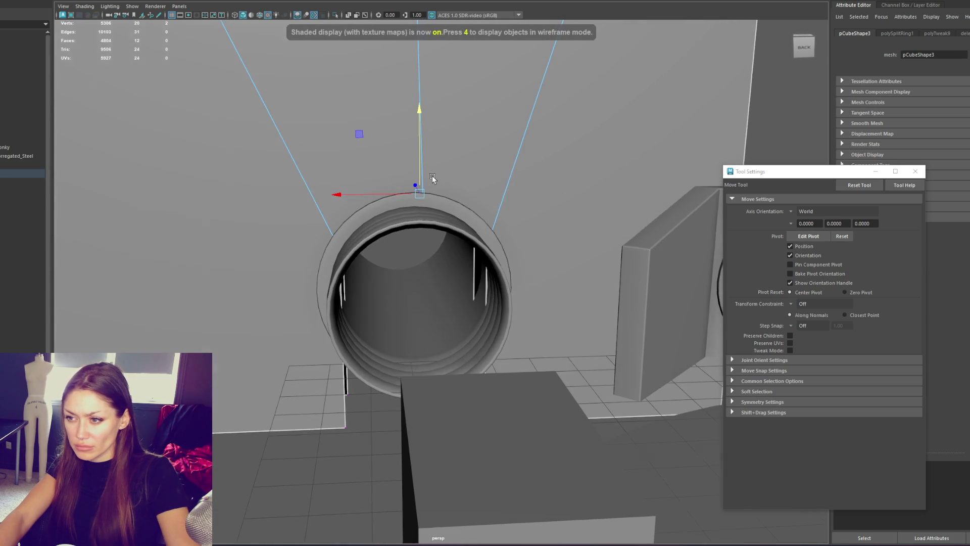
Insert horizontal edge loops across the wall and the small box.
{"action": "scroll", "coordinate": [452, 192], "scroll_direction": "down", "scroll_amount": 3}
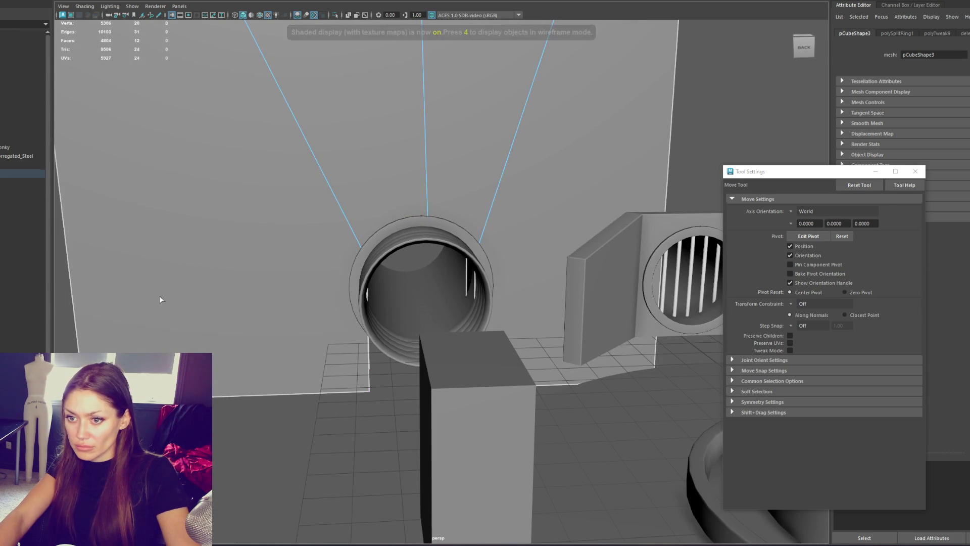
{"action": "right_click_drag", "start_coordinate": [199, 287], "coordinate": [74, 305], "text": "shift"}
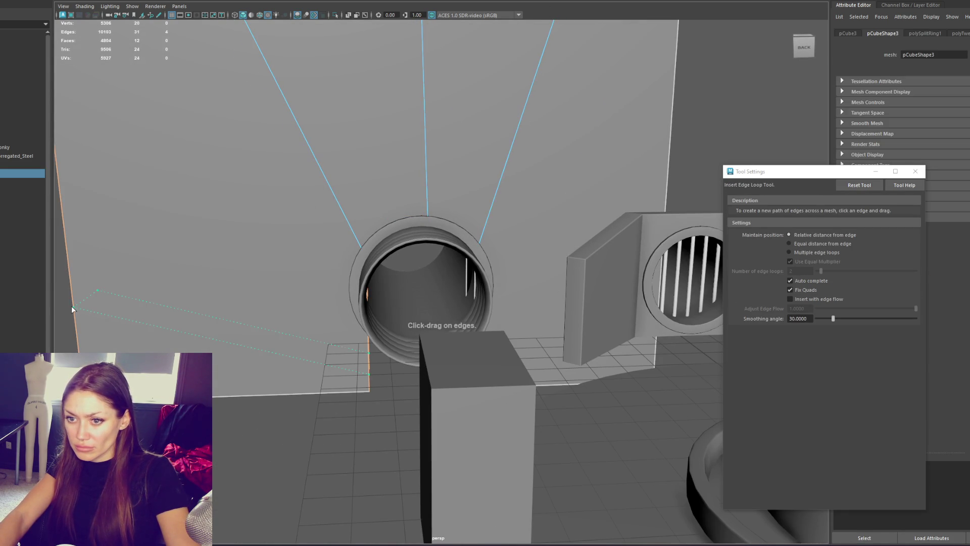
{"action": "left_click_drag", "start_coordinate": [77, 207], "coordinate": [67, 319]}
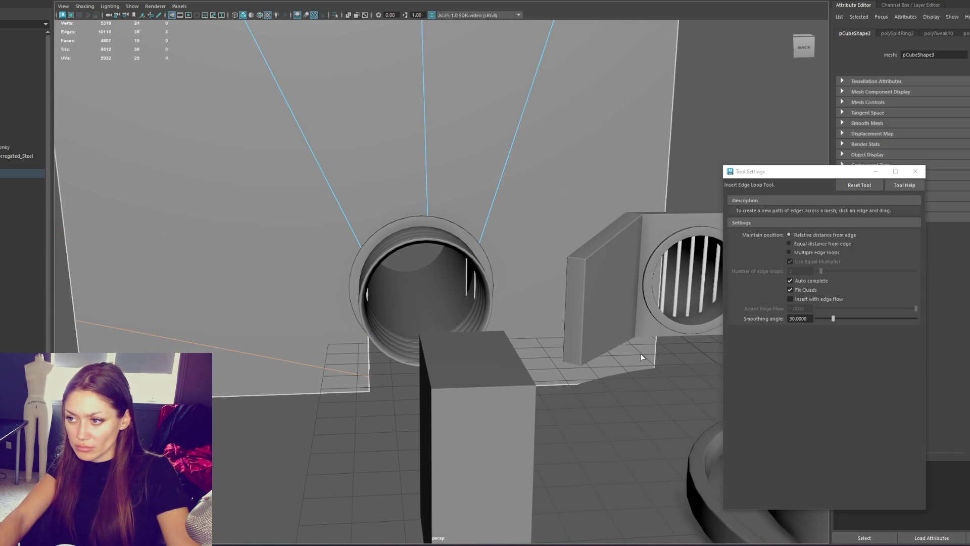
{"action": "left_click", "coordinate": [657, 361]}
Raise a group of wall vertices and squeeze them along X, then show the four-view layout.
{"action": "key", "text": "q"}
{"action": "key", "text": "4"}
{"action": "left_click_drag", "start_coordinate": [346, 329], "coordinate": [478, 384]}
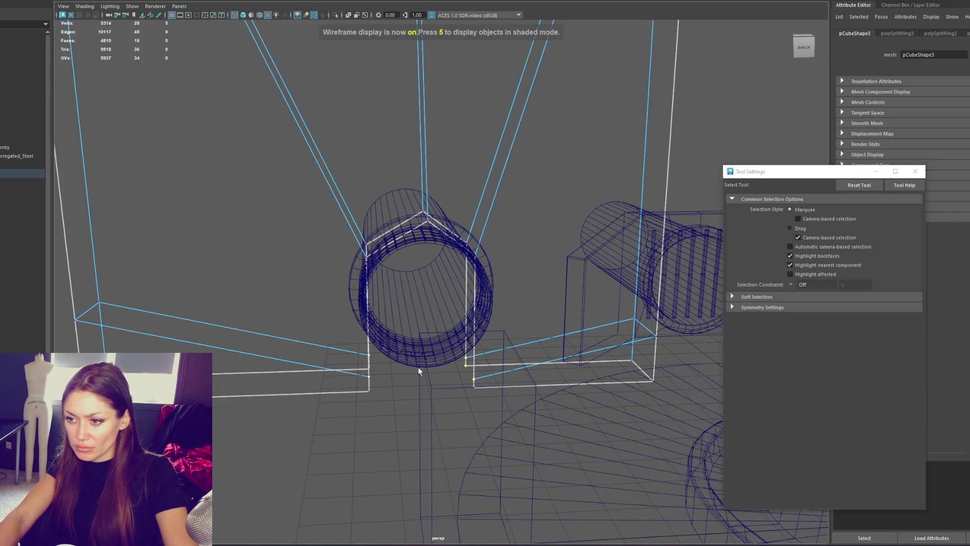
{"action": "key", "text": "w"}
{"action": "left_click_drag", "start_coordinate": [413, 323], "coordinate": [423, 243]}
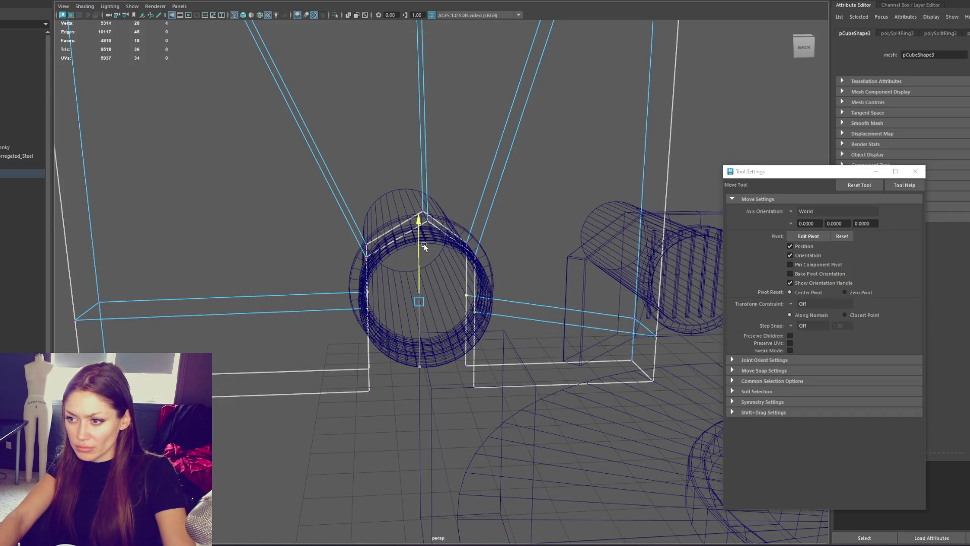
{"action": "key", "text": "5"}
{"action": "key", "text": "r"}
{"action": "left_click_drag", "start_coordinate": [392, 299], "coordinate": [378, 298]}
{"action": "key", "text": "4"}
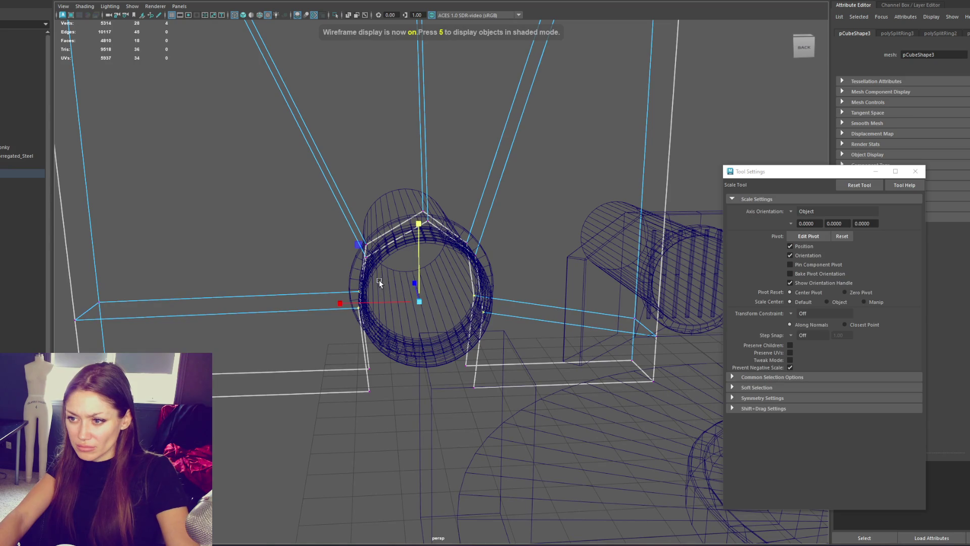
{"action": "key", "text": "w"}
{"action": "mouse_move", "coordinate": [347, 277]}
{"action": "left_mouse_down"}
{"action": "mouse_move", "coordinate": [359, 247]}
{"action": "mouse_move", "coordinate": [408, 266]}
{"action": "left_mouse_up"}
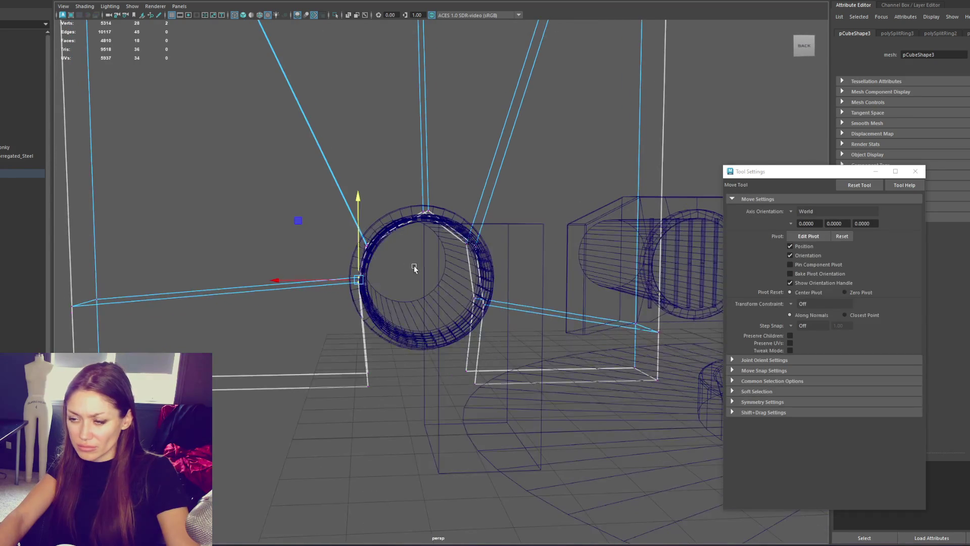
{"action": "key", "text": "space"}
In a maximised front wireframe view, reposition the top, upper-right and bottom-right wall vertices.
{"action": "key", "text": "f"}
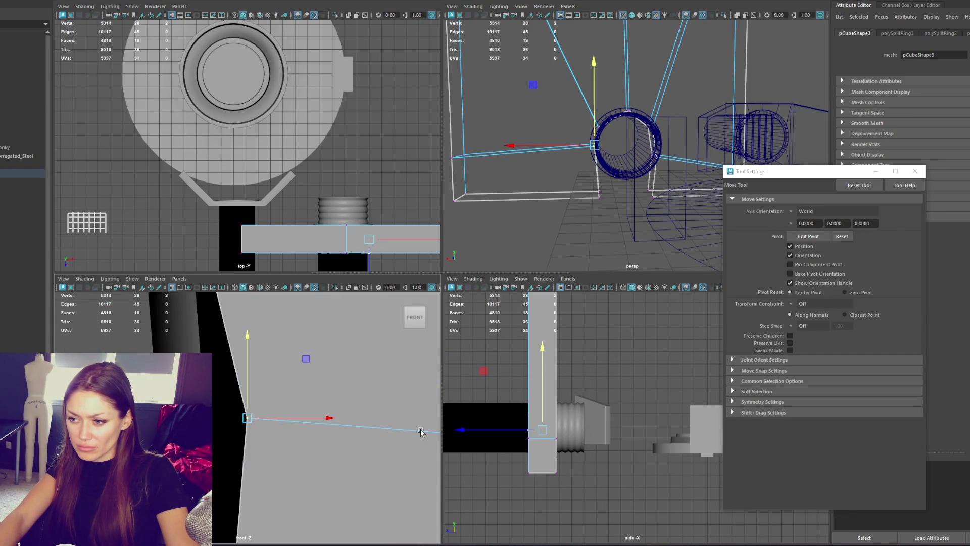
{"action": "key", "text": "space"}
{"action": "scroll", "coordinate": [364, 320], "scroll_direction": "down", "scroll_amount": 5}
{"action": "key", "text": "4"}
{"action": "mouse_move", "coordinate": [390, 178]}
{"action": "left_mouse_down"}
{"action": "mouse_move", "coordinate": [353, 217]}
{"action": "mouse_move", "coordinate": [407, 199]}
{"action": "left_mouse_up"}
{"action": "left_click_drag", "start_coordinate": [439, 232], "coordinate": [421, 259]}
{"action": "left_click_drag", "start_coordinate": [430, 206], "coordinate": [426, 193]}
{"action": "mouse_move", "coordinate": [454, 260]}
{"action": "left_mouse_down"}
{"action": "mouse_move", "coordinate": [434, 290]}
{"action": "mouse_move", "coordinate": [466, 281]}
{"action": "mouse_move", "coordinate": [447, 238]}
{"action": "mouse_move", "coordinate": [439, 276]}
{"action": "left_mouse_up"}
{"action": "left_click", "coordinate": [433, 395]}
{"action": "left_click_drag", "start_coordinate": [449, 399], "coordinate": [457, 395]}
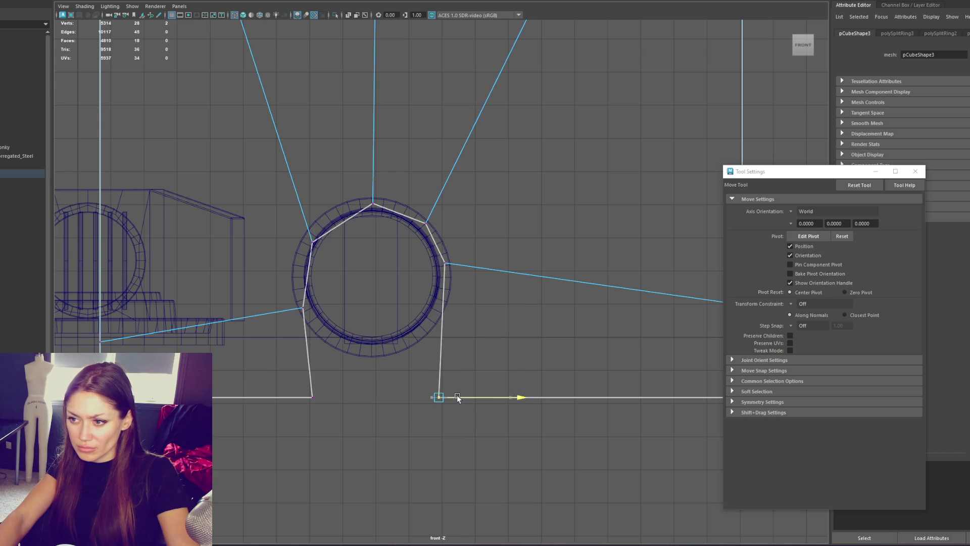
Move the left, bottom-left, bottom-right and upper-left vertices so the opening follows the ring.
{"action": "left_click_drag", "start_coordinate": [301, 350], "coordinate": [341, 401]}
{"action": "left_click", "coordinate": [303, 309]}
{"action": "mouse_move", "coordinate": [303, 286]}
{"action": "left_mouse_down"}
{"action": "mouse_move", "coordinate": [305, 245]}
{"action": "mouse_move", "coordinate": [324, 269]}
{"action": "left_mouse_up"}
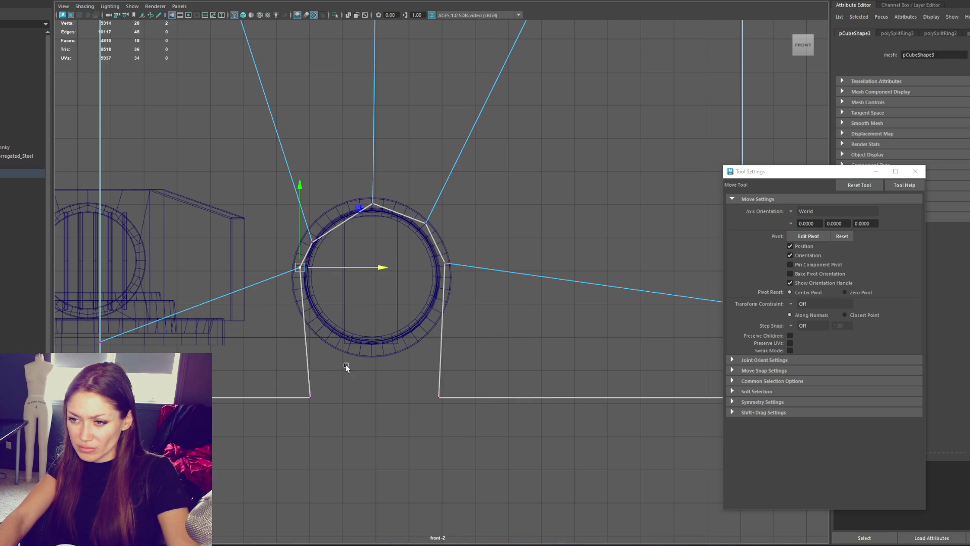
{"action": "mouse_move", "coordinate": [348, 366]}
{"action": "left_mouse_down"}
{"action": "mouse_move", "coordinate": [304, 423]}
{"action": "mouse_move", "coordinate": [351, 400]}
{"action": "left_mouse_up"}
{"action": "left_click_drag", "start_coordinate": [430, 374], "coordinate": [500, 429]}
{"action": "left_click_drag", "start_coordinate": [469, 397], "coordinate": [449, 398]}
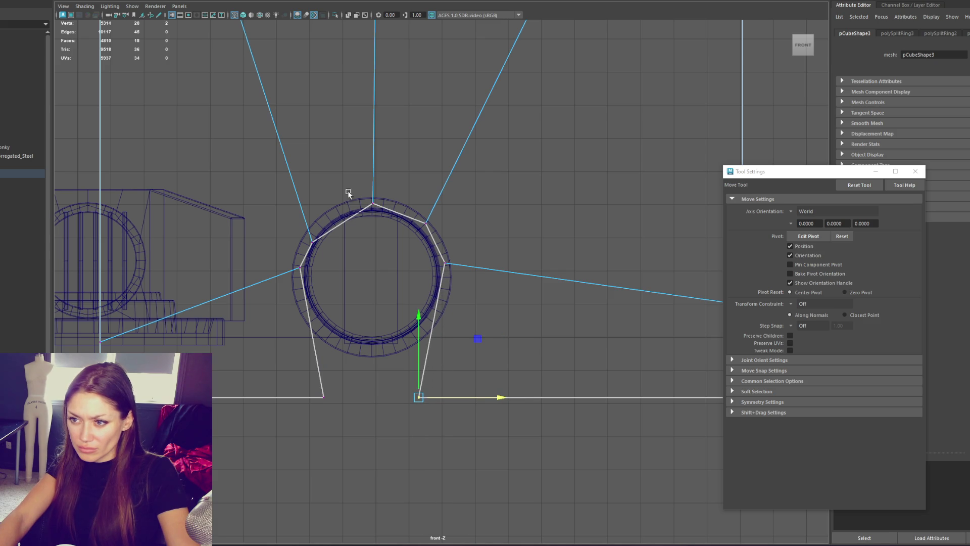
{"action": "mouse_move", "coordinate": [295, 257]}
{"action": "left_mouse_down"}
{"action": "mouse_move", "coordinate": [325, 231]}
{"action": "mouse_move", "coordinate": [331, 197]}
{"action": "left_mouse_up"}
{"action": "left_click_drag", "start_coordinate": [384, 223], "coordinate": [391, 223]}
{"action": "mouse_move", "coordinate": [399, 174]}
{"action": "left_mouse_down"}
{"action": "mouse_move", "coordinate": [377, 197]}
{"action": "mouse_move", "coordinate": [395, 204]}
{"action": "left_mouse_up"}
{"action": "left_click_drag", "start_coordinate": [411, 240], "coordinate": [411, 239]}
{"action": "left_click_drag", "start_coordinate": [467, 224], "coordinate": [266, 299]}
Raise the right-edge and bottom-left wall vertices level with the pipe ring.
{"action": "key", "text": "r"}
{"action": "left_click", "coordinate": [321, 397]}
{"action": "key", "text": "w"}
{"action": "left_click", "coordinate": [419, 396]}
{"action": "scroll", "coordinate": [440, 278], "scroll_direction": "down", "scroll_amount": 1}
{"action": "left_click_drag", "start_coordinate": [673, 258], "coordinate": [707, 325]}
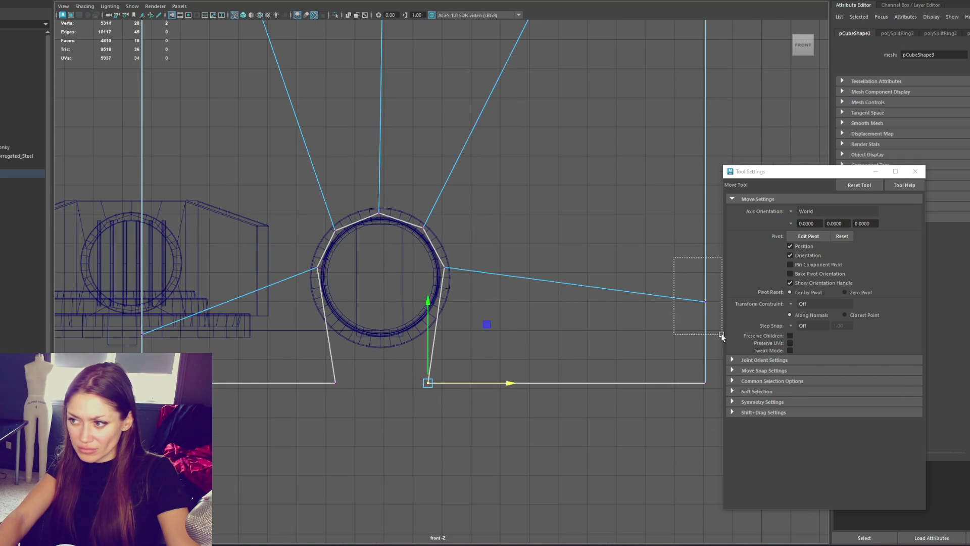
{"action": "mouse_move", "coordinate": [706, 286]}
{"action": "left_mouse_down"}
{"action": "mouse_move", "coordinate": [706, 261]}
{"action": "mouse_move", "coordinate": [443, 270]}
{"action": "left_mouse_up"}
{"action": "left_click_drag", "start_coordinate": [128, 313], "coordinate": [154, 344]}
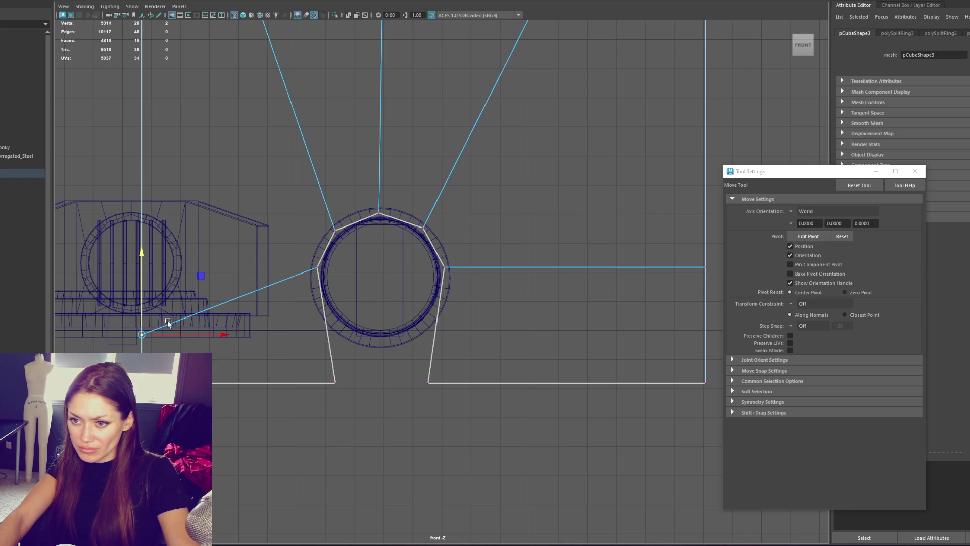
{"action": "left_click_drag", "start_coordinate": [150, 295], "coordinate": [320, 263]}
Raise the bottom vertex row, lower the horizontal row and scale the bottom edge inward.
{"action": "mouse_move", "coordinate": [321, 263]}
{"action": "middle_mouse_down", "text": "alt"}
{"action": "mouse_move", "coordinate": [446, 262]}
{"action": "mouse_move", "coordinate": [438, 524]}
{"action": "mouse_move", "coordinate": [443, 243]}
{"action": "middle_mouse_up", "text": "alt"}
{"action": "mouse_move", "coordinate": [584, 216]}
{"action": "right_mouse_down"}
{"action": "mouse_move", "coordinate": [629, 205]}
{"action": "mouse_move", "coordinate": [544, 206]}
{"action": "right_mouse_up"}
{"action": "left_click_drag", "start_coordinate": [712, 466], "coordinate": [207, 542]}
{"action": "mouse_move", "coordinate": [398, 451]}
{"action": "left_mouse_down"}
{"action": "mouse_move", "coordinate": [400, 399]}
{"action": "mouse_move", "coordinate": [413, 394]}
{"action": "mouse_move", "coordinate": [437, 447]}
{"action": "left_mouse_up"}
{"action": "mouse_move", "coordinate": [451, 362]}
{"action": "left_mouse_down"}
{"action": "mouse_move", "coordinate": [256, 394]}
{"action": "mouse_move", "coordinate": [214, 420]}
{"action": "left_mouse_up"}
{"action": "left_click_drag", "start_coordinate": [400, 345], "coordinate": [396, 366]}
{"action": "mouse_move", "coordinate": [438, 498]}
{"action": "left_mouse_down"}
{"action": "mouse_move", "coordinate": [363, 457]}
{"action": "mouse_move", "coordinate": [303, 469]}
{"action": "left_mouse_up"}
{"action": "key", "text": "r"}
{"action": "left_click_drag", "start_coordinate": [413, 483], "coordinate": [374, 480]}
Lower, spread and fine-tune the two side vertices beside the ring.
{"action": "left_click_drag", "start_coordinate": [443, 309], "coordinate": [266, 374]}
{"action": "left_click_drag", "start_coordinate": [331, 329], "coordinate": [298, 354]}
{"action": "left_click_drag", "start_coordinate": [431, 328], "coordinate": [373, 350], "text": "shift"}
{"action": "key", "text": "w"}
{"action": "key", "text": "r"}
{"action": "middle_click_drag", "start_coordinate": [372, 349], "coordinate": [389, 352]}
{"action": "key", "text": "w"}
{"action": "left_click_drag", "start_coordinate": [358, 329], "coordinate": [357, 322]}
{"action": "key", "text": "r"}
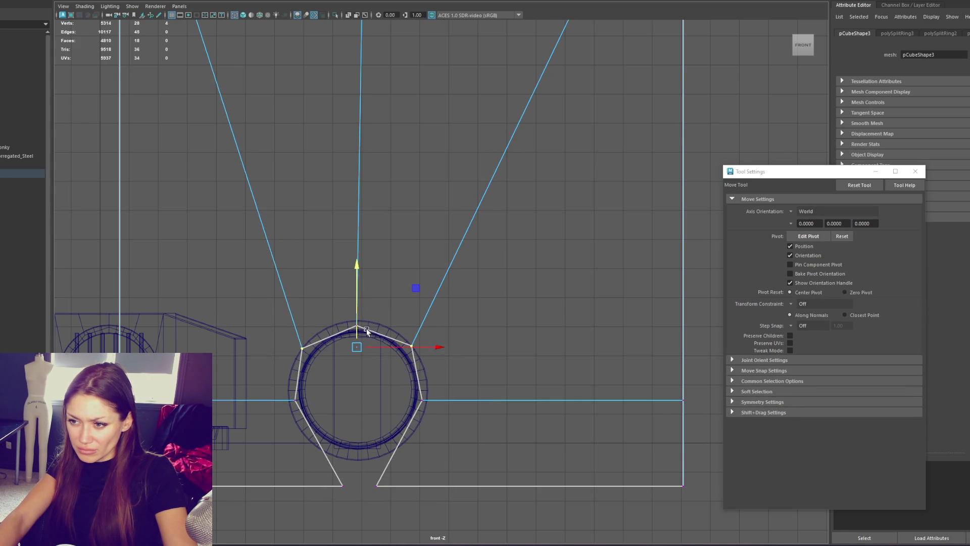
{"action": "middle_click_drag", "start_coordinate": [381, 348], "coordinate": [380, 353]}
Narrow the middle-row vertices along X and raise the top vertex slightly.
{"action": "left_click_drag", "start_coordinate": [468, 387], "coordinate": [281, 432]}
{"action": "middle_click_drag", "start_coordinate": [392, 402], "coordinate": [400, 398]}
{"action": "left_click", "coordinate": [356, 325]}
{"action": "key", "text": "w"}
{"action": "left_click_drag", "start_coordinate": [354, 301], "coordinate": [357, 300]}
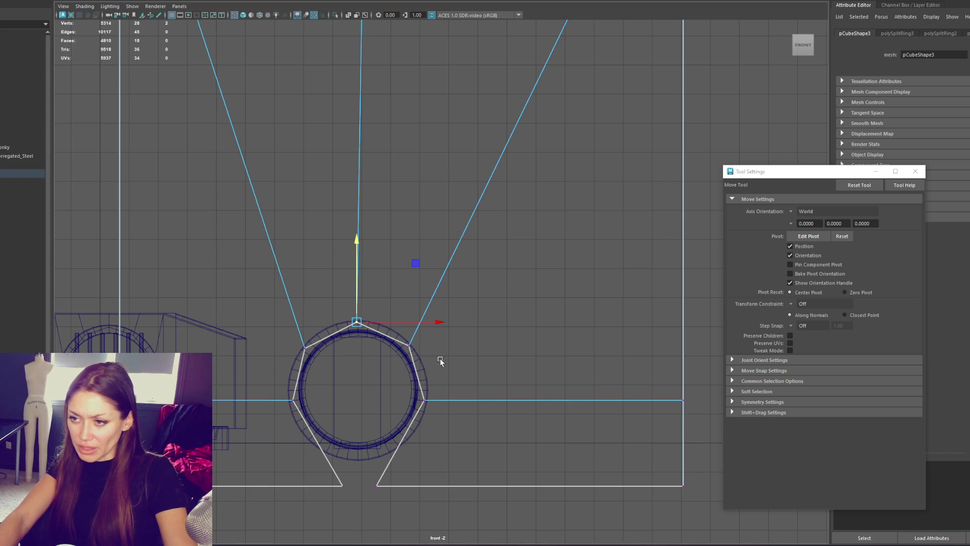
{"action": "right_click_drag", "start_coordinate": [372, 194], "coordinate": [387, 187]}
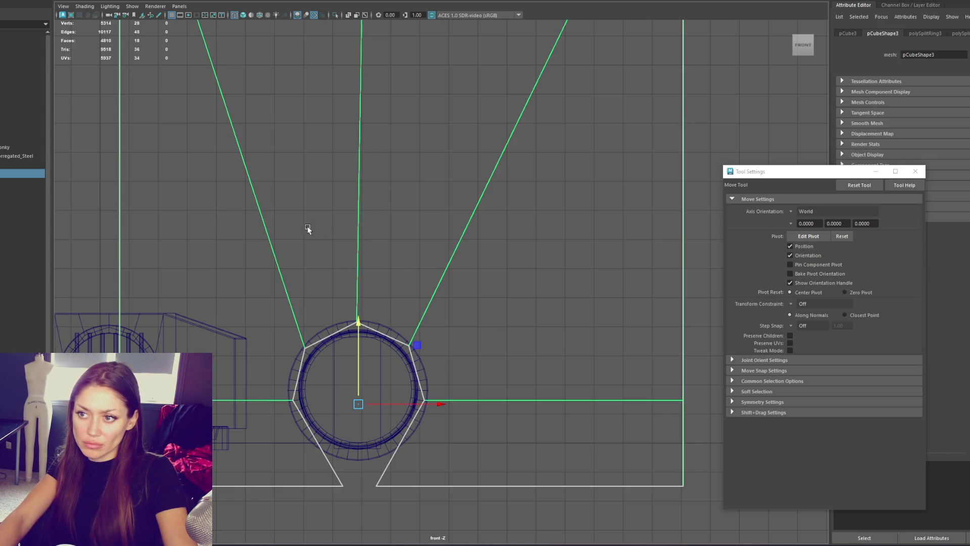
Rename pCube3 to WallBehindSewer, then Export Selection on the SewerFountain group.
{"action": "double_click", "coordinate": [7, 174]}
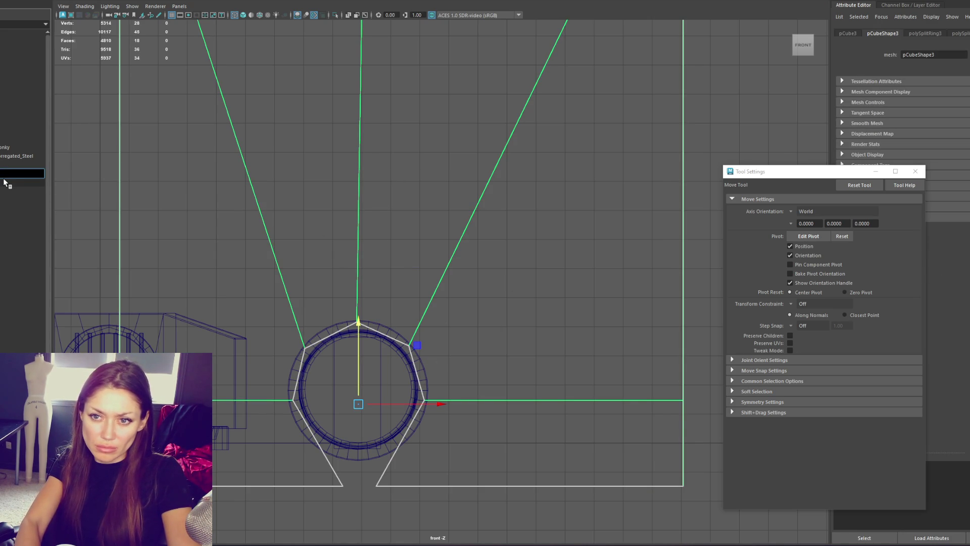
{"action": "key", "text": "Return"}
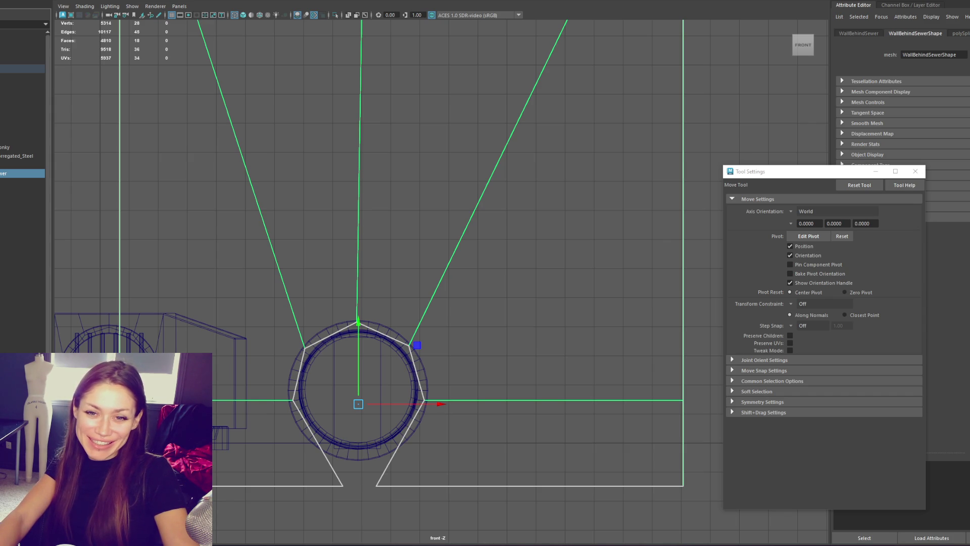
{"action": "left_click", "coordinate": [32, 73]}
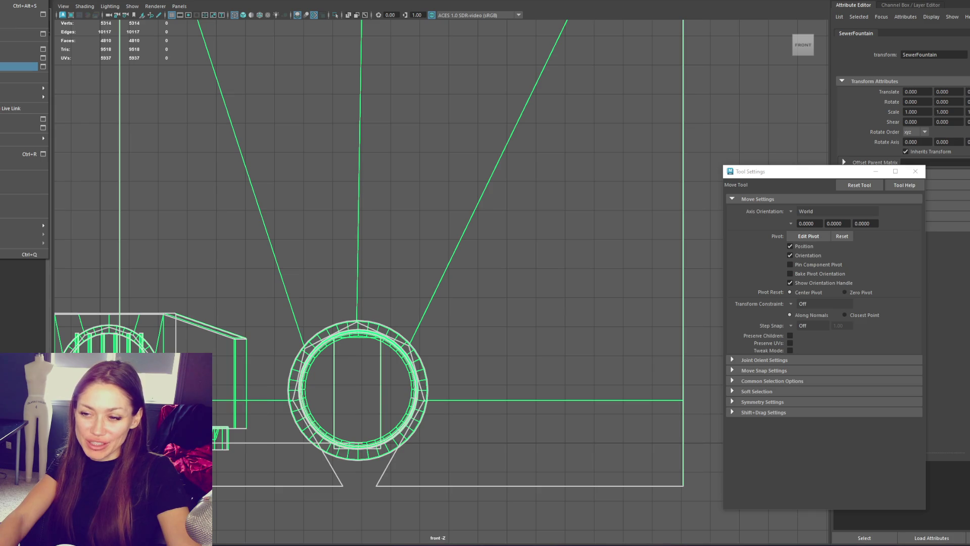
{"action": "left_click", "coordinate": [15, 66]}
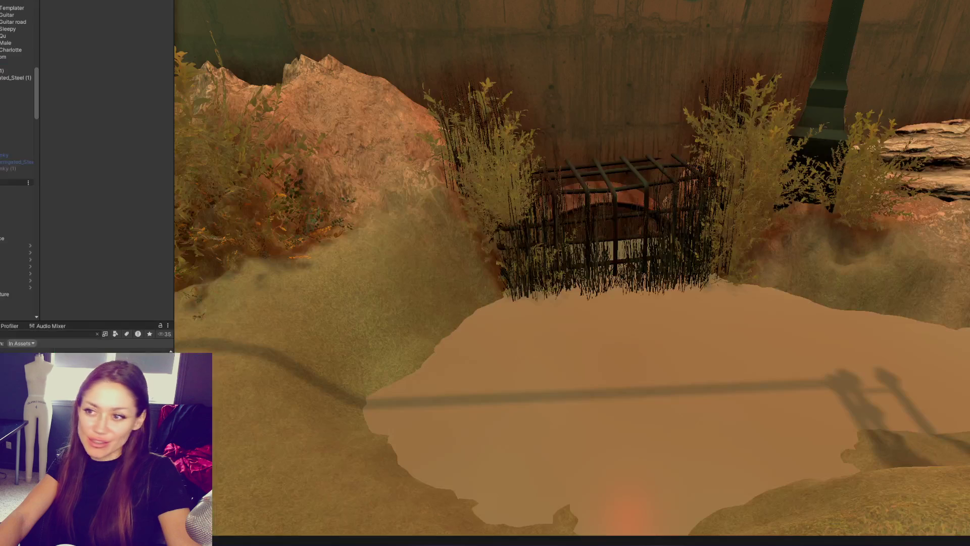
Duplicate Wall Behind Sewer with Ctrl+D and turn the copy around its vertical axis.
{"action": "left_click", "coordinate": [15, 175]}
{"action": "key", "text": "ctrl+d"}
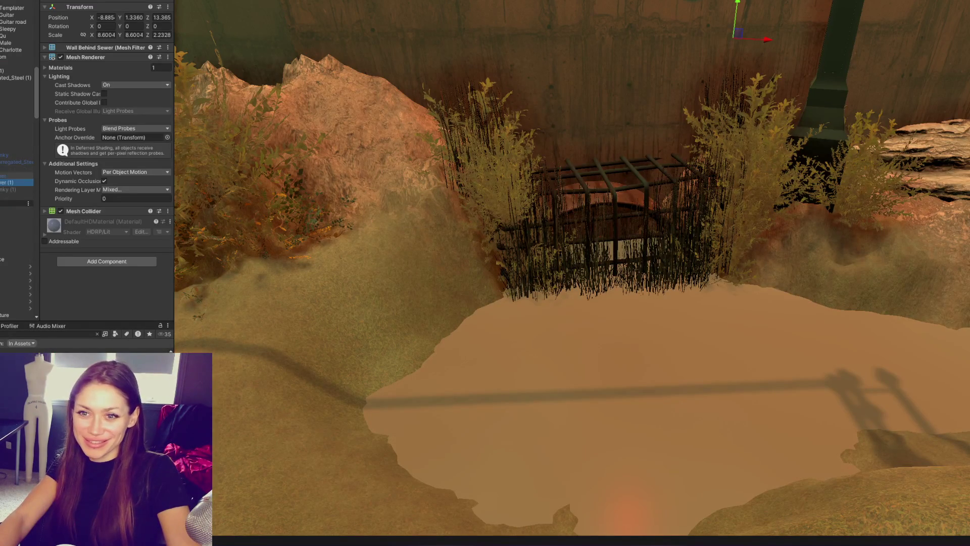
{"action": "left_click", "coordinate": [753, 129]}
{"action": "key", "text": "e"}
{"action": "mouse_move", "coordinate": [736, 70]}
{"action": "left_mouse_down"}
{"action": "mouse_move", "coordinate": [786, 54]}
{"action": "mouse_move", "coordinate": [623, 71]}
{"action": "mouse_move", "coordinate": [572, 63]}
{"action": "mouse_move", "coordinate": [592, 93]}
{"action": "mouse_move", "coordinate": [669, 154]}
{"action": "mouse_move", "coordinate": [608, 176]}
{"action": "mouse_move", "coordinate": [565, 147]}
{"action": "mouse_move", "coordinate": [562, 157]}
{"action": "left_mouse_up"}
{"action": "key", "text": "w"}
{"action": "scroll", "coordinate": [572, 64], "scroll_direction": "up", "scroll_amount": 3}
{"action": "scroll", "coordinate": [561, 174], "scroll_direction": "up", "scroll_amount": 3}
Swing the wall copy further and lower it to sit behind the grate.
{"action": "key", "text": "e"}
{"action": "mouse_move", "coordinate": [578, 194]}
{"action": "left_mouse_down"}
{"action": "mouse_move", "coordinate": [566, 190]}
{"action": "mouse_move", "coordinate": [574, 188]}
{"action": "mouse_move", "coordinate": [564, 152]}
{"action": "mouse_move", "coordinate": [562, 256]}
{"action": "mouse_move", "coordinate": [609, 284]}
{"action": "mouse_move", "coordinate": [581, 286]}
{"action": "left_mouse_up"}
{"action": "key", "text": "w"}
{"action": "key", "text": "e"}
{"action": "key", "text": "w"}
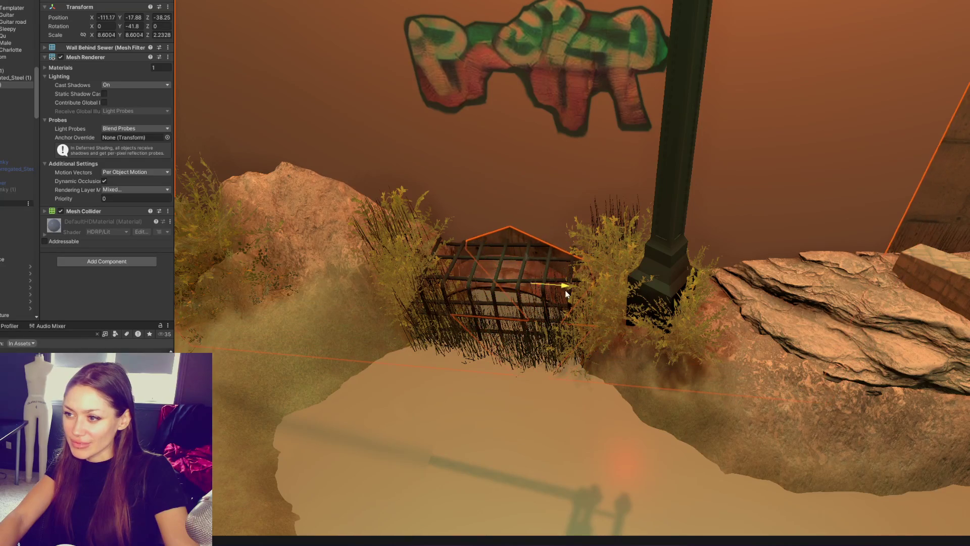
{"action": "key", "text": "f"}
{"action": "scroll", "coordinate": [596, 273], "scroll_direction": "down", "scroll_amount": 10}
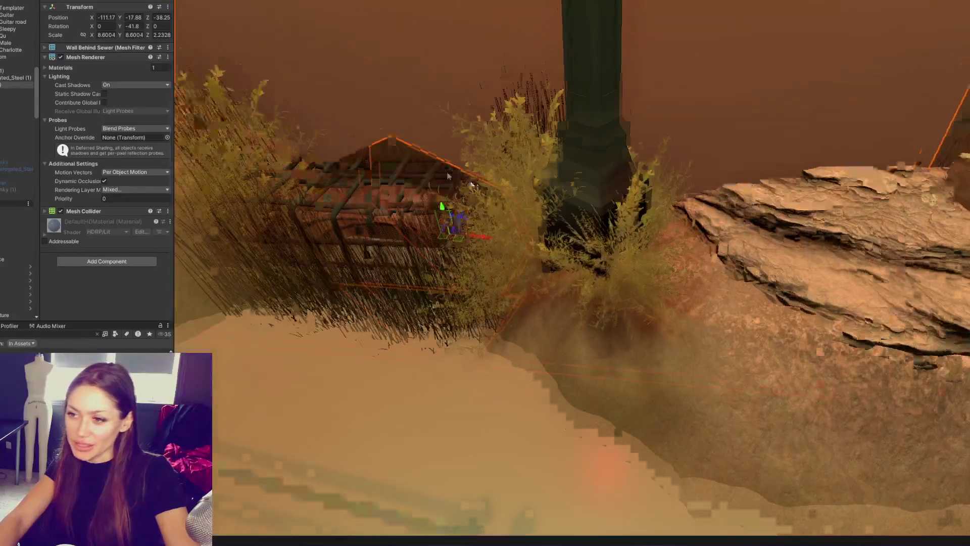
{"action": "left_click_drag", "start_coordinate": [449, 176], "coordinate": [556, 177], "text": "alt"}
{"action": "mouse_move", "coordinate": [558, 80]}
{"action": "middle_mouse_down"}
{"action": "mouse_move", "coordinate": [559, 183]}
{"action": "mouse_move", "coordinate": [585, 91]}
{"action": "middle_mouse_up"}
{"action": "mouse_move", "coordinate": [590, 337]}
{"action": "left_mouse_down"}
{"action": "mouse_move", "coordinate": [591, 404]}
{"action": "mouse_move", "coordinate": [626, 364]}
{"action": "mouse_move", "coordinate": [650, 405]}
{"action": "mouse_move", "coordinate": [610, 418]}
{"action": "left_mouse_up"}
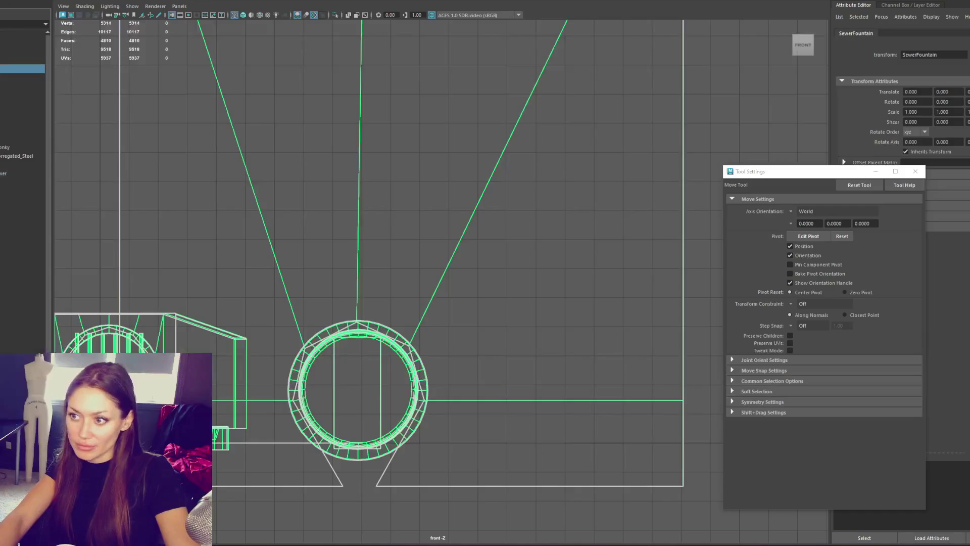
{"action": "scroll", "coordinate": [541, 264], "scroll_direction": "down", "scroll_amount": 3}
{"action": "left_click", "coordinate": [607, 190]}
In the shaded perspective view, duplicate the Grate_Thin_Wonky grate.
{"action": "key", "text": "space"}
{"action": "key", "text": "space"}
{"action": "mouse_move", "coordinate": [585, 184]}
{"action": "left_mouse_down", "text": "alt"}
{"action": "mouse_move", "coordinate": [663, 147]}
{"action": "mouse_move", "coordinate": [634, 202]}
{"action": "mouse_move", "coordinate": [468, 282]}
{"action": "left_mouse_up", "text": "alt"}
{"action": "key", "text": "5"}
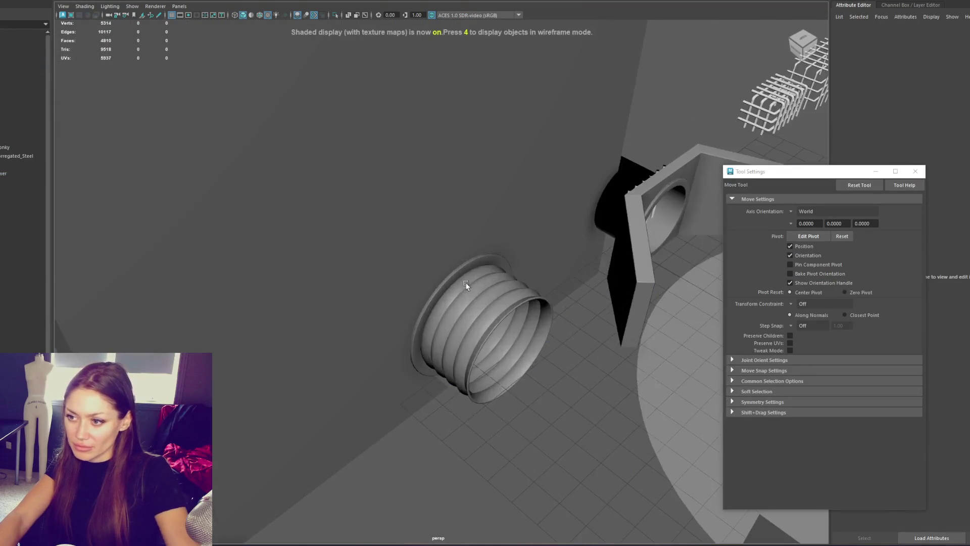
{"action": "left_click", "coordinate": [466, 273]}
{"action": "left_click", "coordinate": [470, 230]}
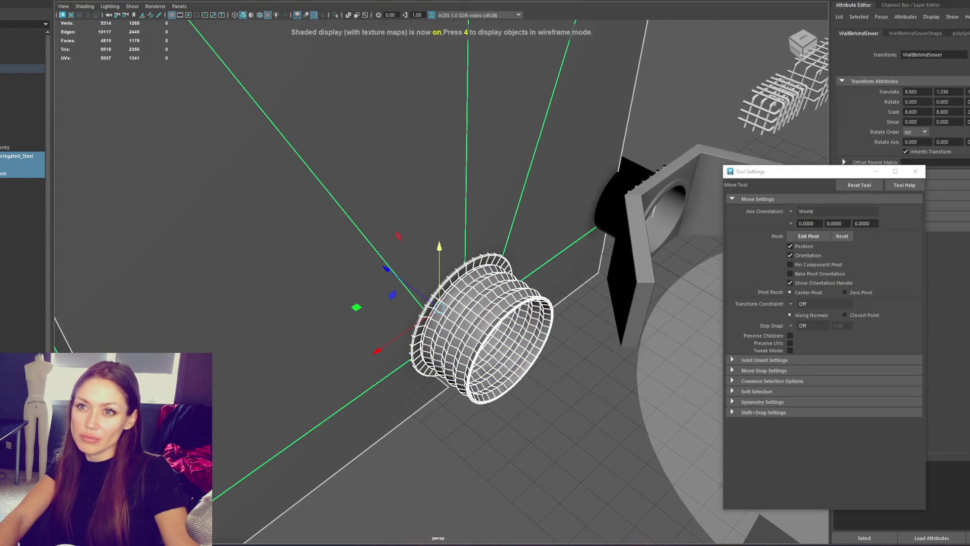
{"action": "left_click", "coordinate": [642, 84]}
{"action": "mouse_move", "coordinate": [641, 84]}
{"action": "left_mouse_down", "text": "alt"}
{"action": "mouse_move", "coordinate": [616, 74]}
{"action": "mouse_move", "coordinate": [616, 91]}
{"action": "mouse_move", "coordinate": [455, 161]}
{"action": "mouse_move", "coordinate": [141, 326]}
{"action": "mouse_move", "coordinate": [270, 303]}
{"action": "mouse_move", "coordinate": [300, 309]}
{"action": "left_mouse_up", "text": "alt"}
{"action": "left_click", "coordinate": [618, 87]}
{"action": "key", "text": "ctrl+d"}
{"action": "key", "text": "r"}
{"action": "key", "text": "ctrl+z"}
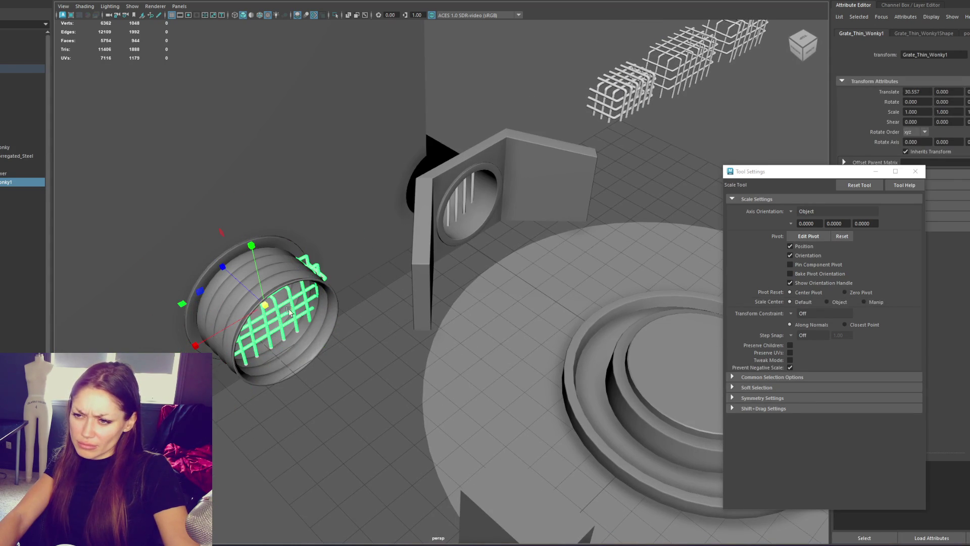
{"action": "key", "text": "w"}
Move and enlarge the Grate_Thin_Wonky1 copy to cover the corrugated pipe's mouth.
{"action": "left_click_drag", "start_coordinate": [251, 248], "coordinate": [241, 195]}
{"action": "left_click_drag", "start_coordinate": [205, 226], "coordinate": [226, 255]}
{"action": "mouse_move", "coordinate": [220, 292]}
{"action": "left_mouse_down"}
{"action": "mouse_move", "coordinate": [401, 223]}
{"action": "mouse_move", "coordinate": [358, 302]}
{"action": "mouse_move", "coordinate": [340, 301]}
{"action": "mouse_move", "coordinate": [387, 282]}
{"action": "mouse_move", "coordinate": [245, 279]}
{"action": "mouse_move", "coordinate": [357, 298]}
{"action": "mouse_move", "coordinate": [393, 237]}
{"action": "mouse_move", "coordinate": [323, 218]}
{"action": "mouse_move", "coordinate": [359, 217]}
{"action": "left_mouse_up"}
{"action": "left_click", "coordinate": [349, 330]}
{"action": "left_click", "coordinate": [418, 218]}
{"action": "key", "text": "r"}
{"action": "key", "text": "w"}
{"action": "mouse_move", "coordinate": [351, 182]}
{"action": "left_mouse_down"}
{"action": "mouse_move", "coordinate": [352, 194]}
{"action": "mouse_move", "coordinate": [340, 123]}
{"action": "mouse_move", "coordinate": [328, 123]}
{"action": "left_mouse_up"}
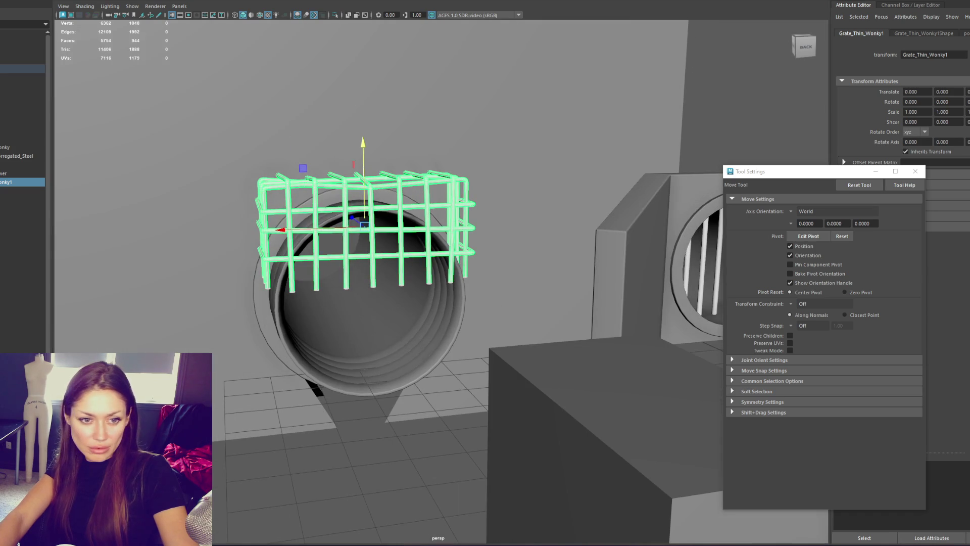
{"action": "key", "text": "ctrl+F11"}
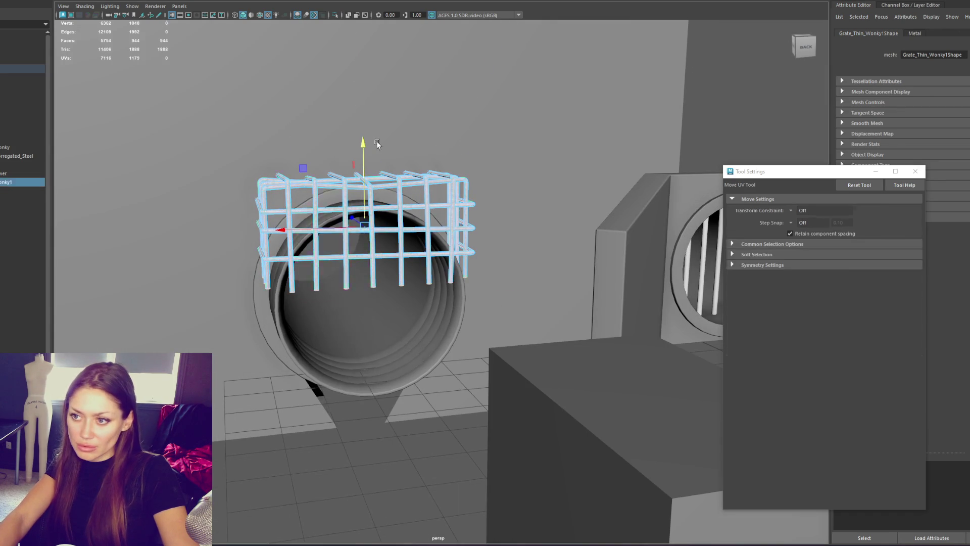
Select the corrugated pipe, grate and back wall in turn across wireframe and shaded views.
{"action": "left_click_drag", "start_coordinate": [384, 253], "coordinate": [354, 242], "text": "alt"}
{"action": "left_click", "coordinate": [323, 353]}
{"action": "key", "text": "ctrl+F11"}
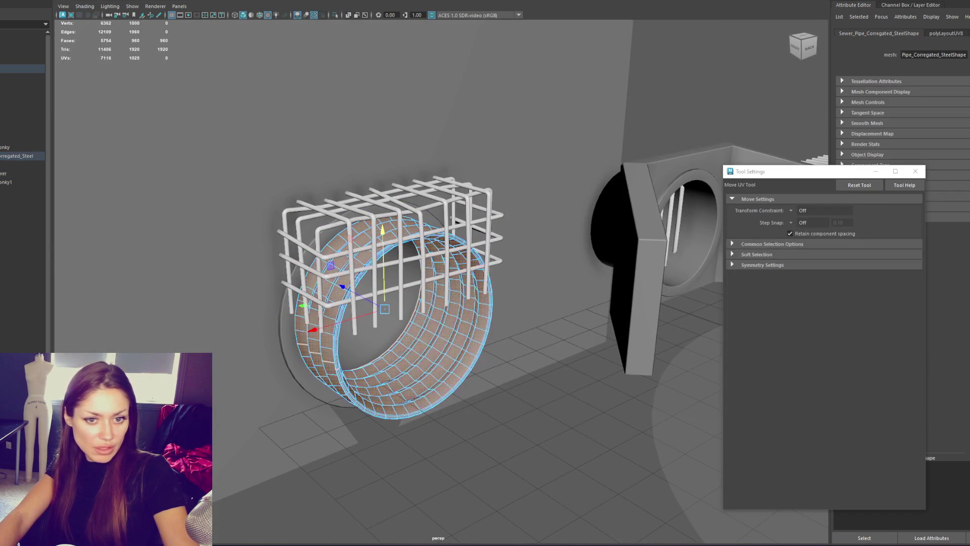
{"action": "key", "text": "F8"}
{"action": "left_click", "coordinate": [295, 331]}
{"action": "left_click", "coordinate": [283, 349]}
{"action": "left_click", "coordinate": [295, 329]}
{"action": "left_click", "coordinate": [279, 342], "text": "shift"}
{"action": "key", "text": "4"}
{"action": "left_click", "coordinate": [345, 164], "text": "shift"}
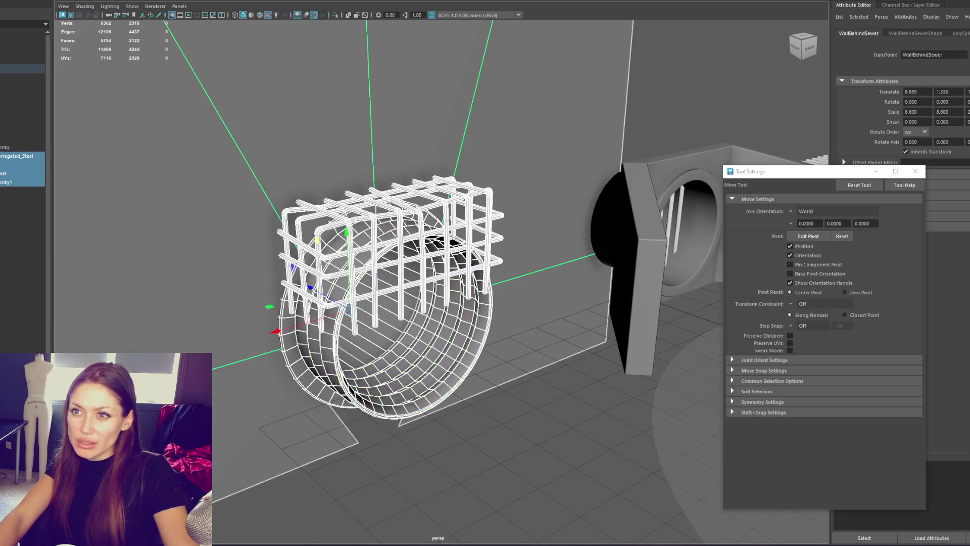
{"action": "key", "text": "5"}
{"action": "left_click", "coordinate": [402, 386]}
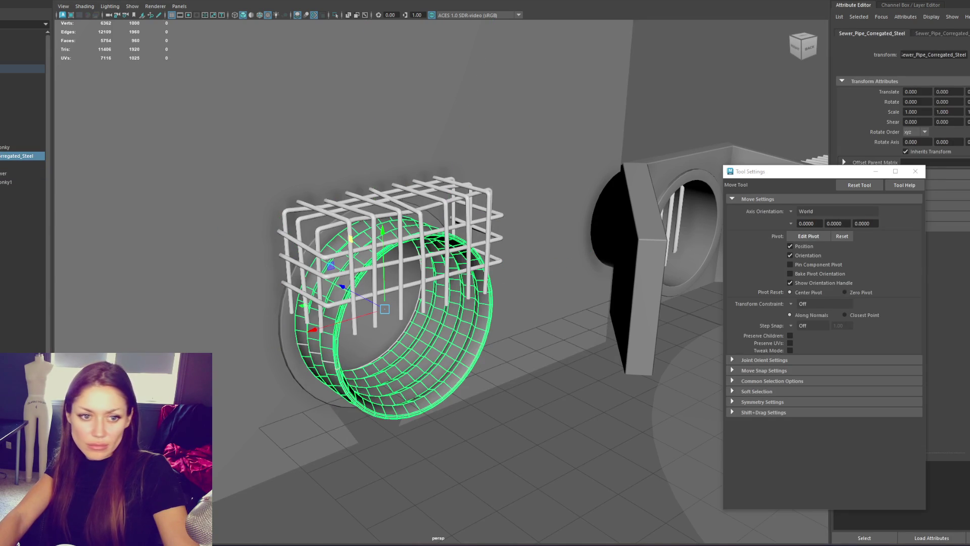
Select the pipe's rim face loop, then the grate's faces, and clear the selection.
{"action": "key", "text": "ctrl+F11"}
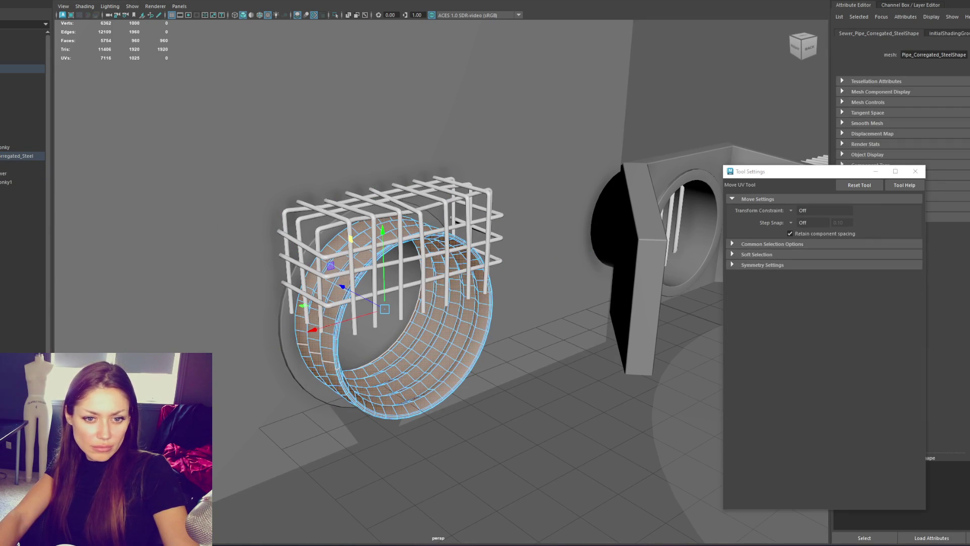
{"action": "double_click", "coordinate": [277, 339]}
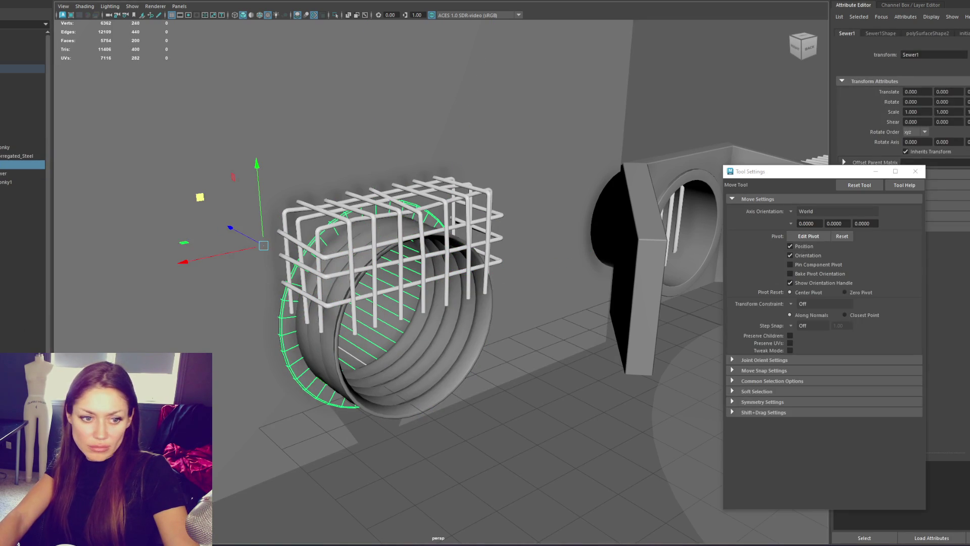
{"action": "key", "text": "ctrl+F11"}
{"action": "double_click", "coordinate": [283, 334]}
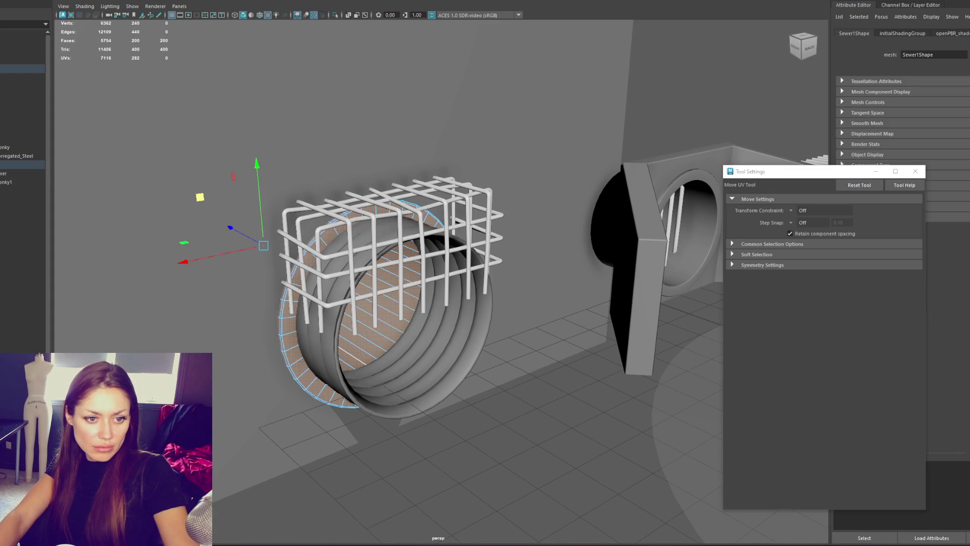
{"action": "key", "text": "w"}
{"action": "left_click", "coordinate": [426, 180]}
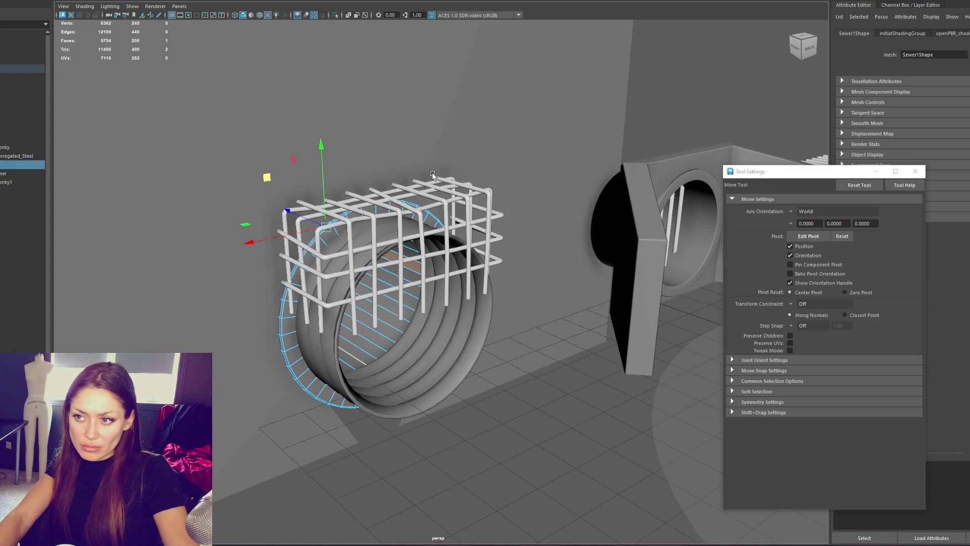
{"action": "left_click", "coordinate": [414, 215]}
{"action": "key", "text": "ctrl+F11"}
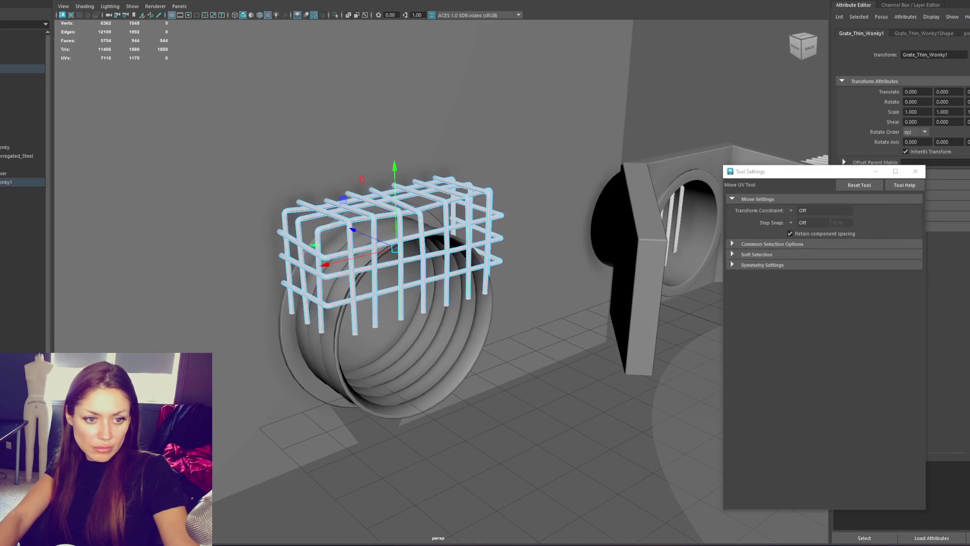
{"action": "left_click", "coordinate": [55, 165]}
Select the back wall's faces and apply a planar UV projection across the whole wall.
{"action": "scroll", "coordinate": [290, 243], "scroll_direction": "down", "scroll_amount": 3}
{"action": "mouse_move", "coordinate": [290, 243]}
{"action": "left_mouse_down", "text": "alt"}
{"action": "mouse_move", "coordinate": [288, 201]}
{"action": "mouse_move", "coordinate": [483, 456]}
{"action": "left_mouse_up", "text": "alt"}
{"action": "scroll", "coordinate": [288, 201], "scroll_direction": "down", "scroll_amount": 3}
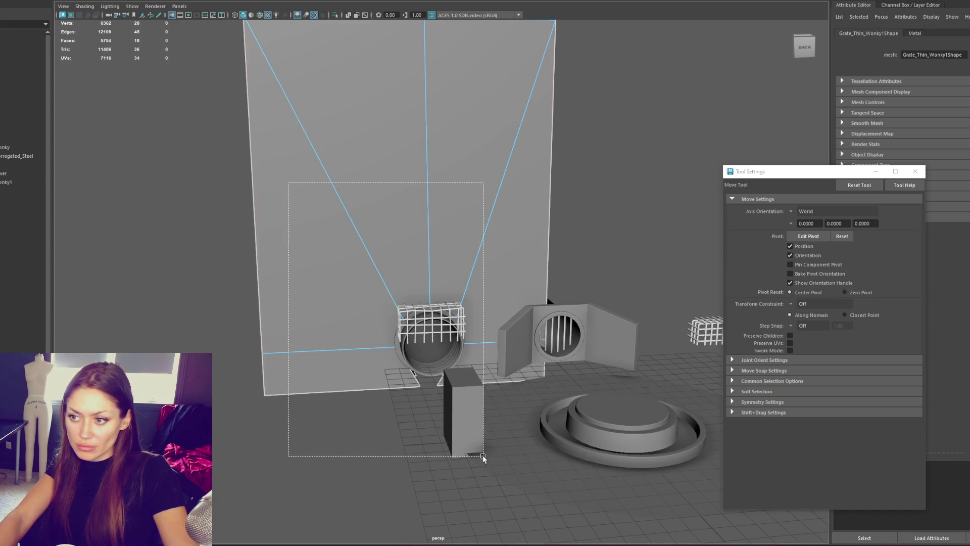
{"action": "left_click_drag", "start_coordinate": [483, 456], "coordinate": [566, 157], "text": "alt"}
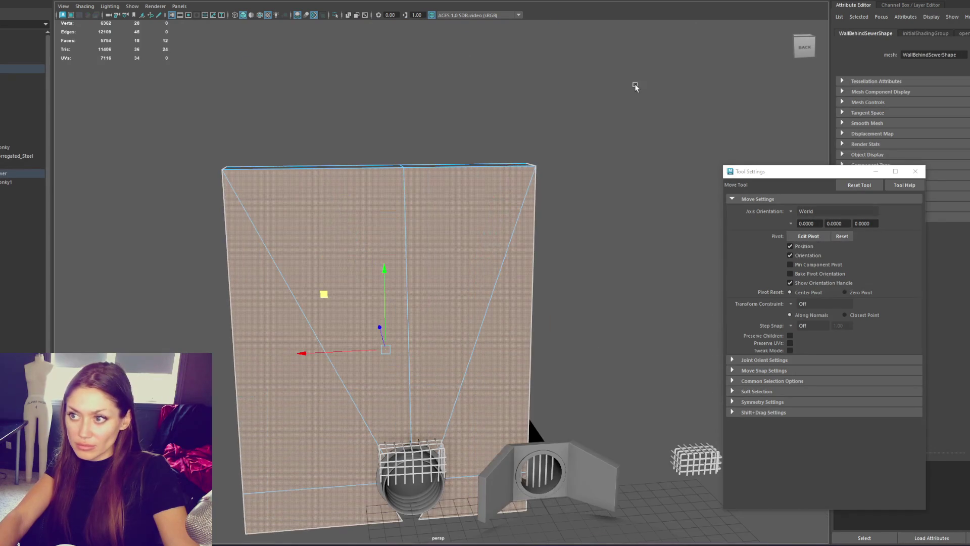
{"action": "key", "text": "g"}
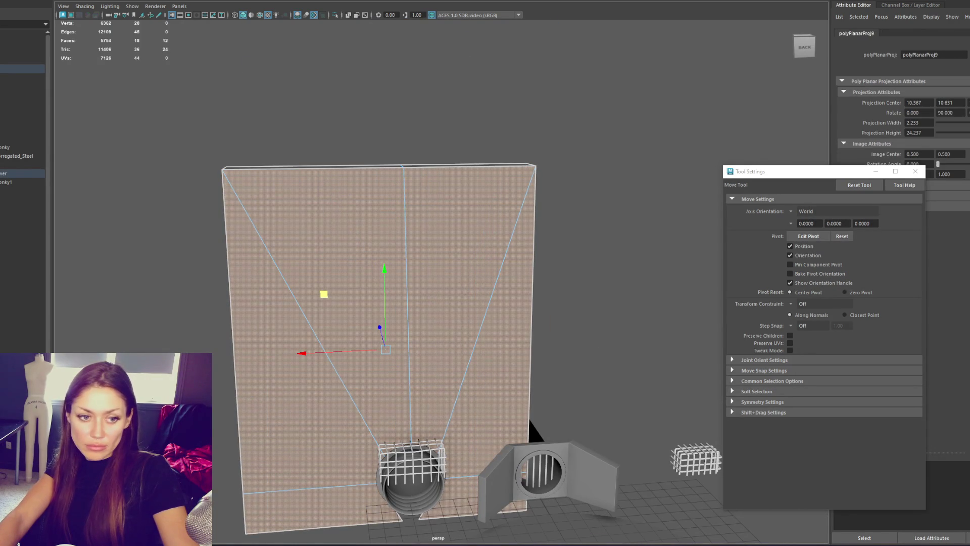
{"action": "scroll", "coordinate": [599, 119], "scroll_direction": "down", "scroll_amount": 3}
{"action": "left_click_drag", "start_coordinate": [207, 119], "coordinate": [267, 177]}
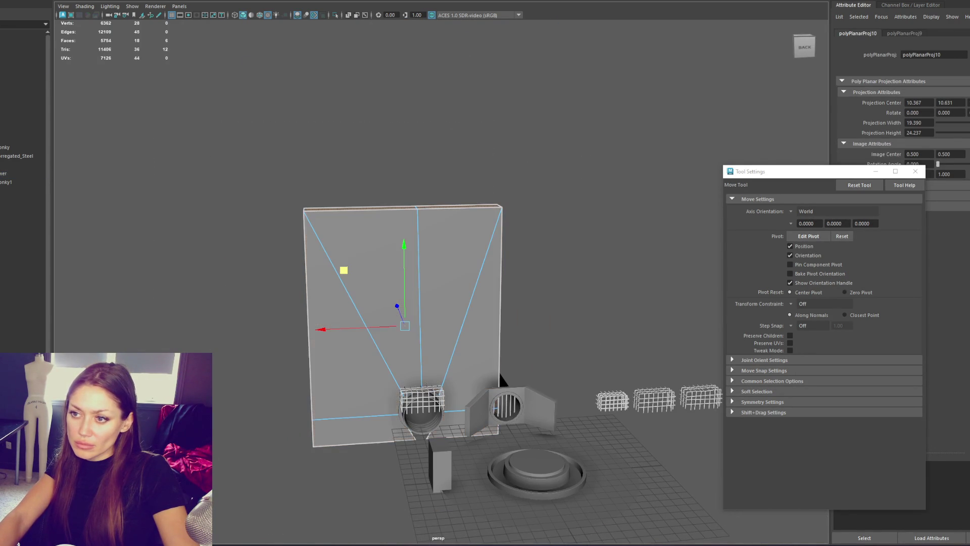
{"action": "key", "text": "g"}
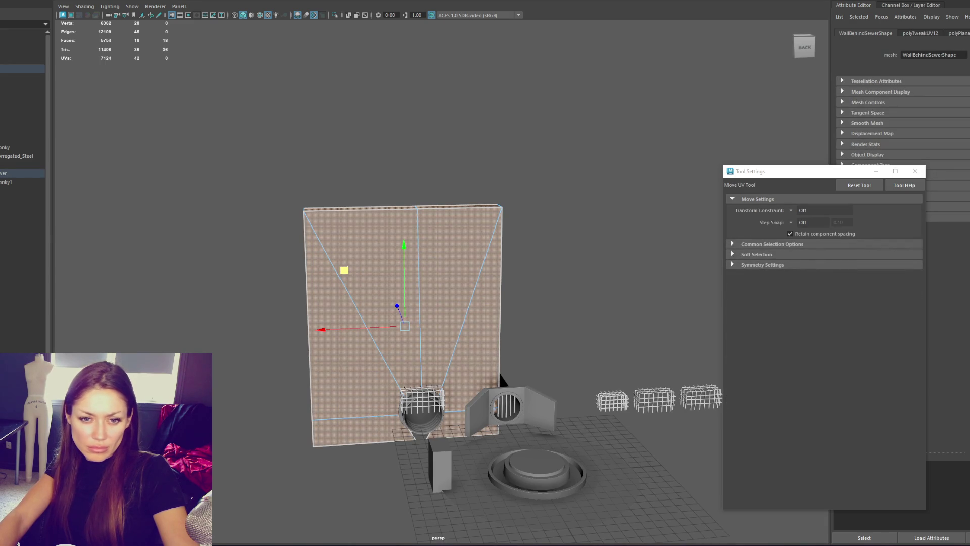
{"action": "left_click", "coordinate": [500, 374]}
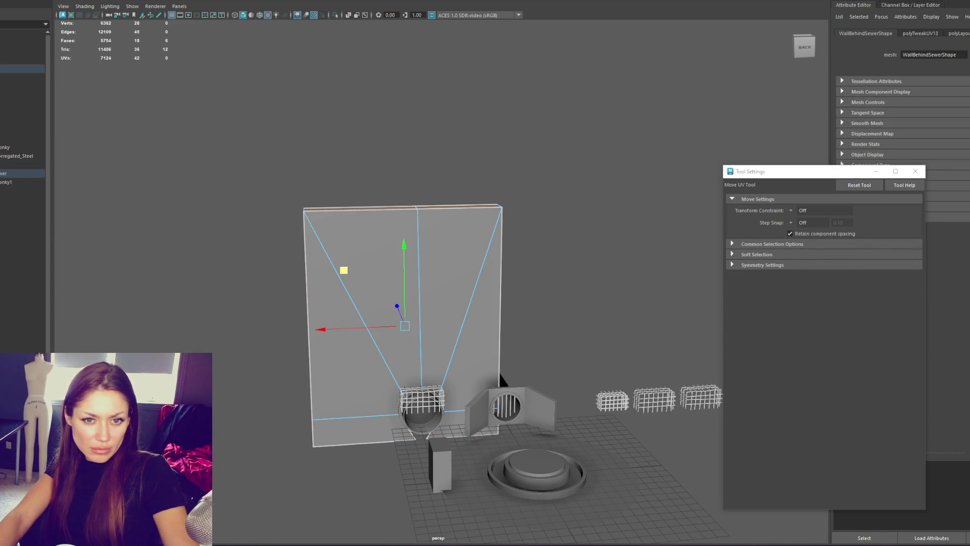
Select the whole SewerFountain group, test raising it, and undo the move.
{"action": "key", "text": "w"}
{"action": "left_click", "coordinate": [19, 75]}
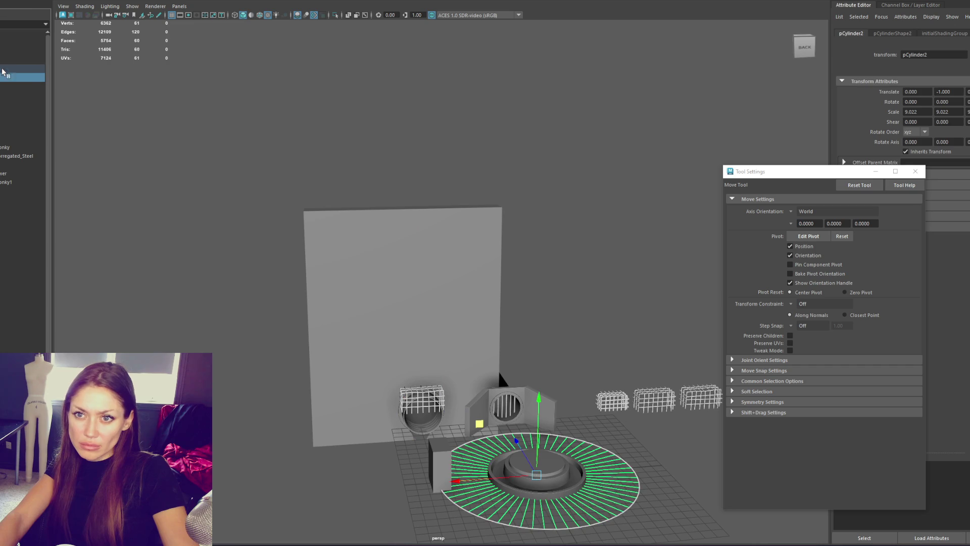
{"action": "key", "text": "Up"}
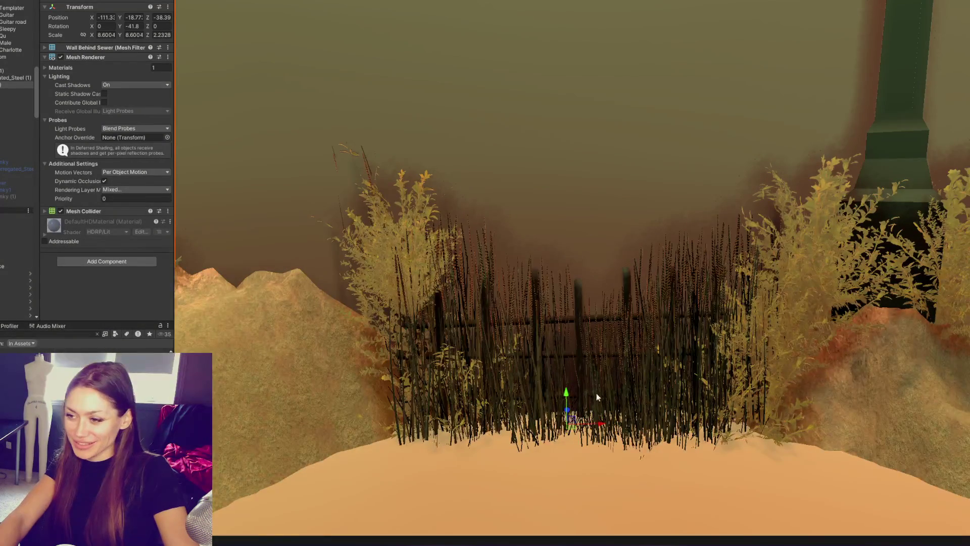
{"action": "left_click_drag", "start_coordinate": [567, 401], "coordinate": [576, 303]}
{"action": "key", "text": "ctrl+z"}
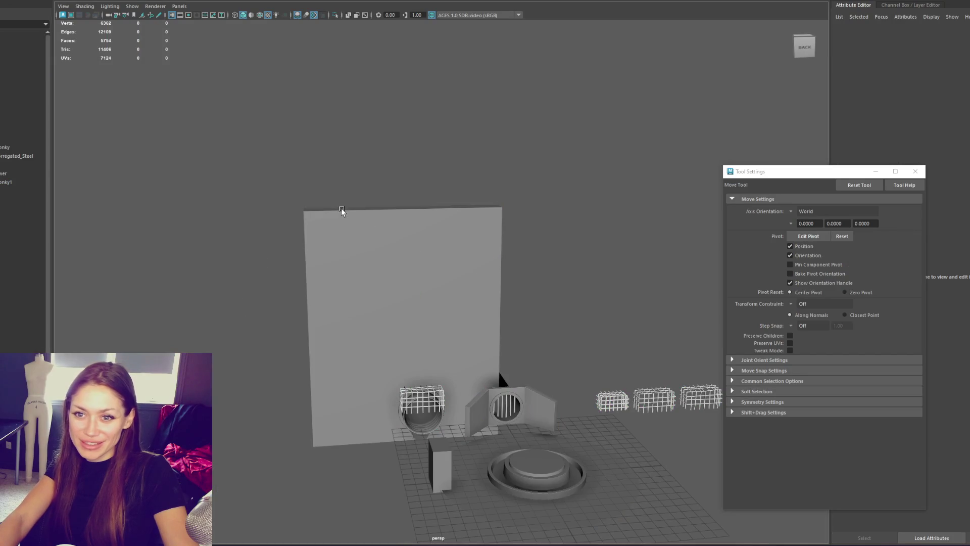
{"action": "mouse_move", "coordinate": [220, 308]}
{"action": "left_mouse_down"}
{"action": "mouse_move", "coordinate": [435, 441]}
{"action": "mouse_move", "coordinate": [448, 438]}
{"action": "mouse_move", "coordinate": [437, 401]}
{"action": "left_mouse_up"}
Assign a new Blinn material named Rusted_Metal to the sewer pipe.
{"action": "left_click_drag", "start_coordinate": [374, 329], "coordinate": [485, 182], "text": "alt"}
{"action": "key", "text": "q"}
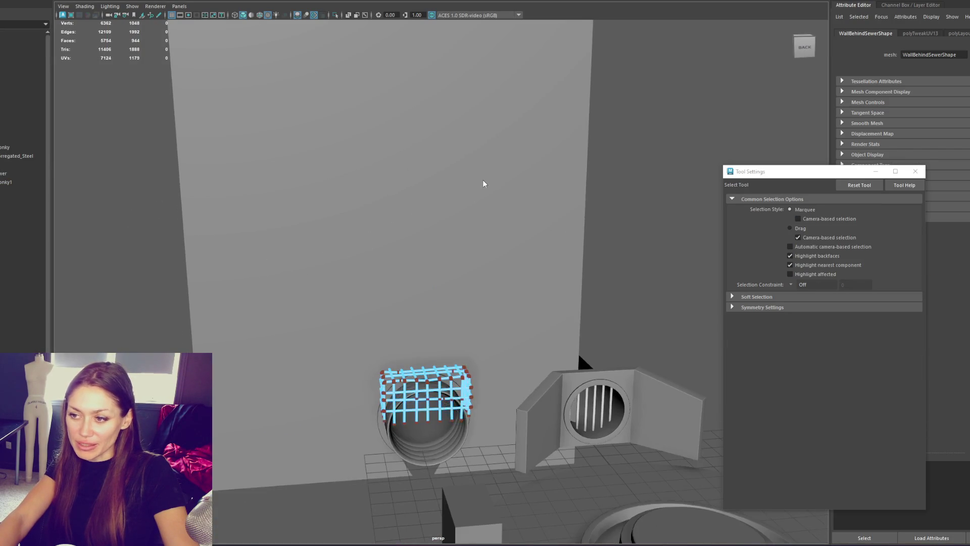
{"action": "left_click", "coordinate": [427, 445]}
{"action": "right_click", "coordinate": [665, 159]}
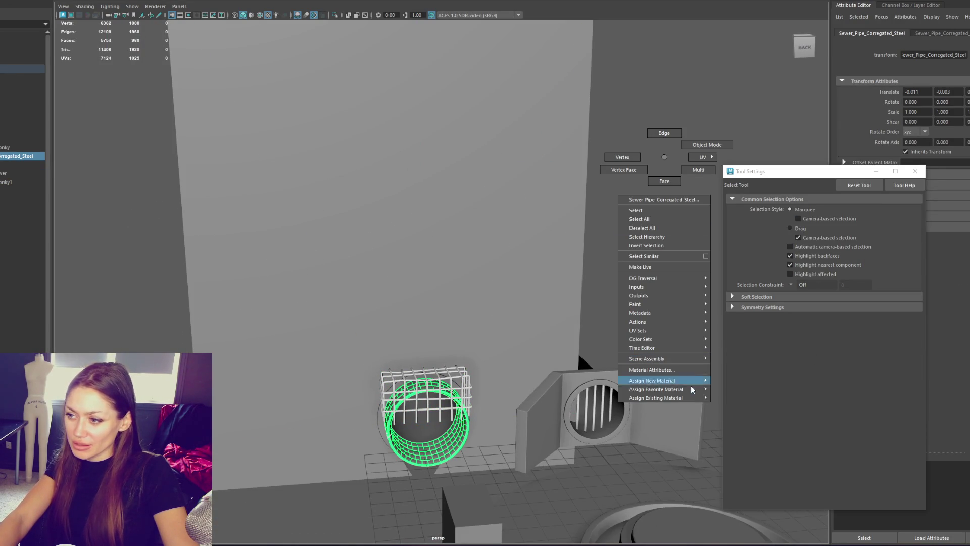
{"action": "mouse_move", "coordinate": [677, 389]}
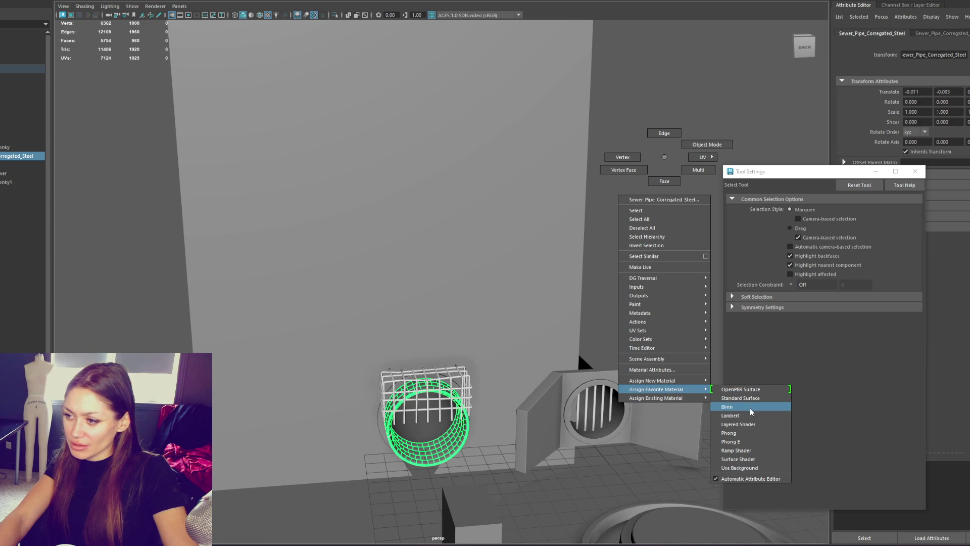
{"action": "left_click", "coordinate": [745, 407]}
{"action": "double_click", "coordinate": [938, 55]}
{"action": "type", "text": "Rusted_Metal"}
{"action": "key", "text": "Return"}
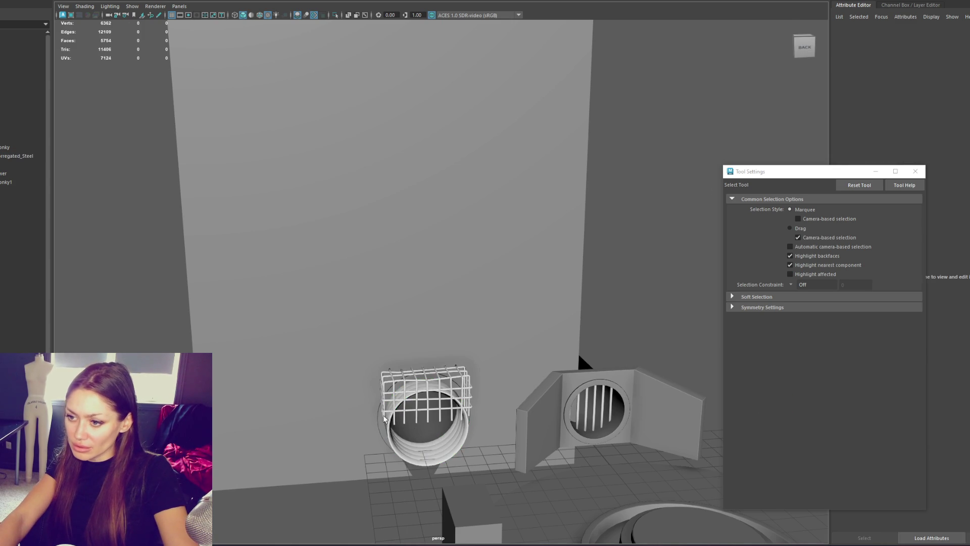
{"action": "left_click", "coordinate": [596, 326]}
{"action": "mouse_move", "coordinate": [653, 229]}
{"action": "right_mouse_down"}
{"action": "mouse_move", "coordinate": [655, 471]}
{"action": "mouse_move", "coordinate": [714, 466]}
{"action": "right_mouse_up"}
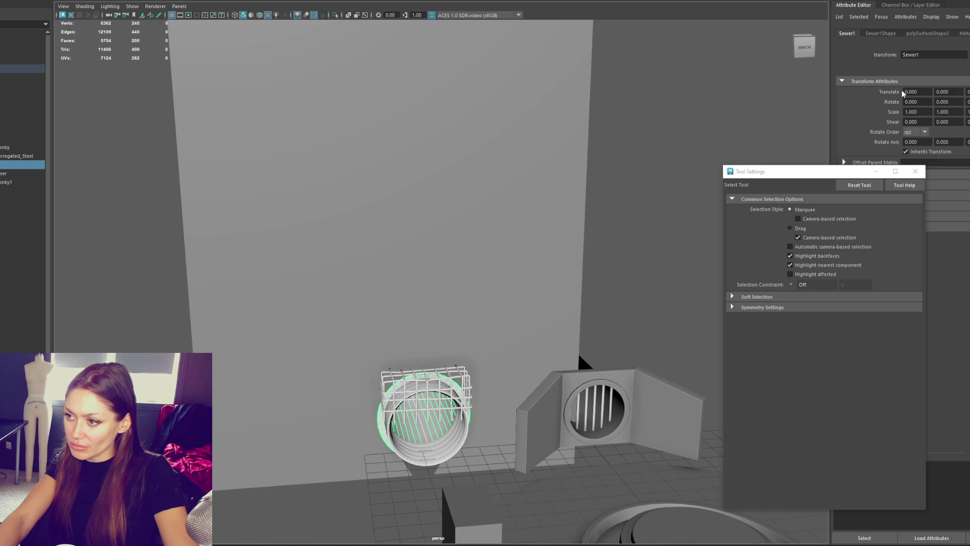
Combine the grate, pipe and back wall into one mesh named SewerAgainstWall.
{"action": "left_click", "coordinate": [548, 227]}
{"action": "mouse_move", "coordinate": [131, 253]}
{"action": "left_mouse_down"}
{"action": "mouse_move", "coordinate": [388, 437]}
{"action": "mouse_move", "coordinate": [503, 436]}
{"action": "left_mouse_up"}
{"action": "key", "text": "r"}
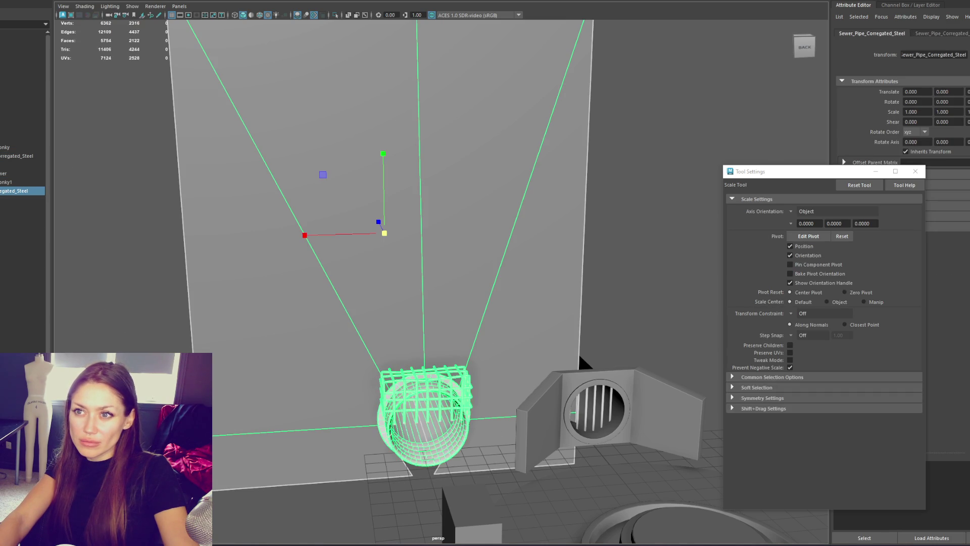
{"action": "left_click_drag", "start_coordinate": [7, 173], "coordinate": [8, 70]}
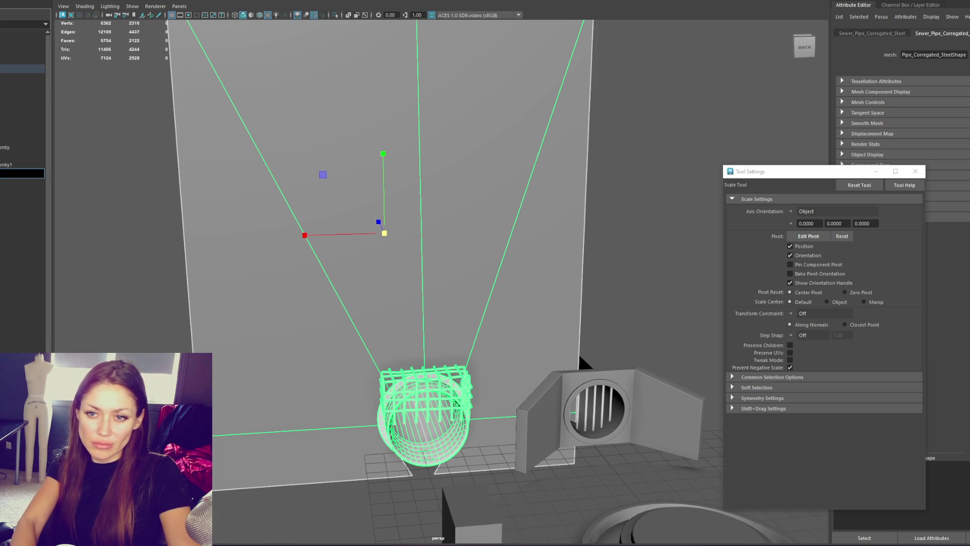
{"action": "type", "text": "w"}
{"action": "key", "text": "Return"}
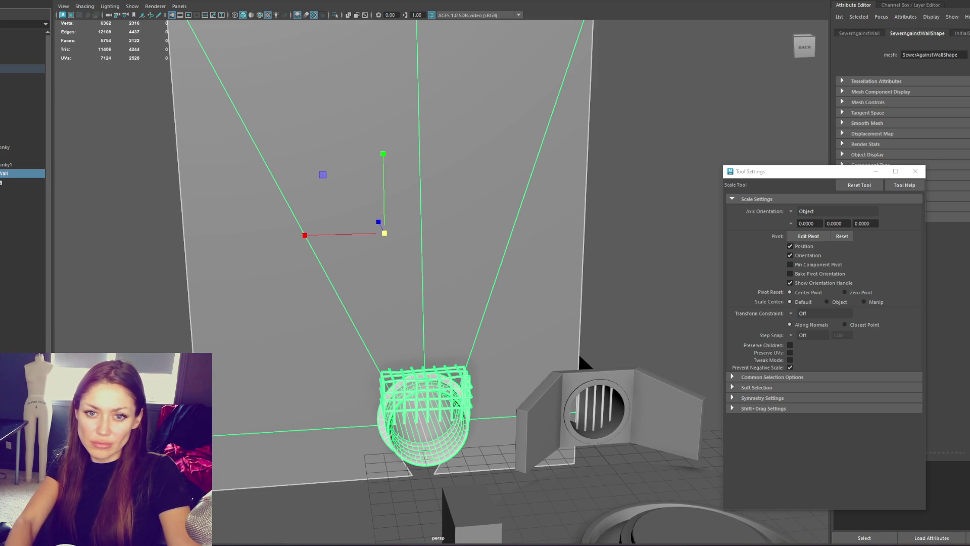
{"action": "left_click", "coordinate": [20, 69]}
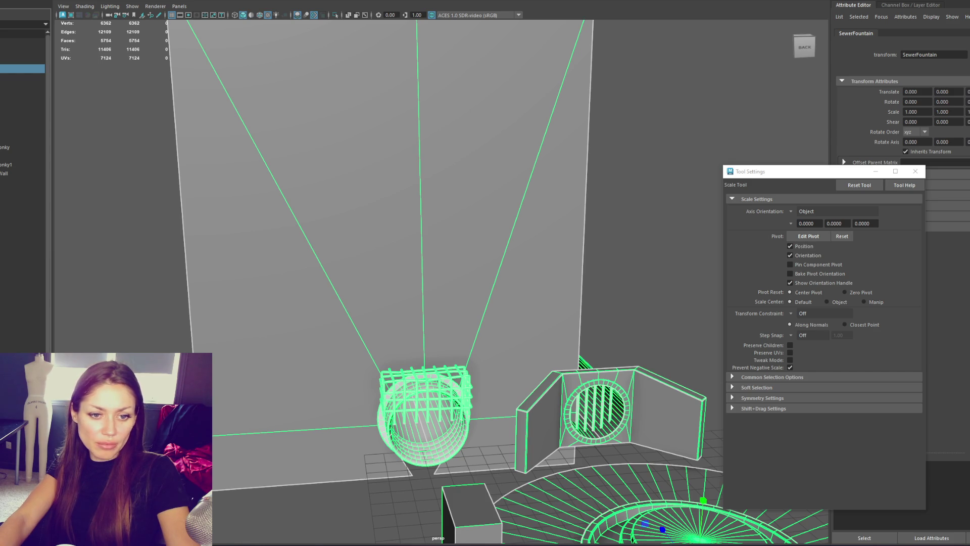
{"action": "key", "text": "alt+Tab"}
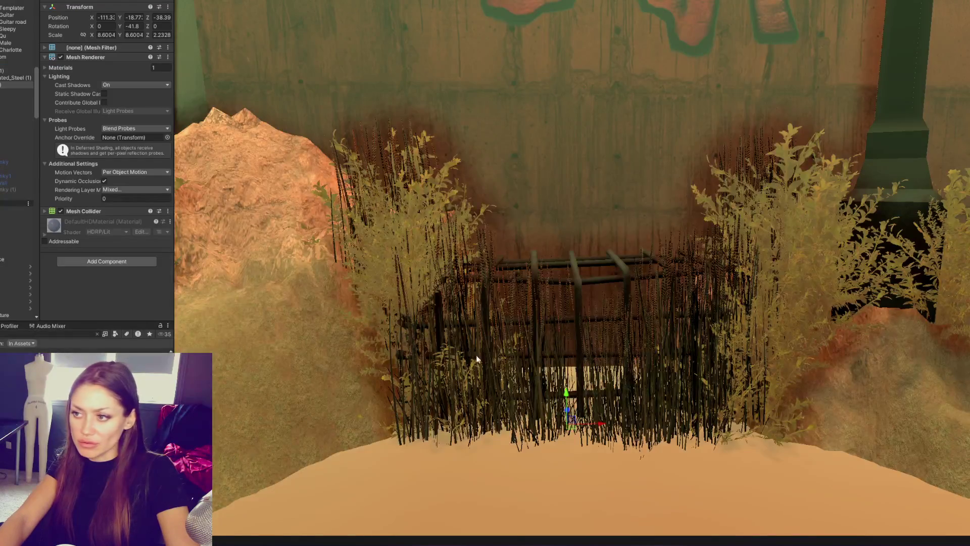
Select the imported Sewer Against Wall piece in Unity and frame it in view.
{"action": "scroll", "coordinate": [431, 393], "scroll_direction": "down", "scroll_amount": 5}
{"action": "mouse_move", "coordinate": [532, 223]}
{"action": "middle_mouse_down"}
{"action": "mouse_move", "coordinate": [589, 243]}
{"action": "mouse_move", "coordinate": [585, 201]}
{"action": "middle_mouse_up"}
{"action": "scroll", "coordinate": [590, 289], "scroll_direction": "down", "scroll_amount": 5}
{"action": "scroll", "coordinate": [599, 297], "scroll_direction": "up", "scroll_amount": 8}
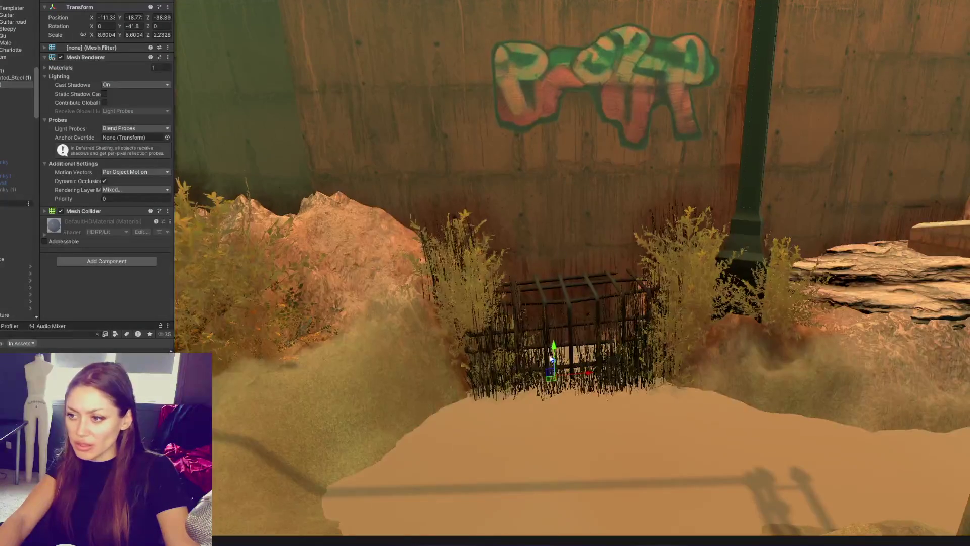
{"action": "scroll", "coordinate": [551, 358], "scroll_direction": "down", "scroll_amount": 5}
{"action": "left_click", "coordinate": [10, 77]}
{"action": "left_click", "coordinate": [9, 190]}
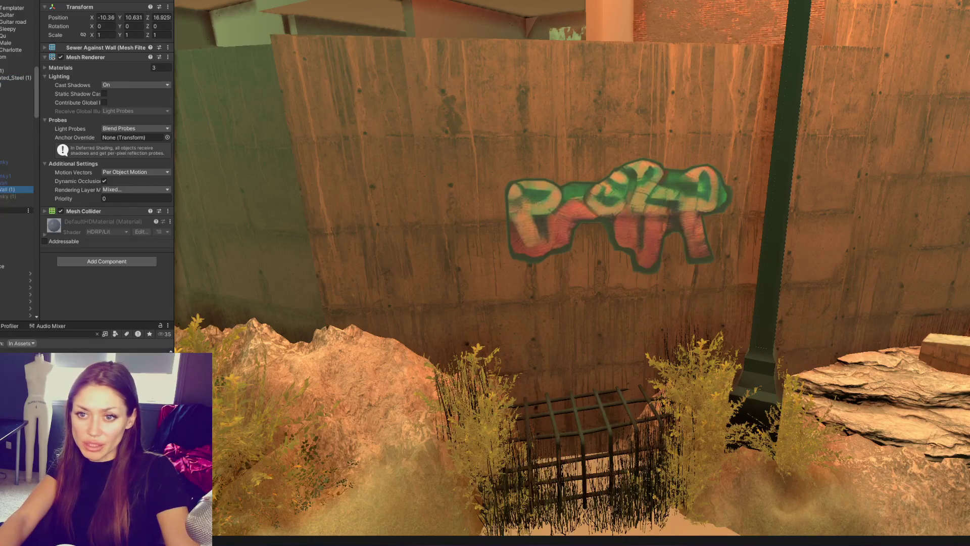
{"action": "left_click", "coordinate": [480, 204]}
{"action": "key", "text": "f"}
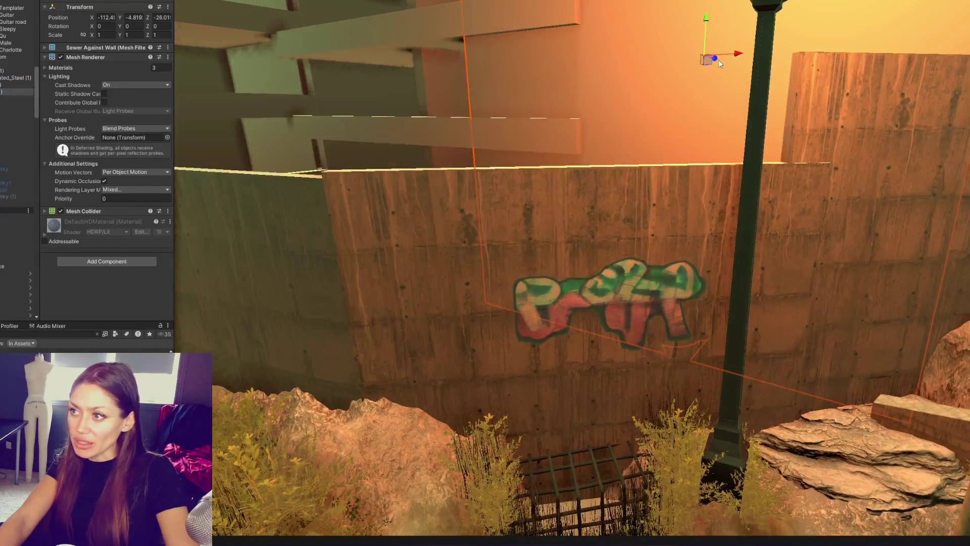
Rotate the sewer piece to face the wall and slide it into the graffiti wall.
{"action": "left_click_drag", "start_coordinate": [720, 63], "coordinate": [616, 73]}
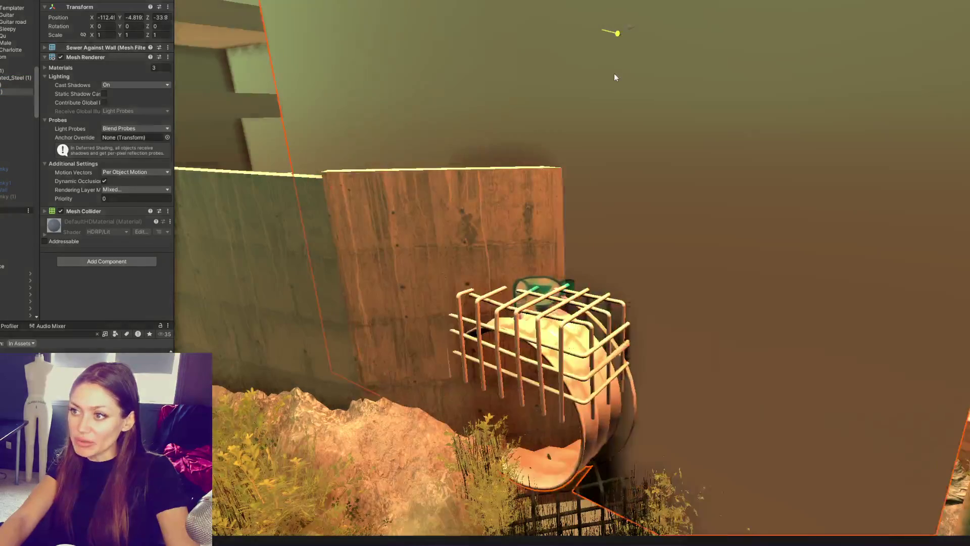
{"action": "key", "text": "e"}
{"action": "mouse_move", "coordinate": [608, 26]}
{"action": "left_mouse_down"}
{"action": "mouse_move", "coordinate": [659, 20]}
{"action": "mouse_move", "coordinate": [616, 26]}
{"action": "left_mouse_up"}
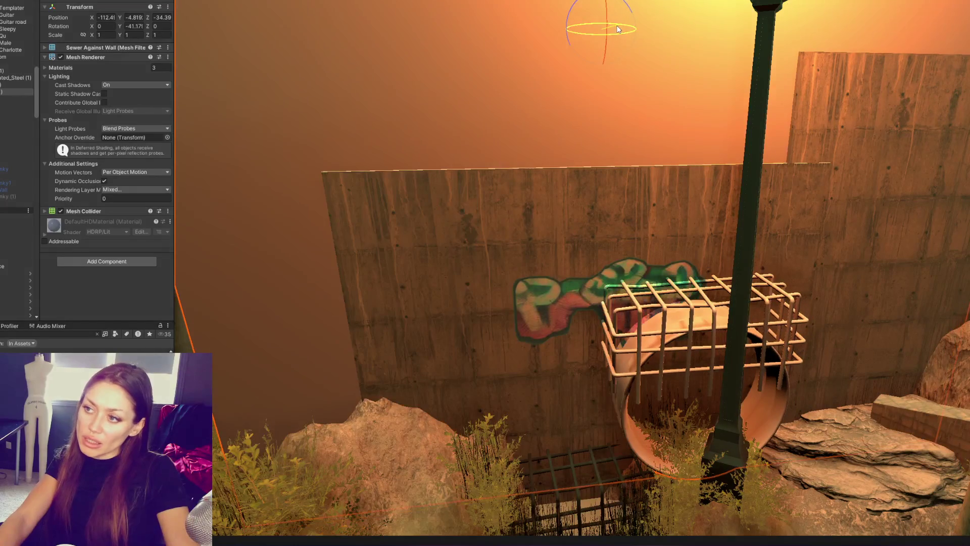
{"action": "key", "text": "w"}
{"action": "mouse_move", "coordinate": [598, 28]}
{"action": "middle_mouse_down"}
{"action": "mouse_move", "coordinate": [608, 54]}
{"action": "mouse_move", "coordinate": [604, 201]}
{"action": "mouse_move", "coordinate": [546, 191]}
{"action": "middle_mouse_up"}
{"action": "mouse_move", "coordinate": [546, 190]}
{"action": "left_mouse_down", "text": "alt"}
{"action": "mouse_move", "coordinate": [672, 156]}
{"action": "mouse_move", "coordinate": [677, 187]}
{"action": "mouse_move", "coordinate": [670, 176]}
{"action": "left_mouse_up", "text": "alt"}
{"action": "key", "text": "e"}
{"action": "key", "text": "w"}
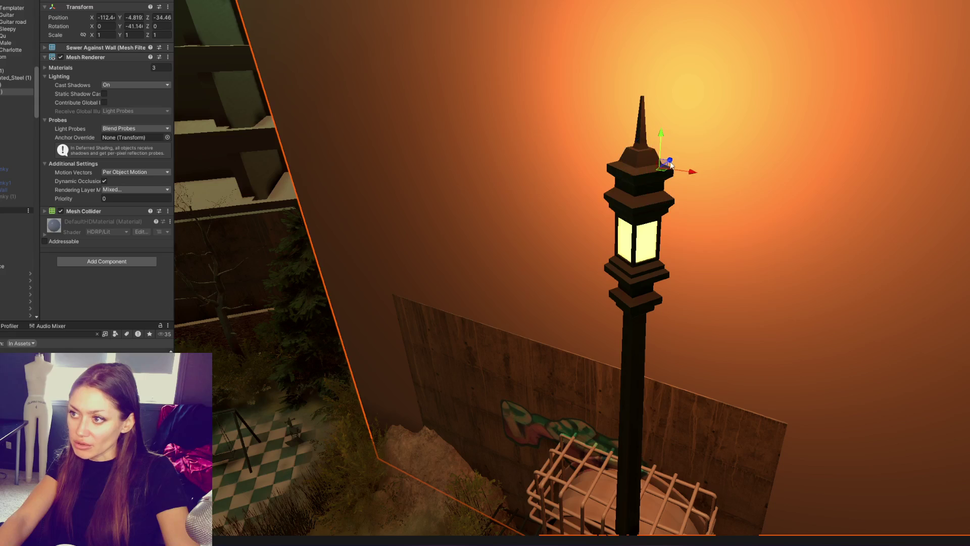
{"action": "middle_click_drag", "start_coordinate": [692, 171], "coordinate": [682, 122]}
{"action": "scroll", "coordinate": [682, 123], "scroll_direction": "down", "scroll_amount": 5}
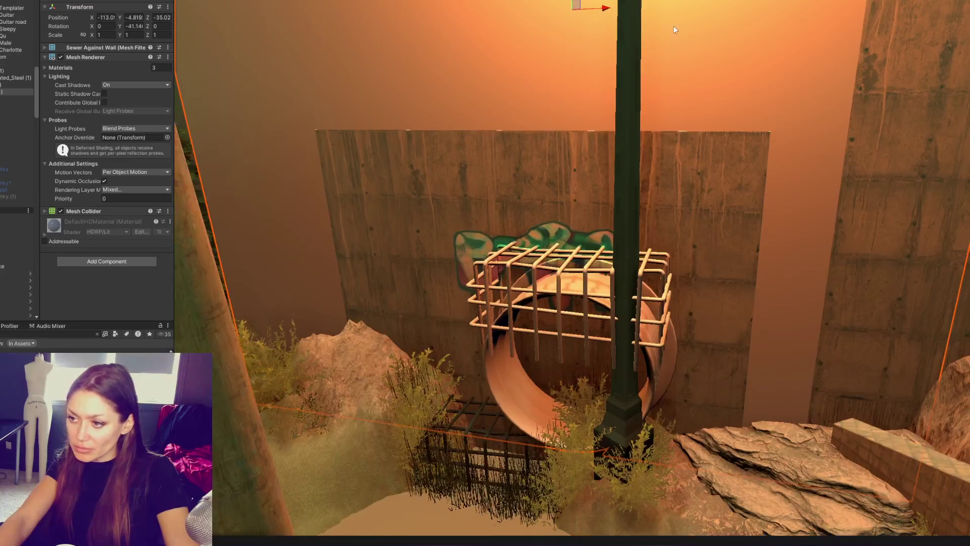
{"action": "mouse_move", "coordinate": [594, 10]}
{"action": "left_mouse_down"}
{"action": "mouse_move", "coordinate": [542, 2]}
{"action": "mouse_move", "coordinate": [508, 46]}
{"action": "mouse_move", "coordinate": [499, 146]}
{"action": "left_mouse_up"}
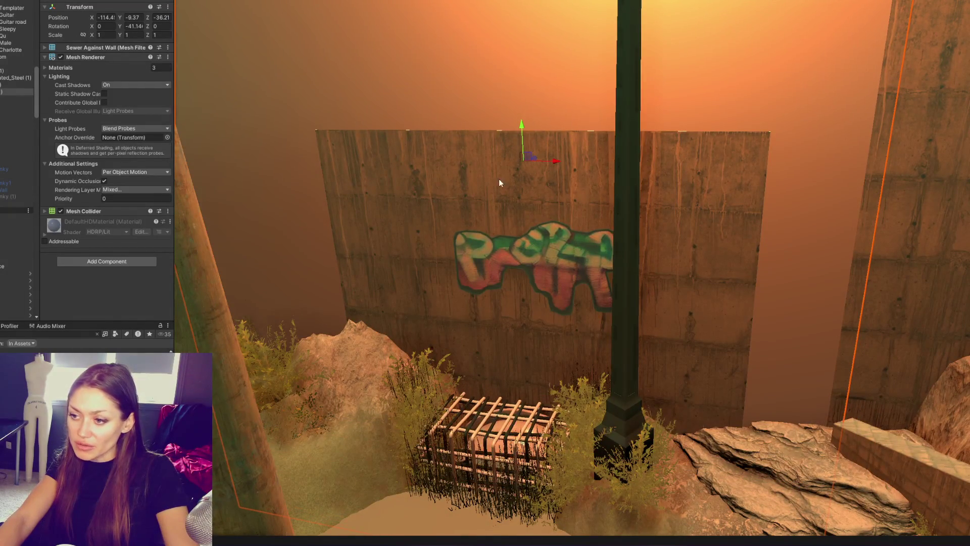
Select the graffiti wall cube beside the cage and push it back in depth.
{"action": "left_click", "coordinate": [484, 444]}
{"action": "left_click", "coordinate": [484, 441]}
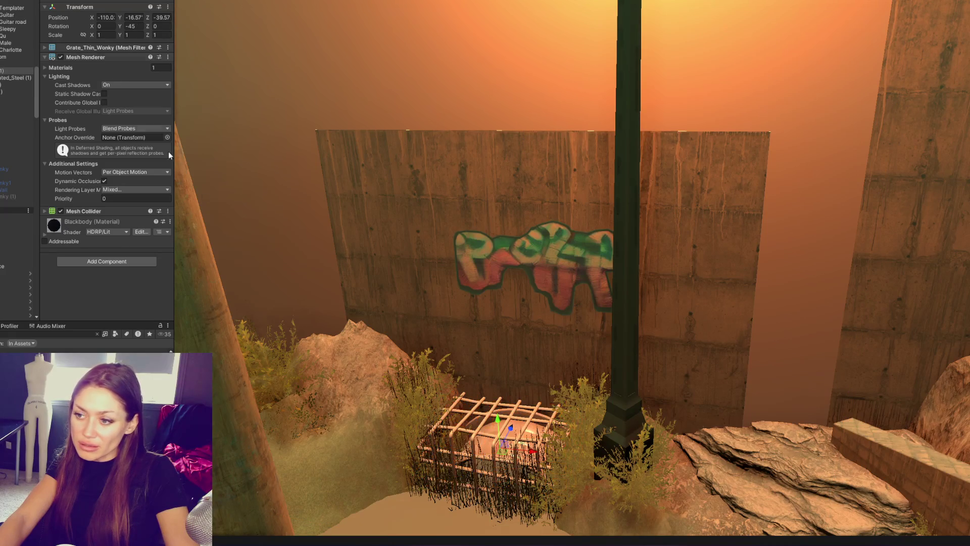
{"action": "right_click_drag", "start_coordinate": [479, 408], "coordinate": [548, 152]}
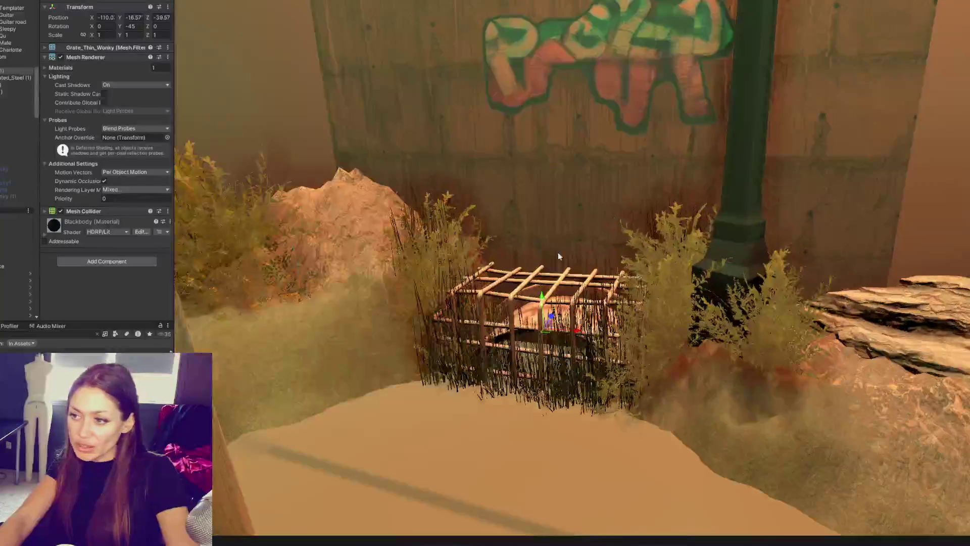
{"action": "left_click", "coordinate": [548, 152]}
{"action": "middle_click_drag", "start_coordinate": [549, 153], "coordinate": [493, 186]}
{"action": "left_click", "coordinate": [534, 198]}
{"action": "left_click_drag", "start_coordinate": [563, 290], "coordinate": [563, 286]}
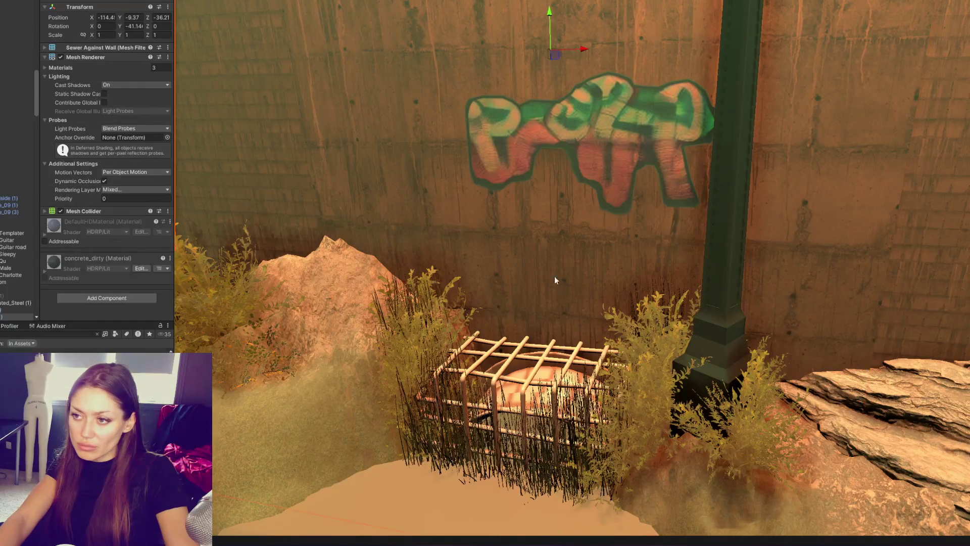
Drop the rusted metal material onto the pipe behind the cage and orbit to check the grate.
{"action": "left_click_drag", "start_coordinate": [565, 292], "coordinate": [567, 285]}
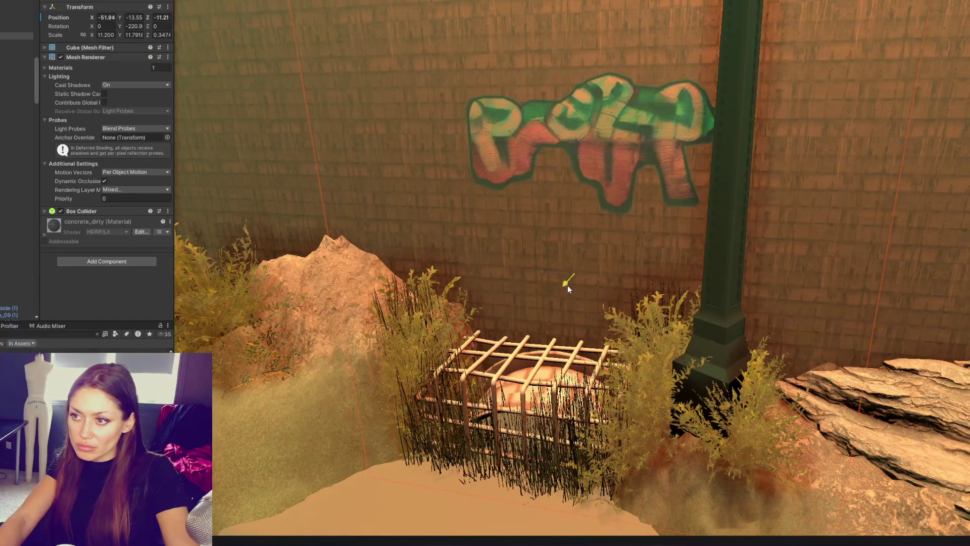
{"action": "mouse_move", "coordinate": [450, 218]}
{"action": "middle_mouse_down"}
{"action": "mouse_move", "coordinate": [702, 207]}
{"action": "mouse_move", "coordinate": [581, 344]}
{"action": "mouse_move", "coordinate": [560, 263]}
{"action": "mouse_move", "coordinate": [492, 91]}
{"action": "middle_mouse_up"}
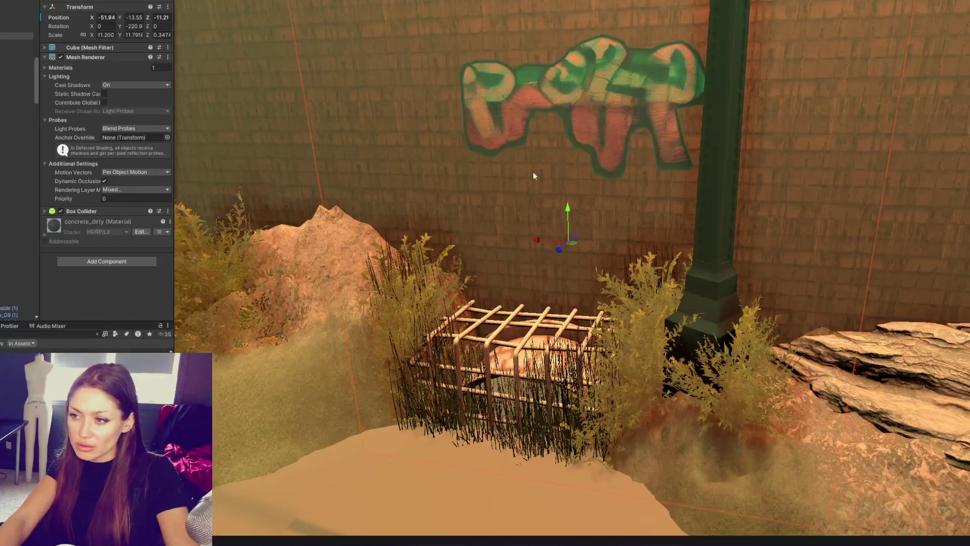
{"action": "scroll", "coordinate": [535, 217], "scroll_direction": "up", "scroll_amount": 2}
{"action": "left_click_drag", "start_coordinate": [468, 249], "coordinate": [414, 248], "text": "alt"}
{"action": "mouse_move", "coordinate": [212, 430]}
{"action": "left_mouse_down"}
{"action": "mouse_move", "coordinate": [427, 374]}
{"action": "mouse_move", "coordinate": [437, 392]}
{"action": "mouse_move", "coordinate": [452, 382]}
{"action": "mouse_move", "coordinate": [480, 385]}
{"action": "mouse_move", "coordinate": [454, 387]}
{"action": "left_mouse_up"}
{"action": "mouse_move", "coordinate": [39, 361]}
{"action": "left_mouse_down"}
{"action": "mouse_move", "coordinate": [303, 384]}
{"action": "mouse_move", "coordinate": [418, 401]}
{"action": "mouse_move", "coordinate": [424, 410]}
{"action": "mouse_move", "coordinate": [389, 277]}
{"action": "mouse_move", "coordinate": [76, 364]}
{"action": "mouse_move", "coordinate": [404, 454]}
{"action": "mouse_move", "coordinate": [468, 336]}
{"action": "mouse_move", "coordinate": [460, 394]}
{"action": "mouse_move", "coordinate": [443, 384]}
{"action": "mouse_move", "coordinate": [454, 380]}
{"action": "mouse_move", "coordinate": [202, 444]}
{"action": "mouse_move", "coordinate": [151, 520]}
{"action": "left_mouse_up"}
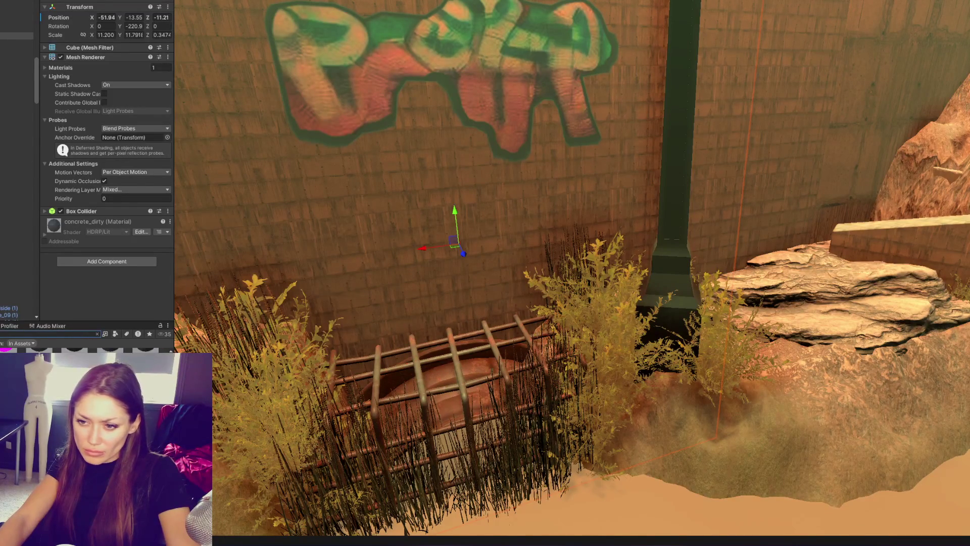
{"action": "mouse_move", "coordinate": [75, 349]}
{"action": "left_mouse_down"}
{"action": "mouse_move", "coordinate": [468, 475]}
{"action": "mouse_move", "coordinate": [433, 394]}
{"action": "mouse_move", "coordinate": [433, 270]}
{"action": "mouse_move", "coordinate": [445, 373]}
{"action": "left_mouse_up"}
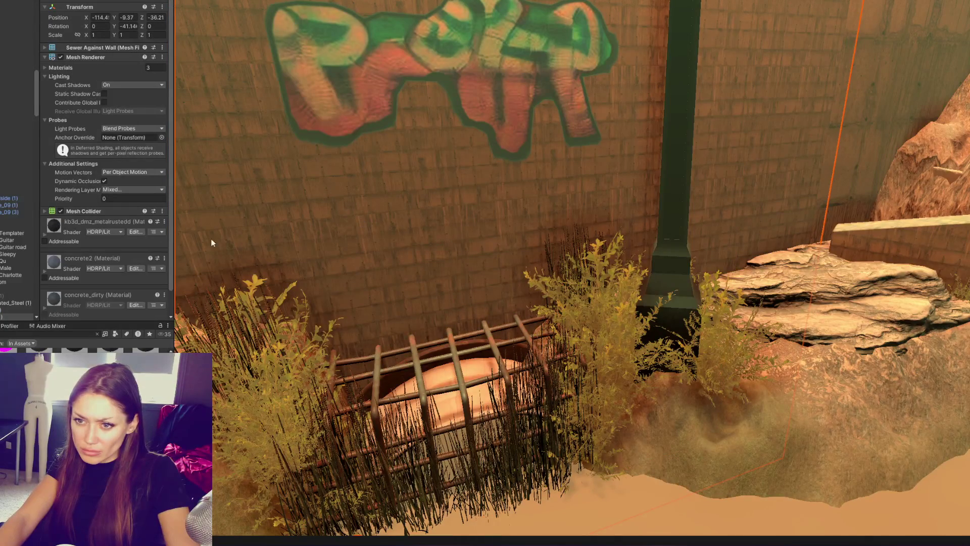
{"action": "mouse_move", "coordinate": [541, 247]}
{"action": "middle_mouse_down"}
{"action": "mouse_move", "coordinate": [353, 206]}
{"action": "mouse_move", "coordinate": [411, 126]}
{"action": "mouse_move", "coordinate": [567, 141]}
{"action": "mouse_move", "coordinate": [511, 314]}
{"action": "mouse_move", "coordinate": [546, 226]}
{"action": "middle_mouse_up"}
{"action": "mouse_move", "coordinate": [545, 226]}
{"action": "right_mouse_down"}
{"action": "mouse_move", "coordinate": [546, 186]}
{"action": "mouse_move", "coordinate": [485, 169]}
{"action": "mouse_move", "coordinate": [589, 210]}
{"action": "right_mouse_up"}
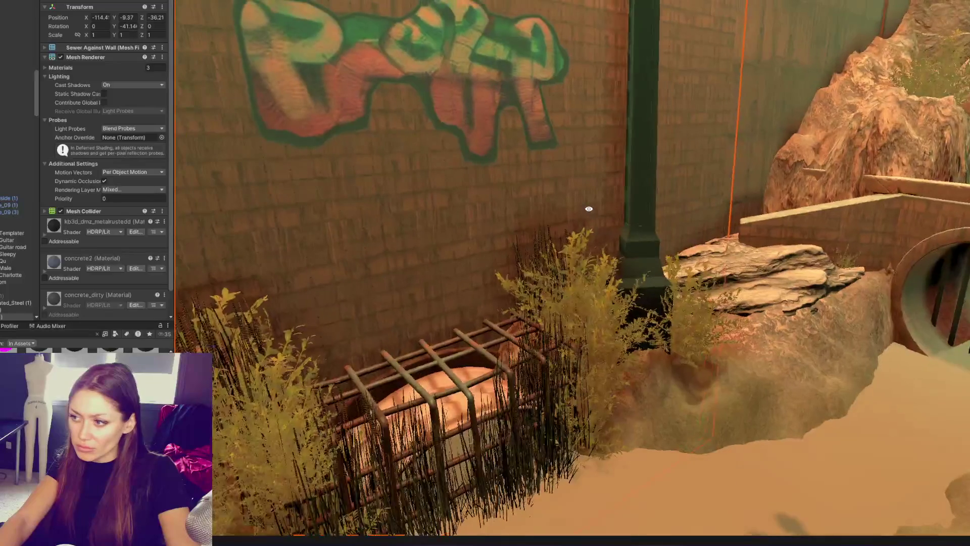
{"action": "right_click_drag", "start_coordinate": [621, 256], "coordinate": [324, 252]}
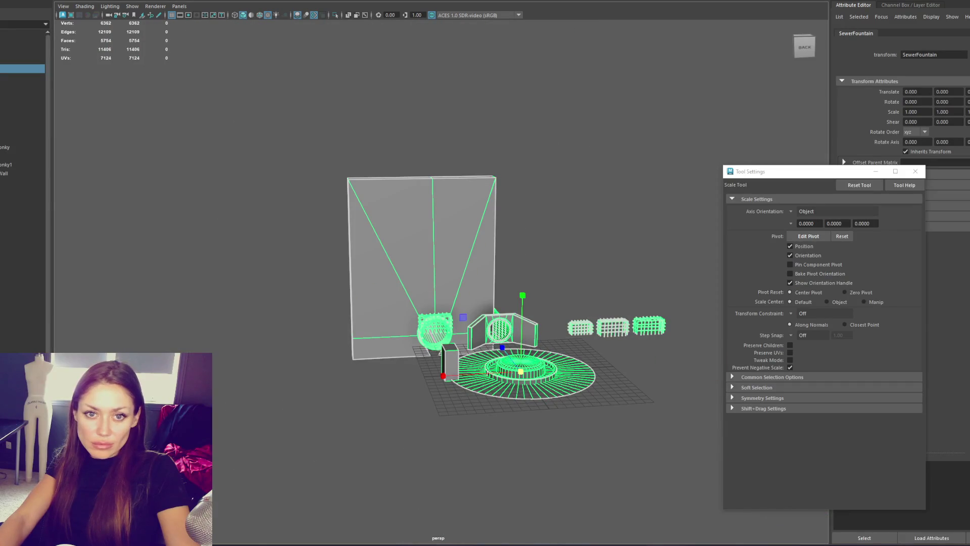
{"action": "scroll", "coordinate": [535, 183], "scroll_direction": "up", "scroll_amount": 3}
{"action": "right_click", "coordinate": [535, 183]}
{"action": "left_click", "coordinate": [610, 165]}
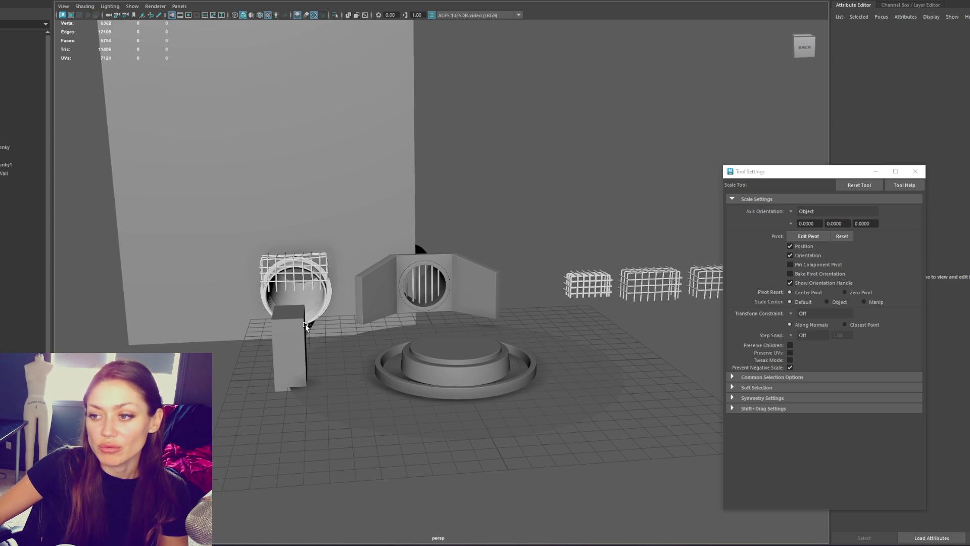
{"action": "scroll", "coordinate": [408, 341], "scroll_direction": "up", "scroll_amount": 5}
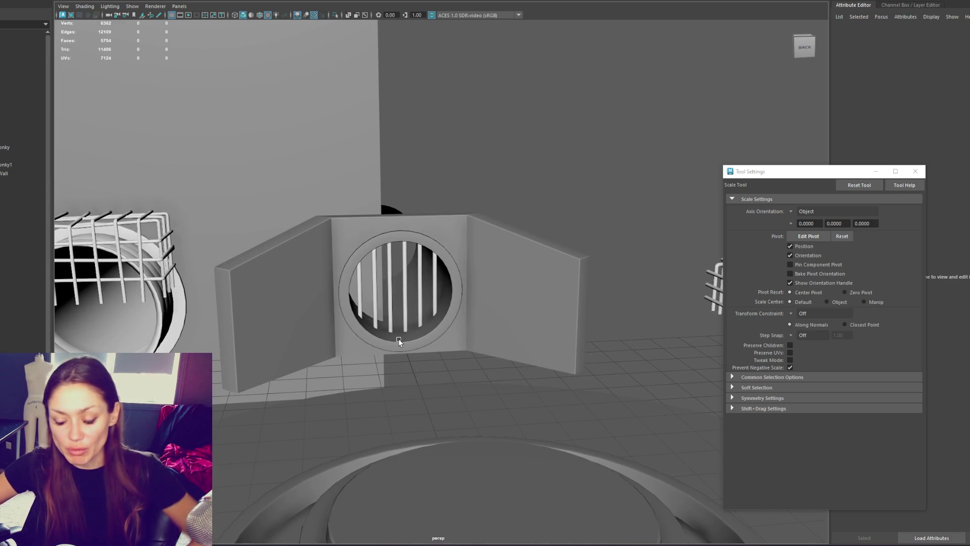
Make pCube1 deeper along Z and delete one of its faces.
{"action": "scroll", "coordinate": [505, 217], "scroll_direction": "down", "scroll_amount": 3}
{"action": "mouse_move", "coordinate": [535, 209]}
{"action": "left_mouse_down", "text": "alt"}
{"action": "mouse_move", "coordinate": [508, 206]}
{"action": "mouse_move", "coordinate": [303, 293]}
{"action": "left_mouse_up", "text": "alt"}
{"action": "left_click", "coordinate": [217, 322]}
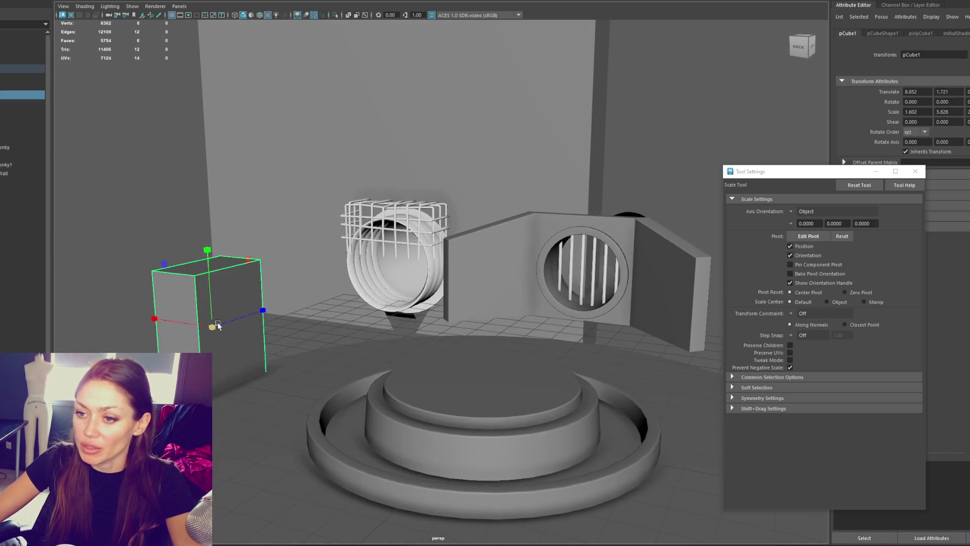
{"action": "mouse_move", "coordinate": [217, 322]}
{"action": "left_mouse_down", "text": "alt"}
{"action": "mouse_move", "coordinate": [275, 324]}
{"action": "mouse_move", "coordinate": [287, 308]}
{"action": "mouse_move", "coordinate": [231, 290]}
{"action": "mouse_move", "coordinate": [243, 324]}
{"action": "mouse_move", "coordinate": [270, 349]}
{"action": "left_mouse_up", "text": "alt"}
{"action": "mouse_move", "coordinate": [333, 295]}
{"action": "left_mouse_down"}
{"action": "mouse_move", "coordinate": [354, 283]}
{"action": "mouse_move", "coordinate": [295, 285]}
{"action": "mouse_move", "coordinate": [311, 290]}
{"action": "left_mouse_up"}
{"action": "key", "text": "w"}
{"action": "key", "text": "f"}
{"action": "mouse_move", "coordinate": [473, 236]}
{"action": "left_mouse_down", "text": "alt"}
{"action": "mouse_move", "coordinate": [320, 268]}
{"action": "mouse_move", "coordinate": [321, 229]}
{"action": "mouse_move", "coordinate": [329, 245]}
{"action": "mouse_move", "coordinate": [314, 238]}
{"action": "left_mouse_up", "text": "alt"}
{"action": "mouse_move", "coordinate": [208, 191]}
{"action": "left_mouse_down", "text": "alt"}
{"action": "mouse_move", "coordinate": [292, 190]}
{"action": "mouse_move", "coordinate": [485, 292]}
{"action": "mouse_move", "coordinate": [461, 226]}
{"action": "mouse_move", "coordinate": [342, 207]}
{"action": "mouse_move", "coordinate": [392, 195]}
{"action": "mouse_move", "coordinate": [343, 212]}
{"action": "mouse_move", "coordinate": [365, 137]}
{"action": "left_mouse_up", "text": "alt"}
{"action": "key", "text": "Delete"}
{"action": "key", "text": "F8"}
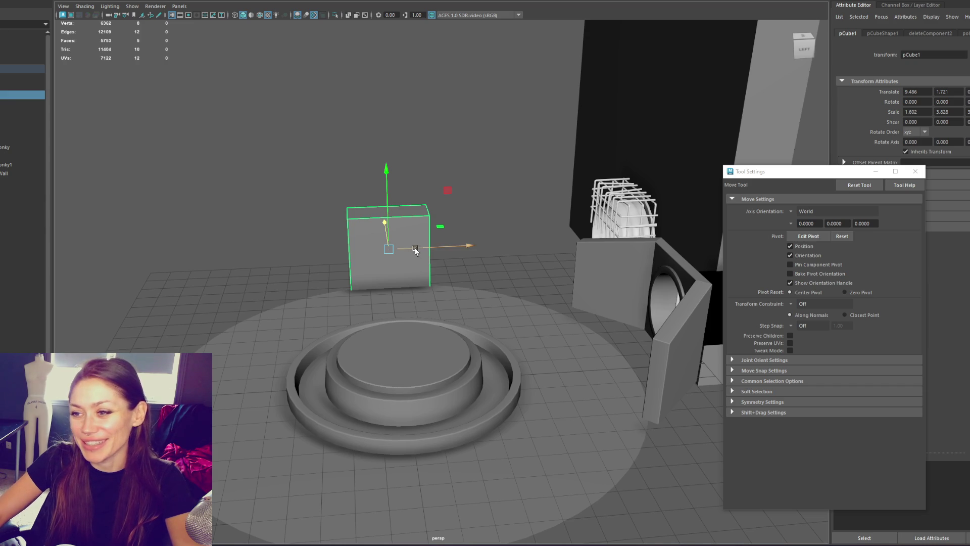
Duplicate the stepped cylinder base pCylinder3 and lift the copy above the original.
{"action": "left_click", "coordinate": [454, 250]}
{"action": "left_click", "coordinate": [427, 255]}
{"action": "key", "text": "r"}
{"action": "left_click", "coordinate": [445, 247]}
{"action": "left_click", "coordinate": [415, 261]}
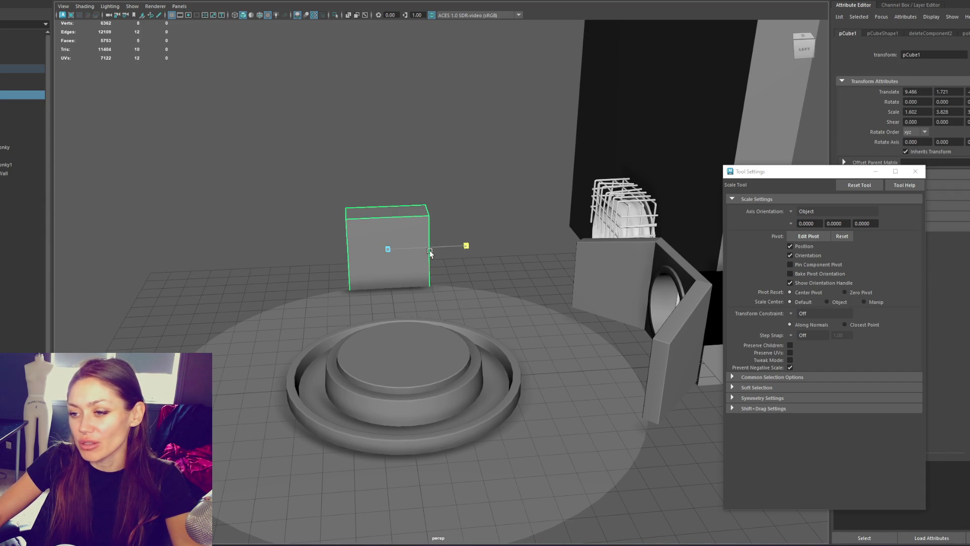
{"action": "left_click", "coordinate": [388, 389]}
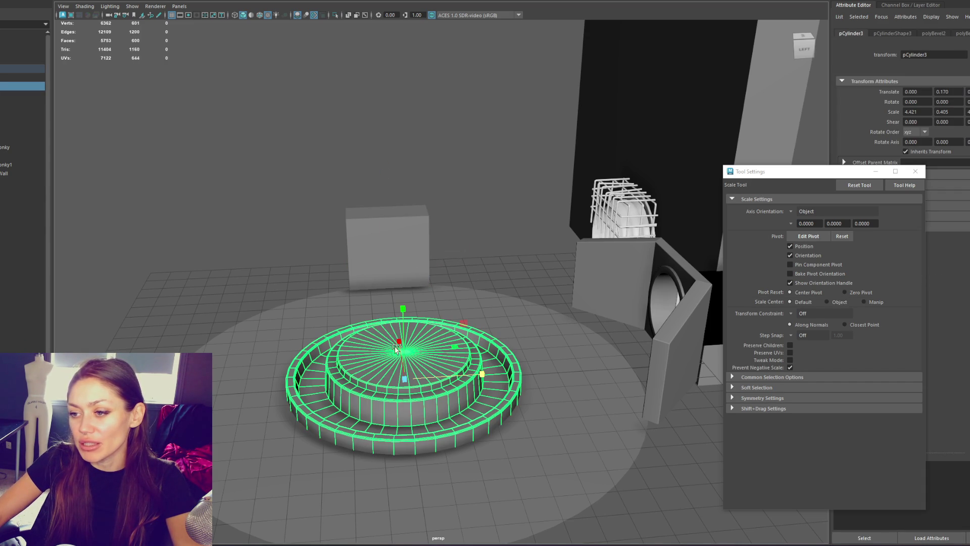
{"action": "key", "text": "ctrl+d"}
{"action": "key", "text": "w"}
{"action": "left_click_drag", "start_coordinate": [397, 341], "coordinate": [397, 259]}
Move the box over the copied base, raise it and scale it taller.
{"action": "left_click_drag", "start_coordinate": [205, 113], "coordinate": [447, 317], "text": "alt"}
{"action": "left_click", "coordinate": [433, 304]}
{"action": "left_click_drag", "start_coordinate": [354, 298], "coordinate": [321, 296]}
{"action": "left_click_drag", "start_coordinate": [365, 269], "coordinate": [365, 199]}
{"action": "key", "text": "r"}
{"action": "mouse_move", "coordinate": [366, 199]}
{"action": "left_mouse_down", "text": "alt"}
{"action": "mouse_move", "coordinate": [335, 159]}
{"action": "mouse_move", "coordinate": [374, 192]}
{"action": "left_mouse_up", "text": "alt"}
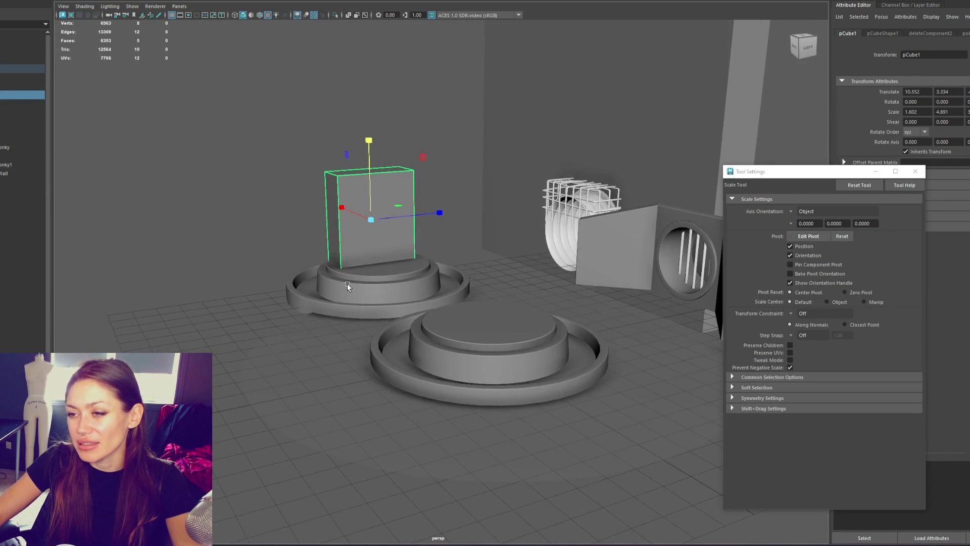
{"action": "left_click_drag", "start_coordinate": [353, 286], "coordinate": [303, 273], "text": "alt"}
{"action": "right_click", "coordinate": [268, 263]}
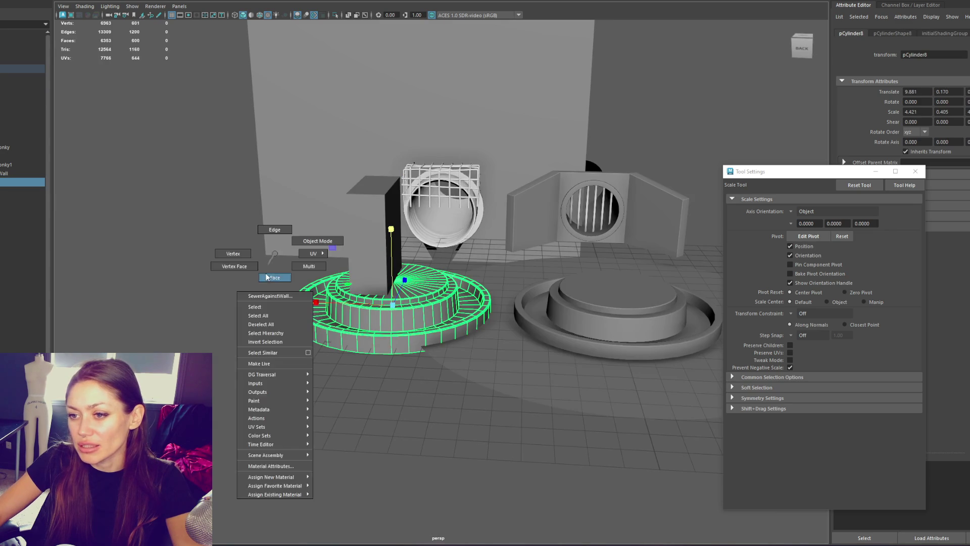
Delete the left half of pCylinder8's faces from a top-down wireframe view.
{"action": "key", "text": "4"}
{"action": "left_click", "coordinate": [395, 326]}
{"action": "mouse_move", "coordinate": [354, 303]}
{"action": "left_mouse_down", "text": "alt"}
{"action": "mouse_move", "coordinate": [234, 262]}
{"action": "mouse_move", "coordinate": [280, 318]}
{"action": "left_mouse_up", "text": "alt"}
{"action": "right_click_drag", "start_coordinate": [280, 283], "coordinate": [276, 294]}
{"action": "mouse_move", "coordinate": [310, 247]}
{"action": "left_mouse_down", "text": "alt"}
{"action": "mouse_move", "coordinate": [390, 425]}
{"action": "mouse_move", "coordinate": [406, 434]}
{"action": "left_mouse_up", "text": "alt"}
{"action": "key", "text": "Delete"}
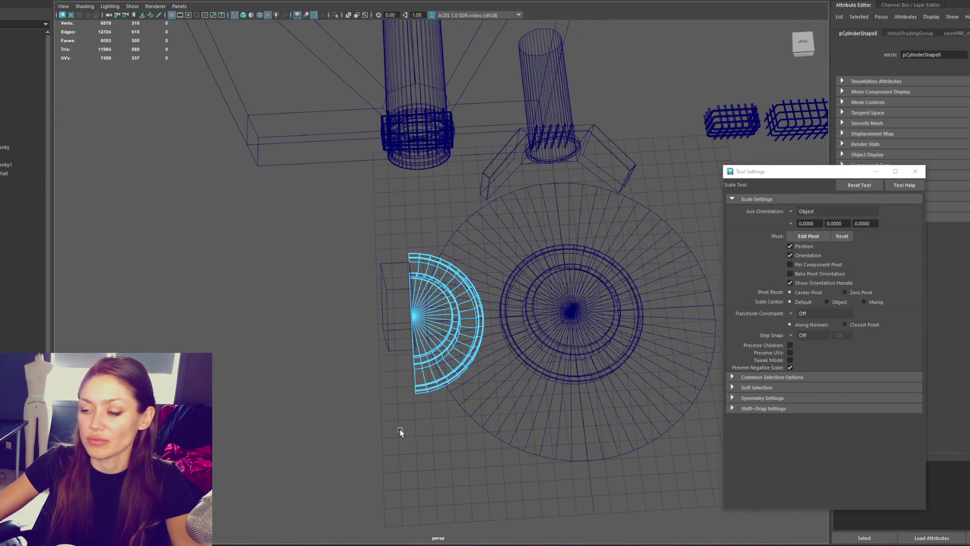
{"action": "key", "text": "5"}
{"action": "left_click_drag", "start_coordinate": [419, 384], "coordinate": [344, 367], "text": "alt"}
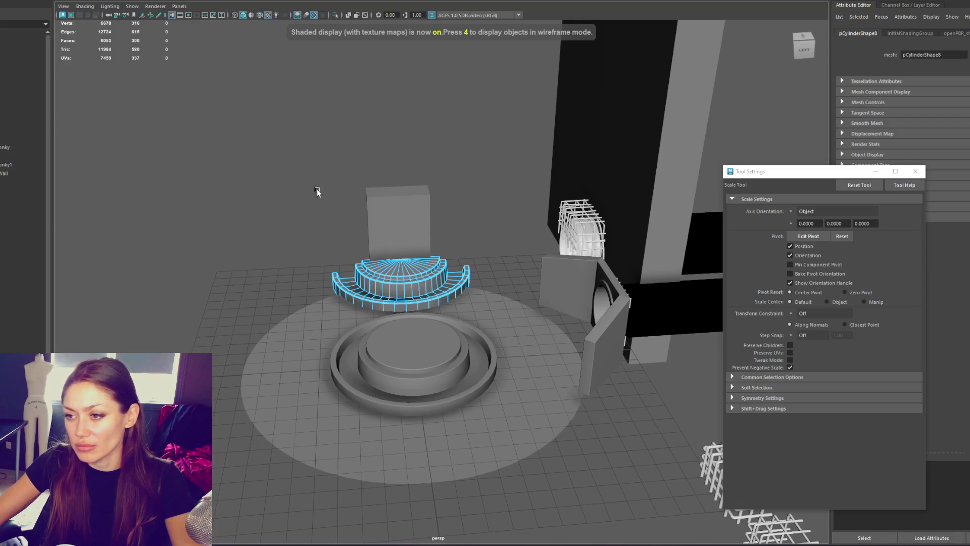
Delete the middle stair faces of the half-round base.
{"action": "left_click", "coordinate": [367, 129]}
{"action": "scroll", "coordinate": [409, 178], "scroll_direction": "up", "scroll_amount": 3}
{"action": "scroll", "coordinate": [409, 181], "scroll_direction": "up", "scroll_amount": 2}
{"action": "left_click", "coordinate": [386, 253]}
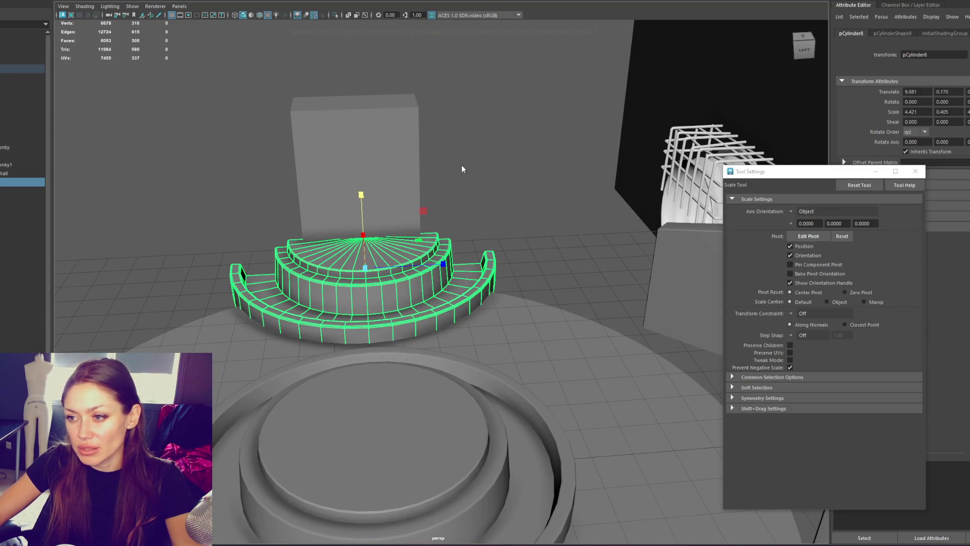
{"action": "right_click_drag", "start_coordinate": [461, 164], "coordinate": [462, 180]}
{"action": "left_click_drag", "start_coordinate": [340, 207], "coordinate": [340, 201], "text": "alt"}
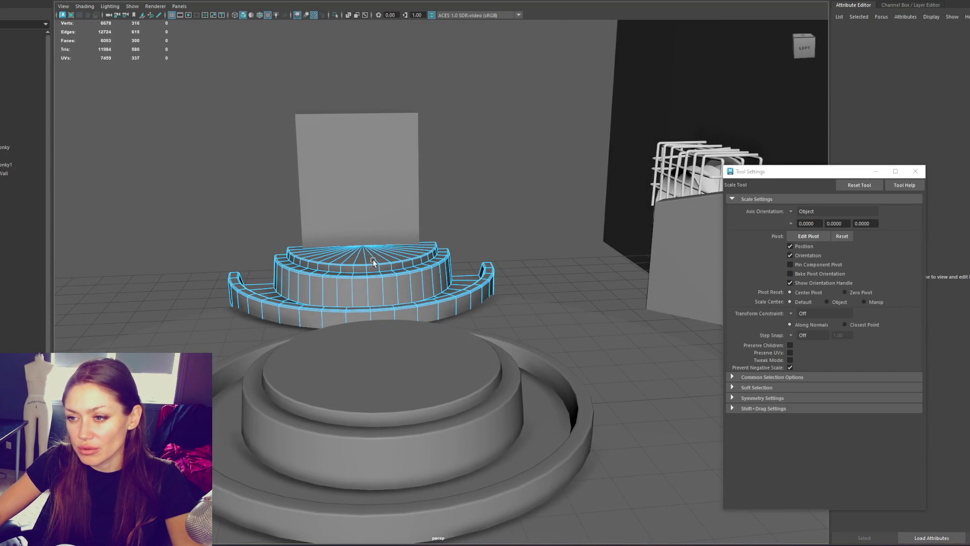
{"action": "right_click_drag", "start_coordinate": [218, 130], "coordinate": [222, 138]}
{"action": "mouse_move", "coordinate": [349, 242]}
{"action": "left_mouse_down", "text": "alt"}
{"action": "mouse_move", "coordinate": [273, 192]}
{"action": "mouse_move", "coordinate": [374, 259]}
{"action": "mouse_move", "coordinate": [458, 271]}
{"action": "left_mouse_up", "text": "alt"}
{"action": "right_click_drag", "start_coordinate": [458, 271], "coordinate": [458, 298]}
{"action": "mouse_move", "coordinate": [264, 210]}
{"action": "left_mouse_down"}
{"action": "mouse_move", "coordinate": [316, 249]}
{"action": "mouse_move", "coordinate": [455, 255]}
{"action": "mouse_move", "coordinate": [463, 271]}
{"action": "left_mouse_up"}
{"action": "key", "text": "Delete"}
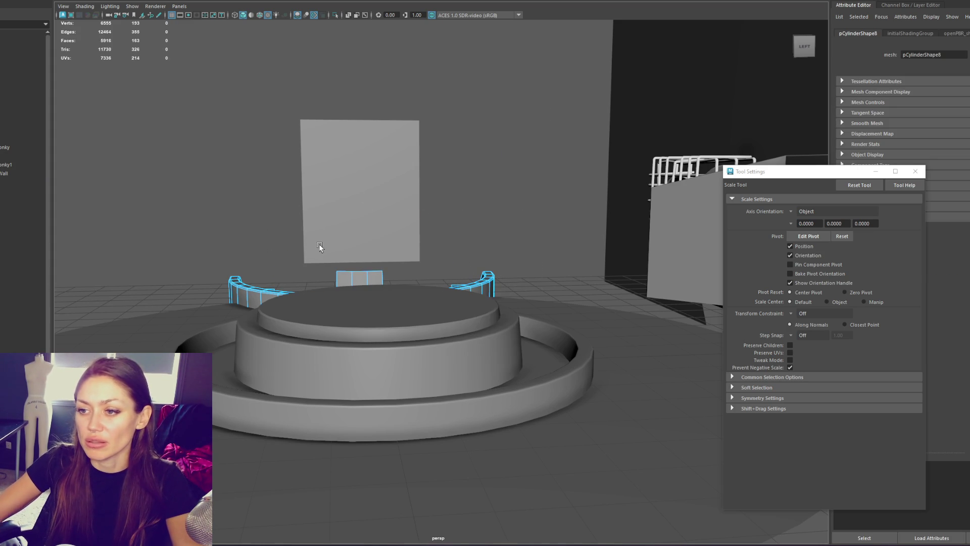